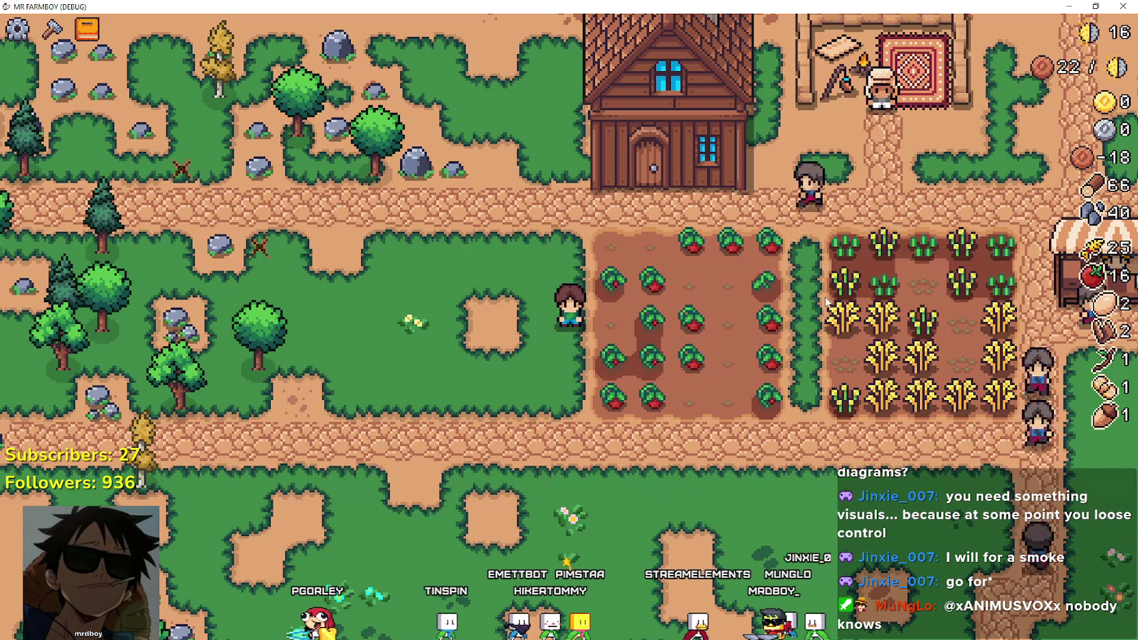
# Walk right into the fields and harvest a ripe wheat plant and a tomato.
pyautogui.press('d')
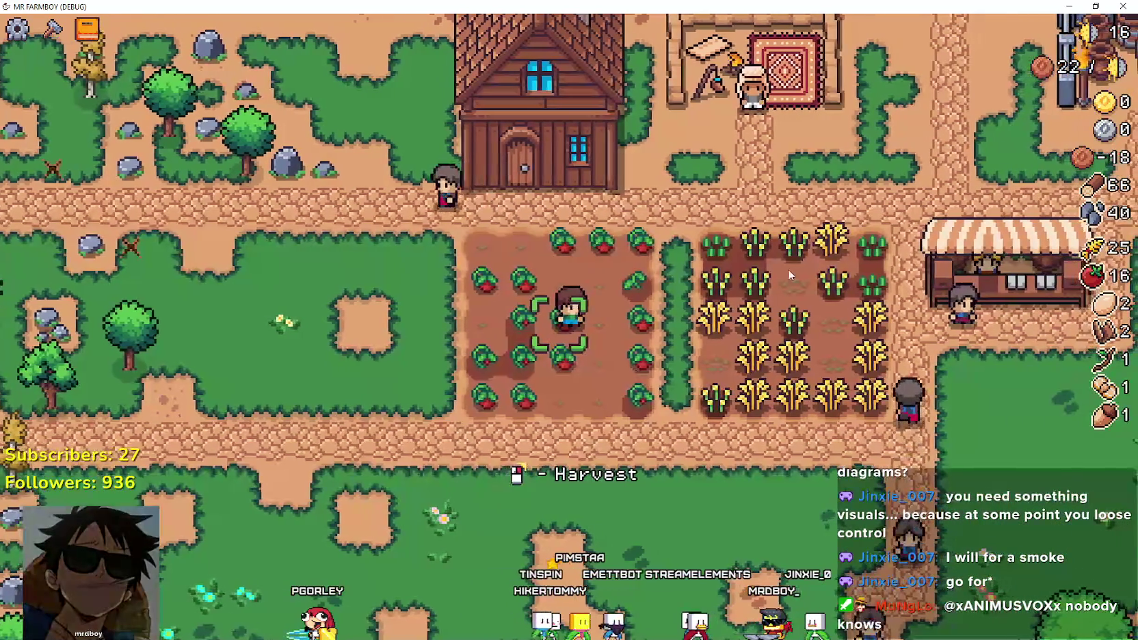
pyautogui.press('d')
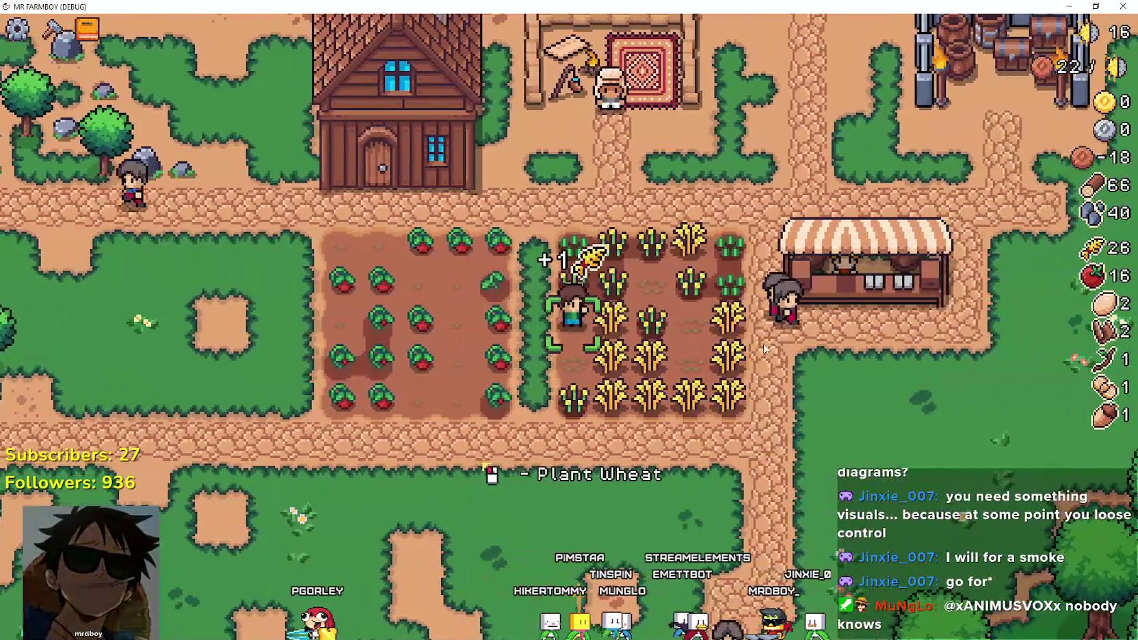
pyautogui.click(763, 344)
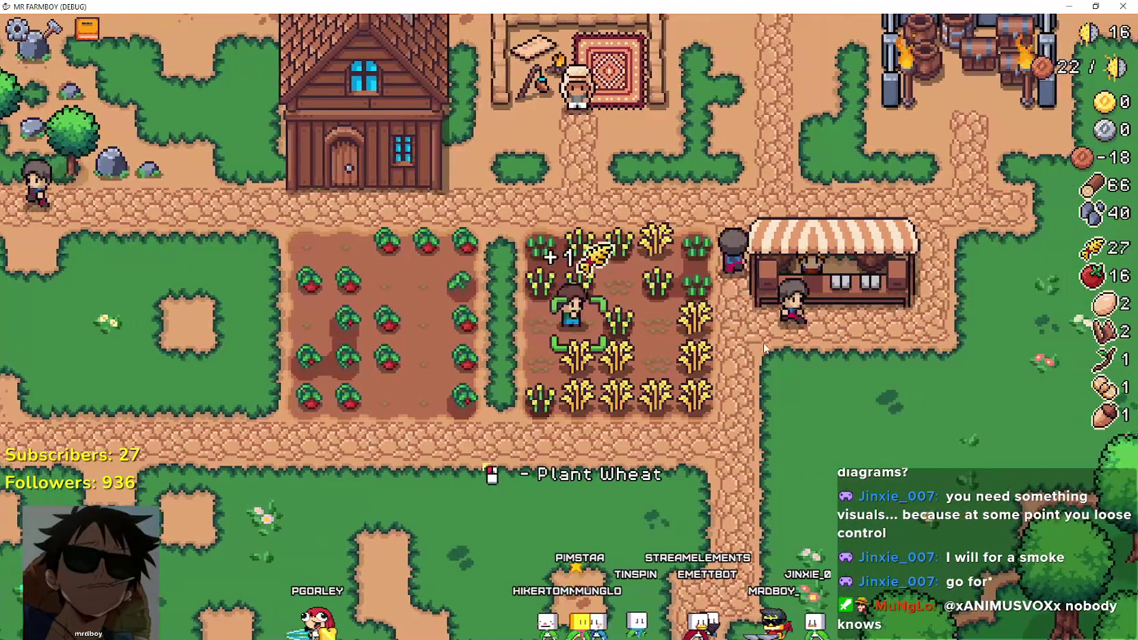
pyautogui.press('a')
pyautogui.click(755, 327)
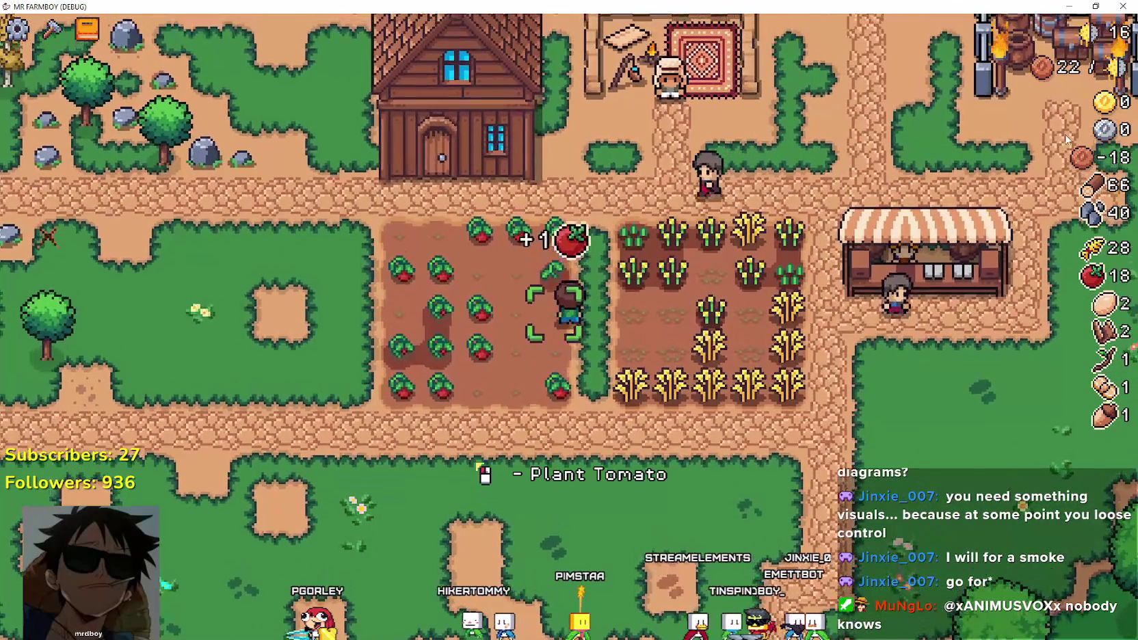
# Walk up and left through the tomato field and harvest the next ripe tomato.
pyautogui.moveTo(1031, 70)
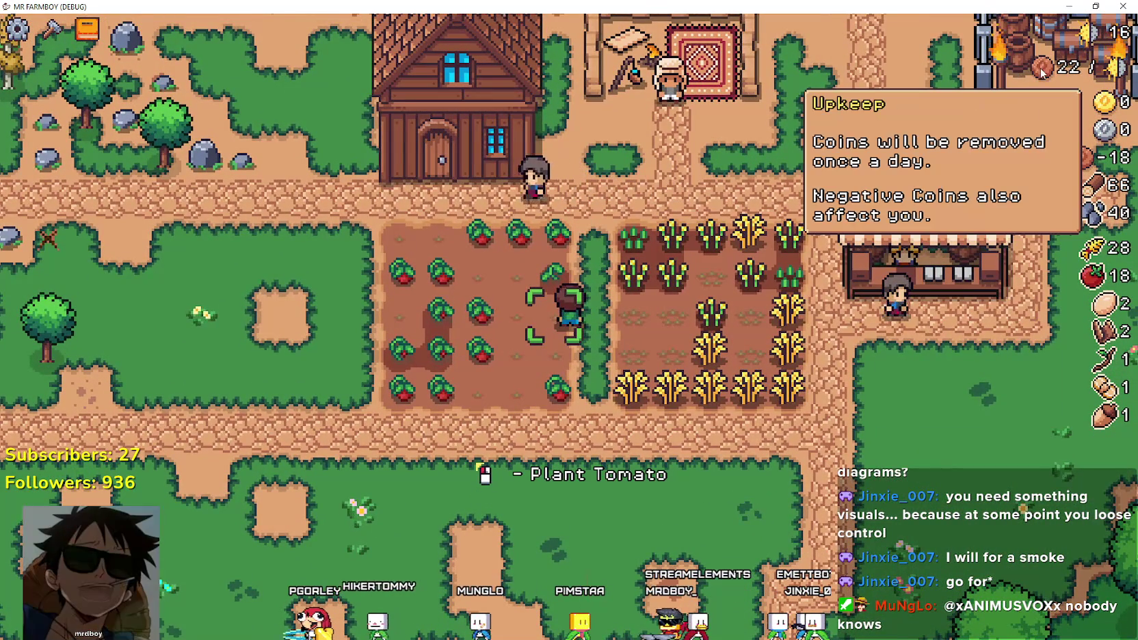
pyautogui.press('a')
pyautogui.press('w')
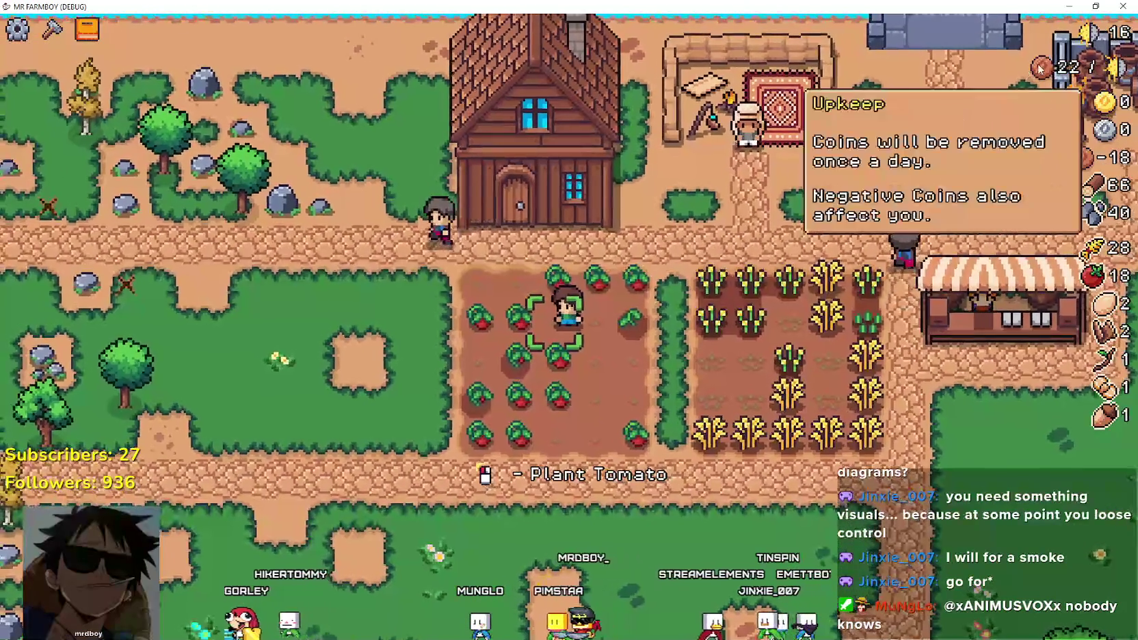
pyautogui.press('w')
pyautogui.click(720, 359)
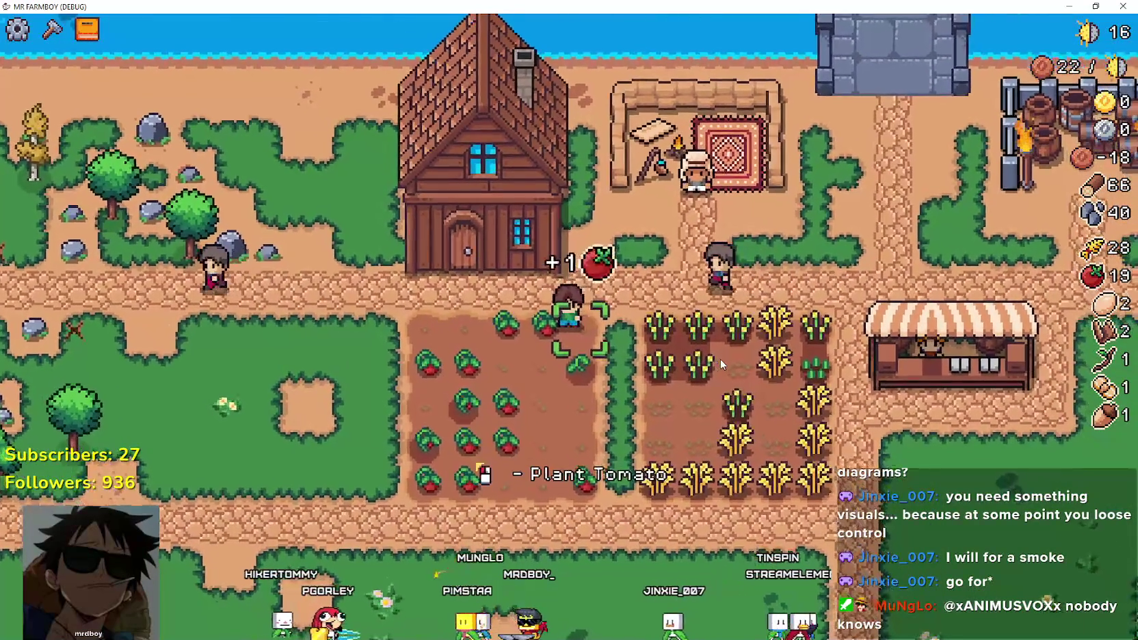
# Harvest the remaining ripe tomatoes while moving down-left and back up the patch.
pyautogui.press('s')
pyautogui.press('a')
pyautogui.click(721, 363)
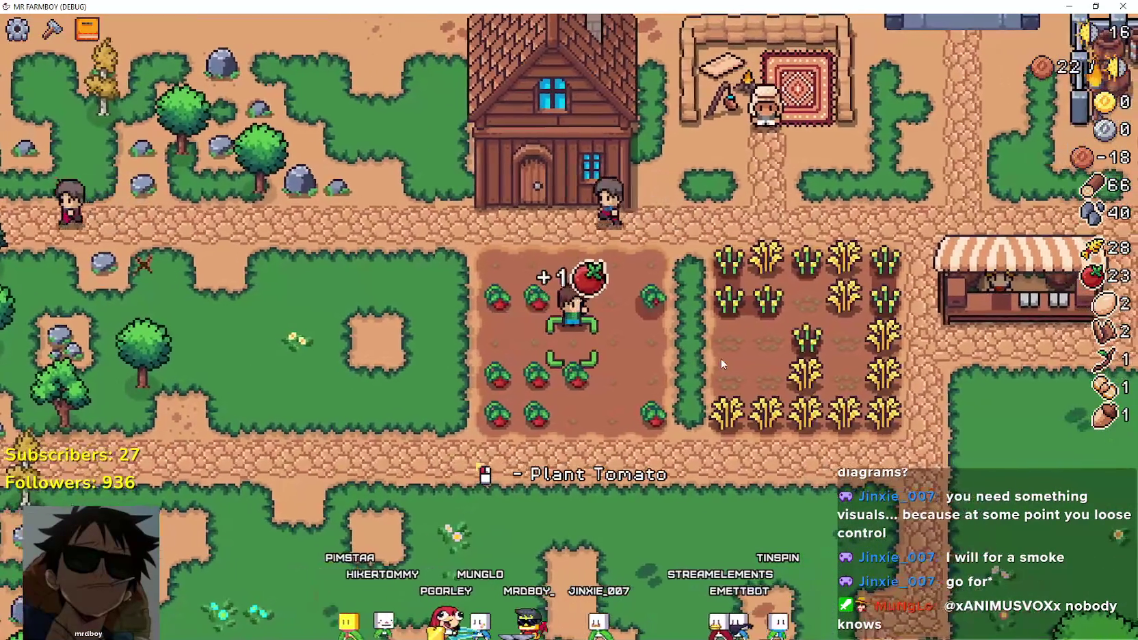
pyautogui.press('s')
pyautogui.press('a')
pyautogui.click(721, 363)
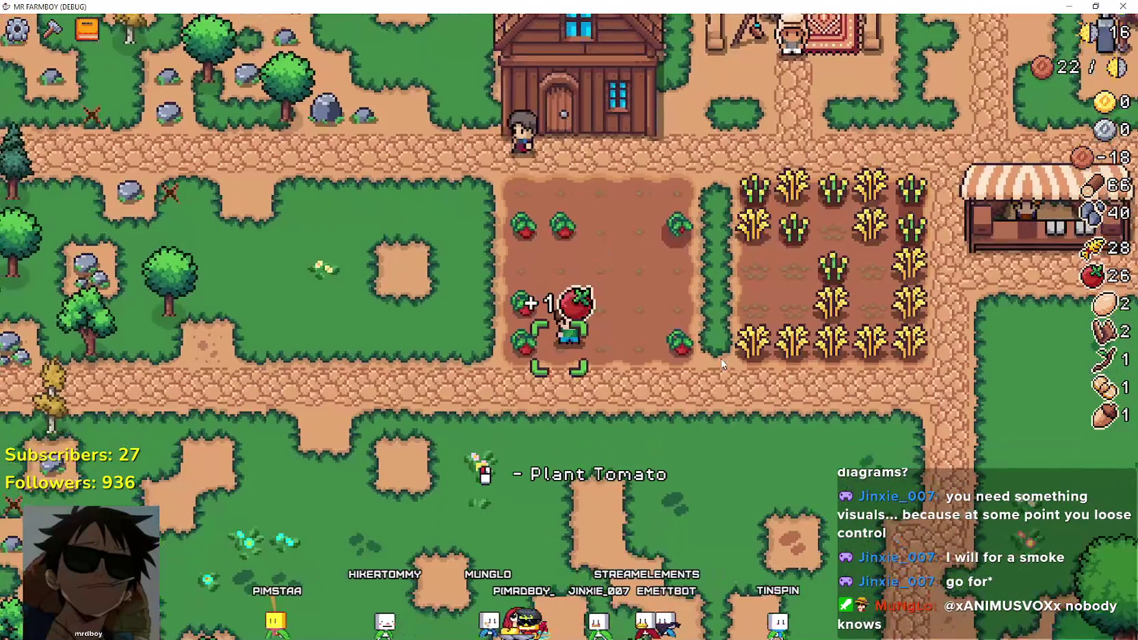
pyautogui.press('w')
pyautogui.click(723, 364)
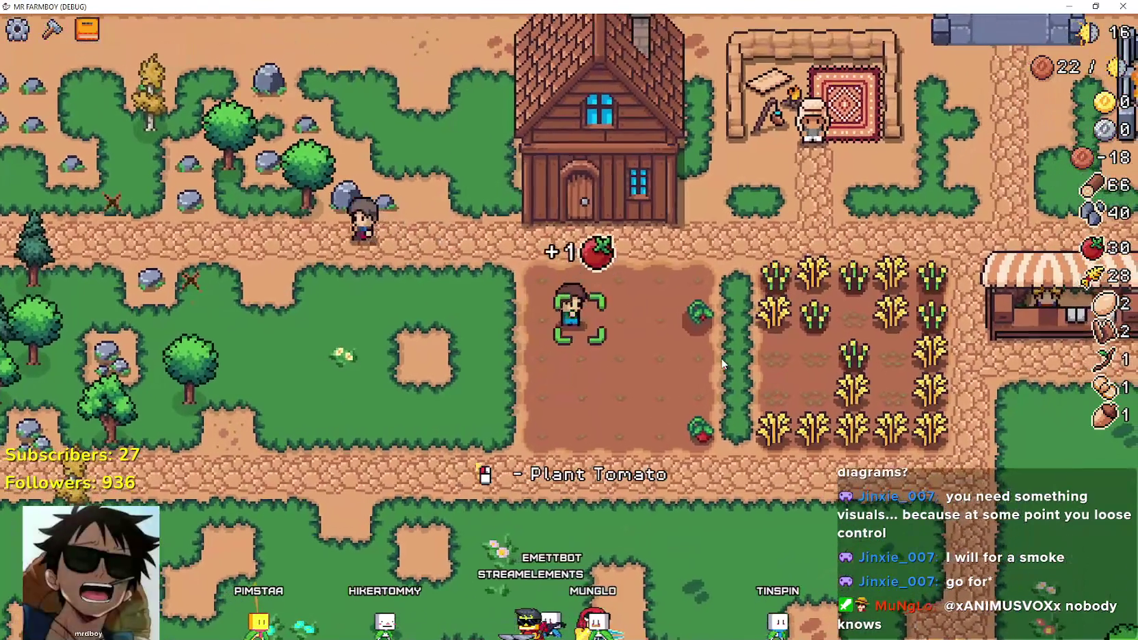
# Harvest the ripe wheat across the wheat field.
pyautogui.press('d')
pyautogui.click(721, 363)
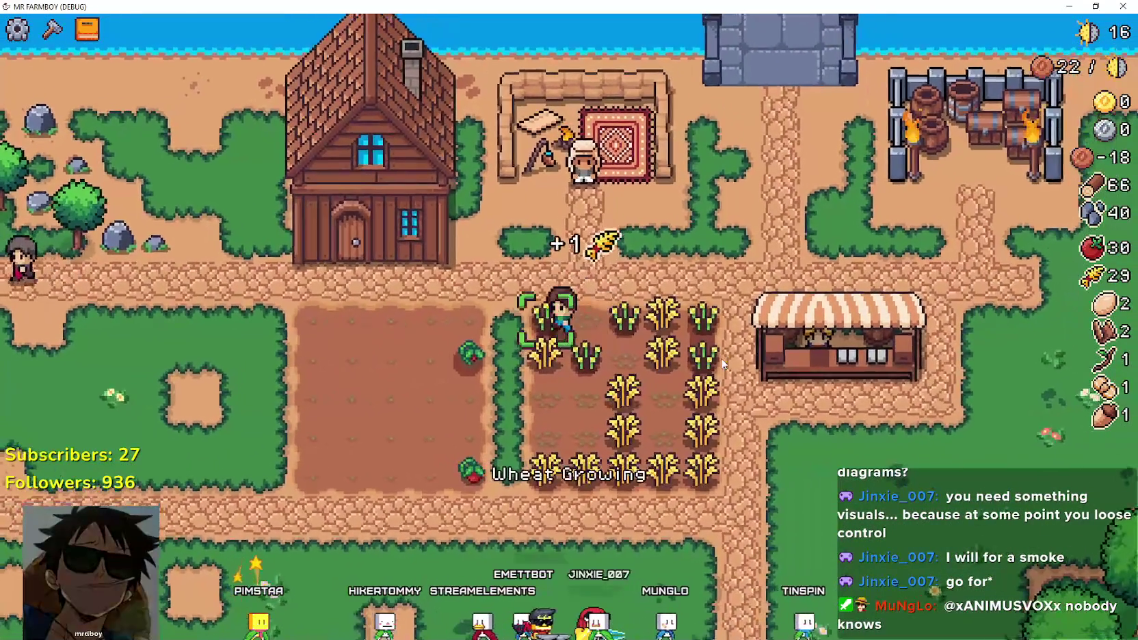
pyautogui.press('s')
pyautogui.click(723, 363)
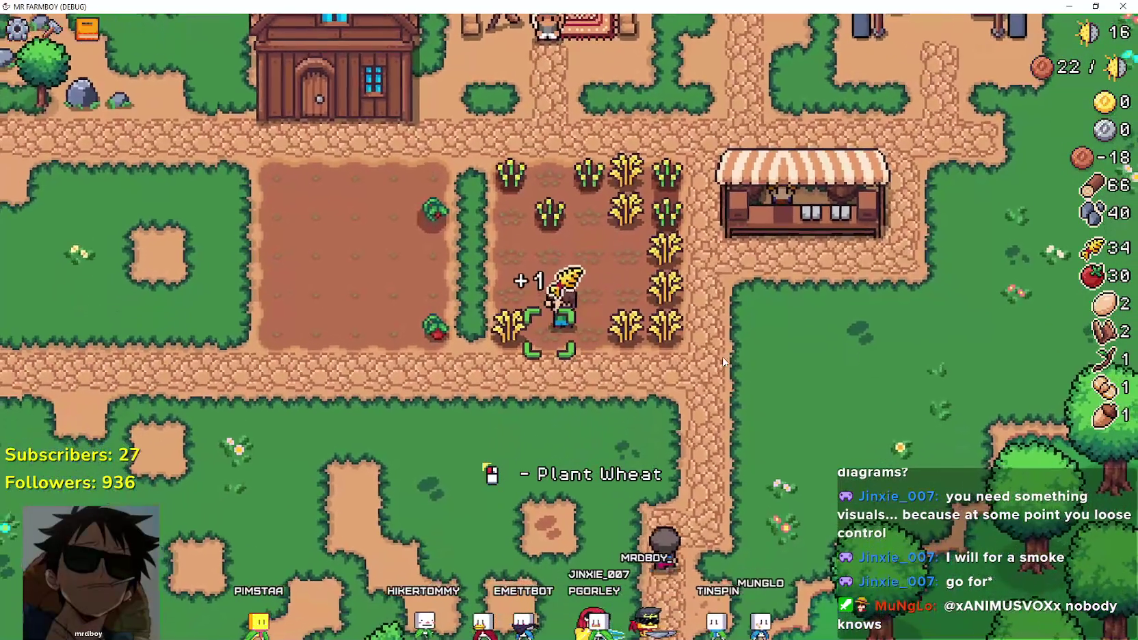
pyautogui.press('a')
pyautogui.click(723, 361)
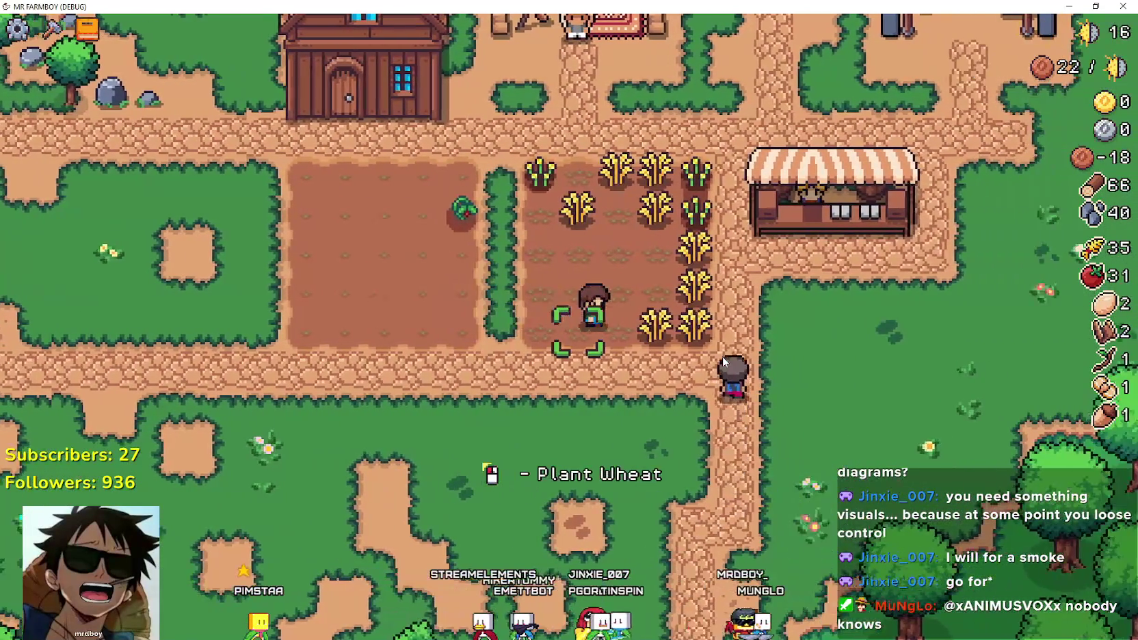
pyautogui.press('w')
pyautogui.press('d')
pyautogui.click(723, 354)
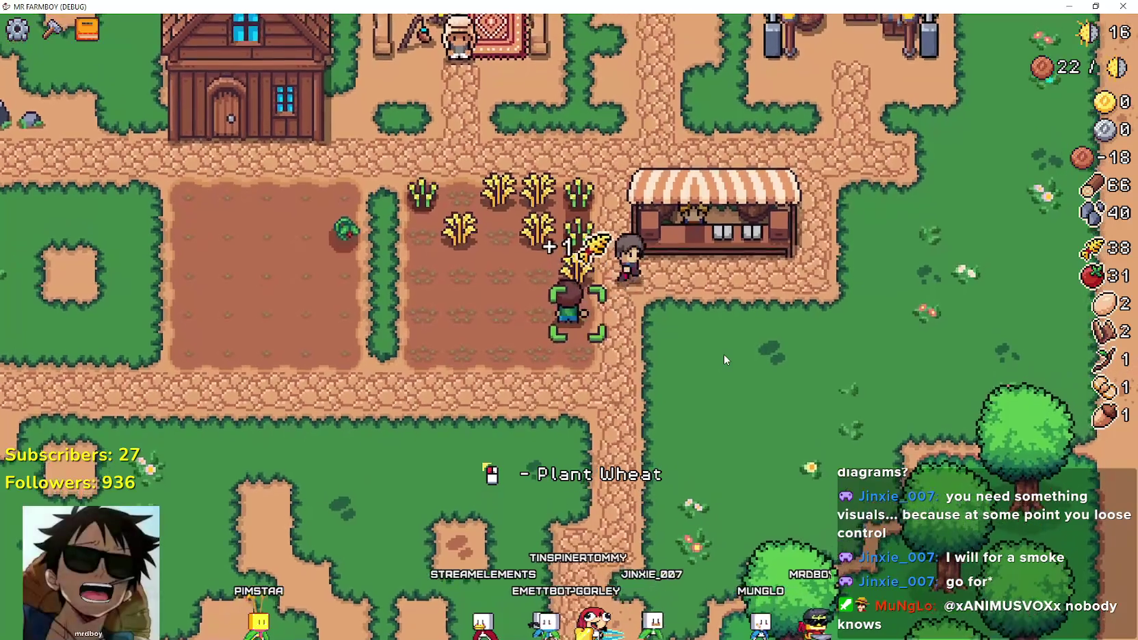
pyautogui.press('w')
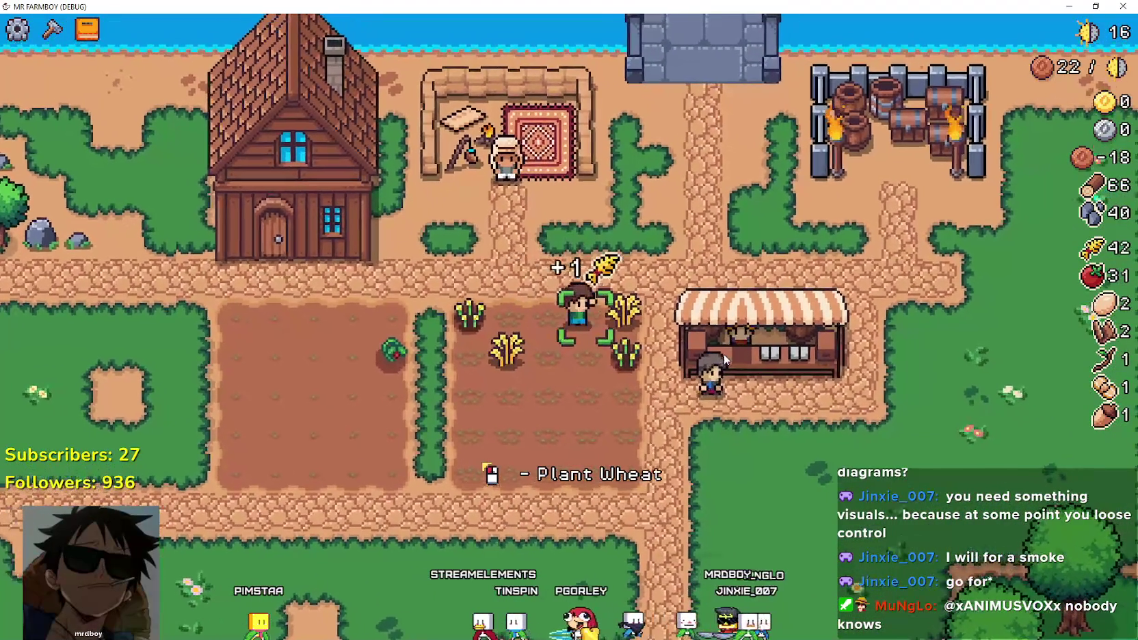
pyautogui.press('a')
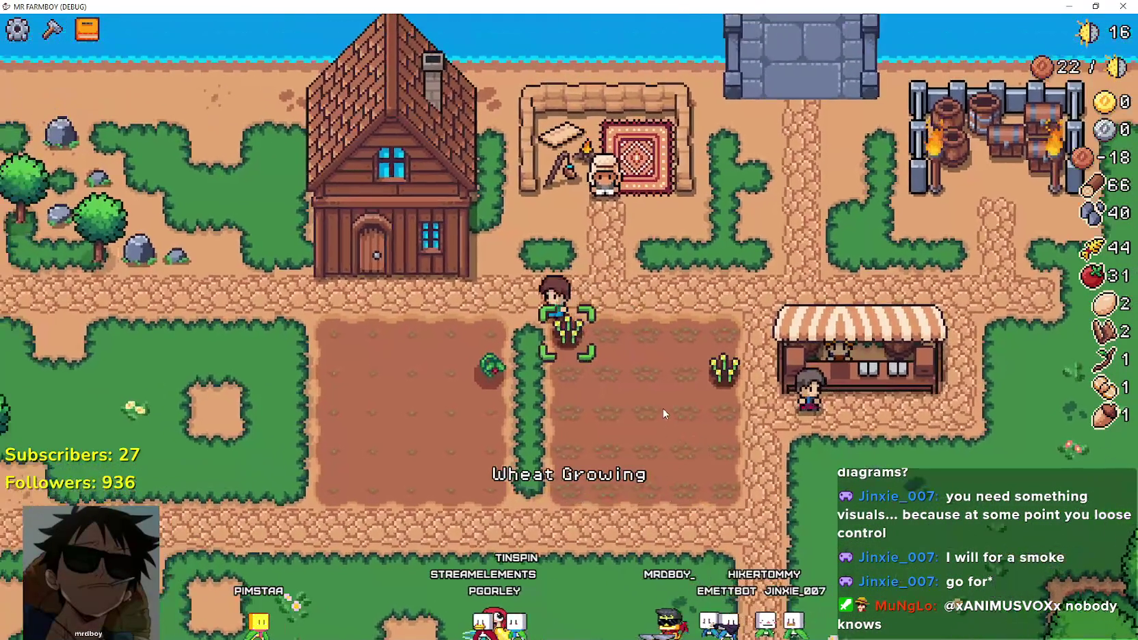
# Walk to the market stall and sell the harvested crops.
pyautogui.press('d')
pyautogui.press('s')
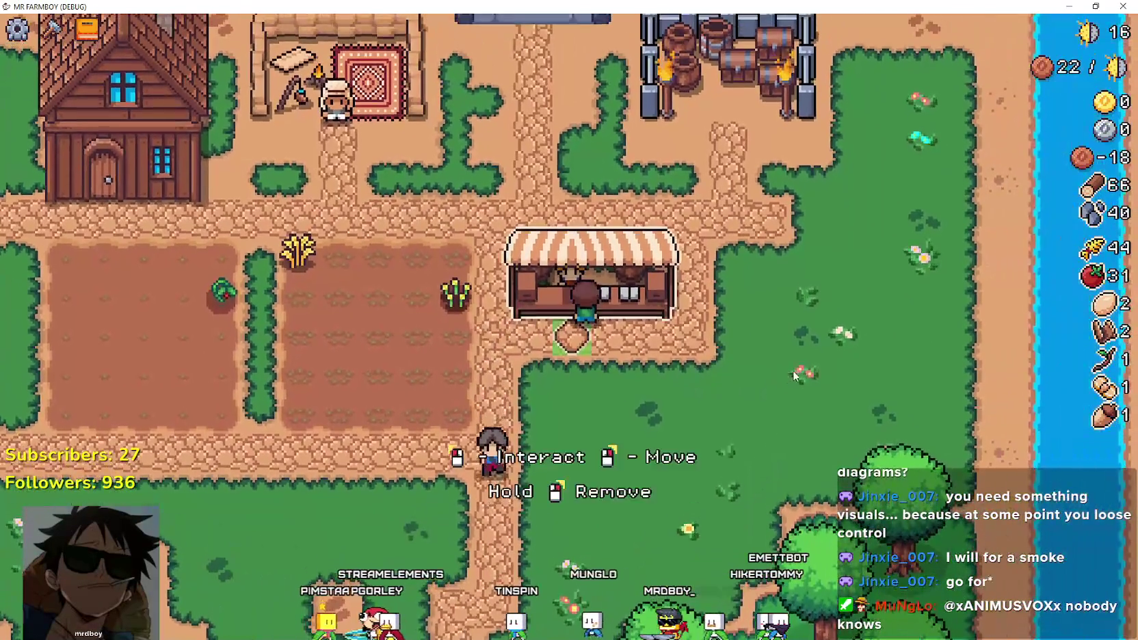
pyautogui.click(794, 369)
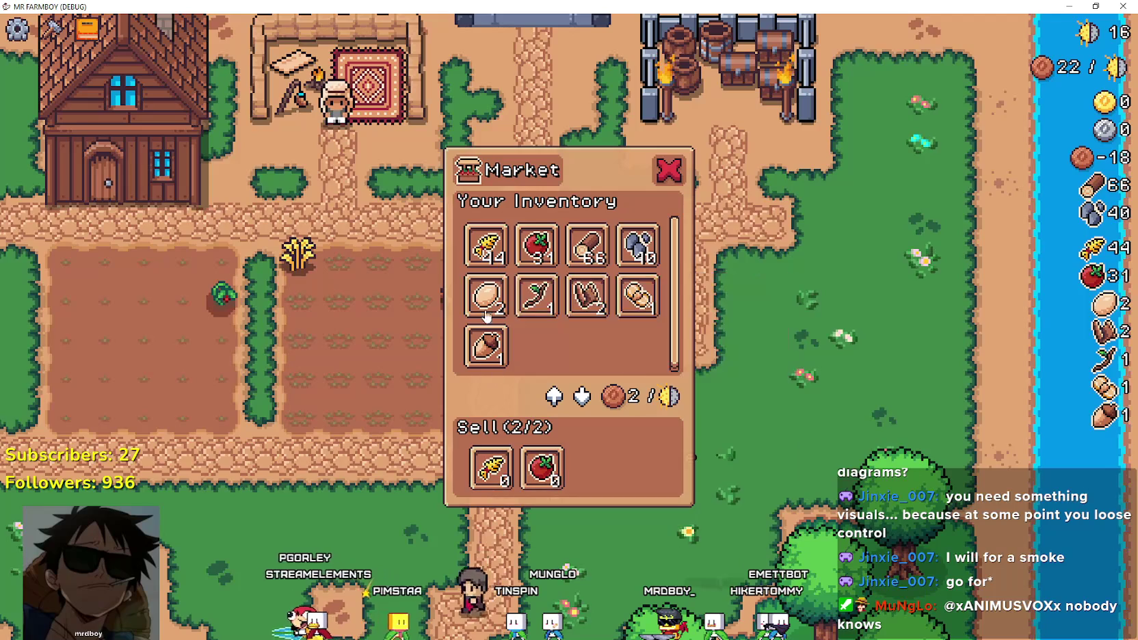
pyautogui.click(529, 250)
# Harvest the two remaining wheat plants and return beside the stall.
pyautogui.press('a')
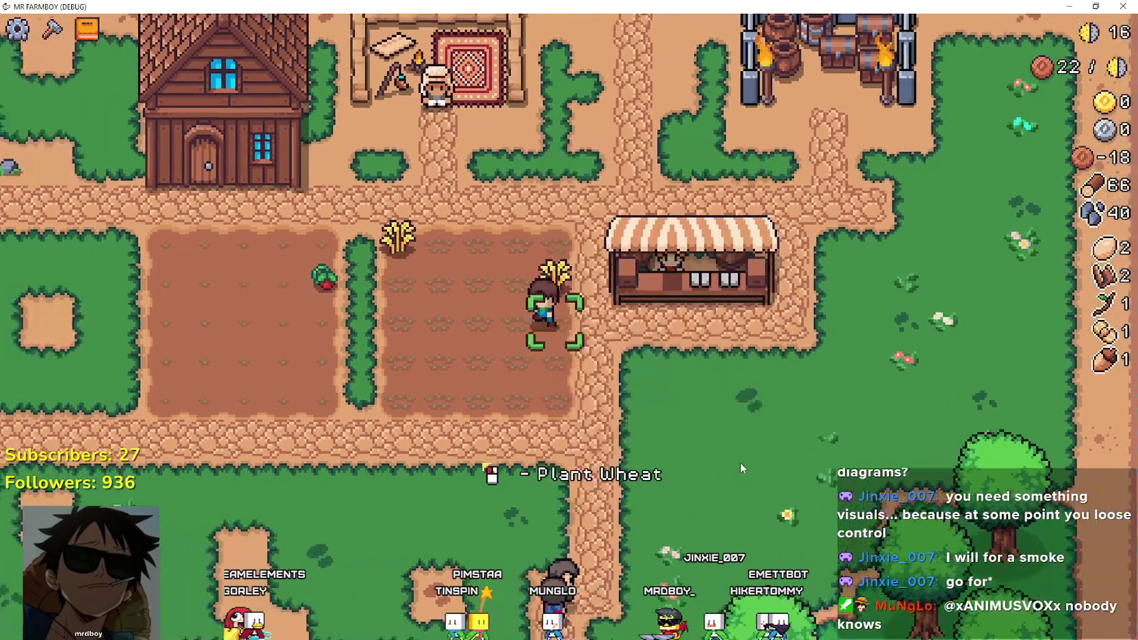
pyautogui.click(740, 462)
pyautogui.press('d')
pyautogui.click(740, 462)
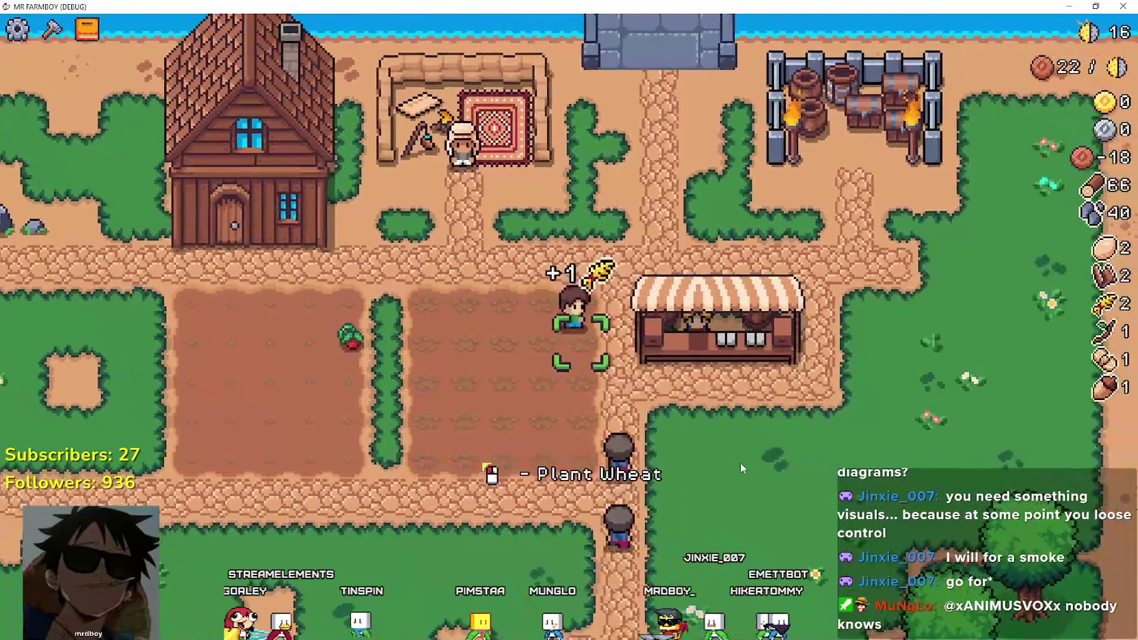
pyautogui.press('a')
pyautogui.press('a')
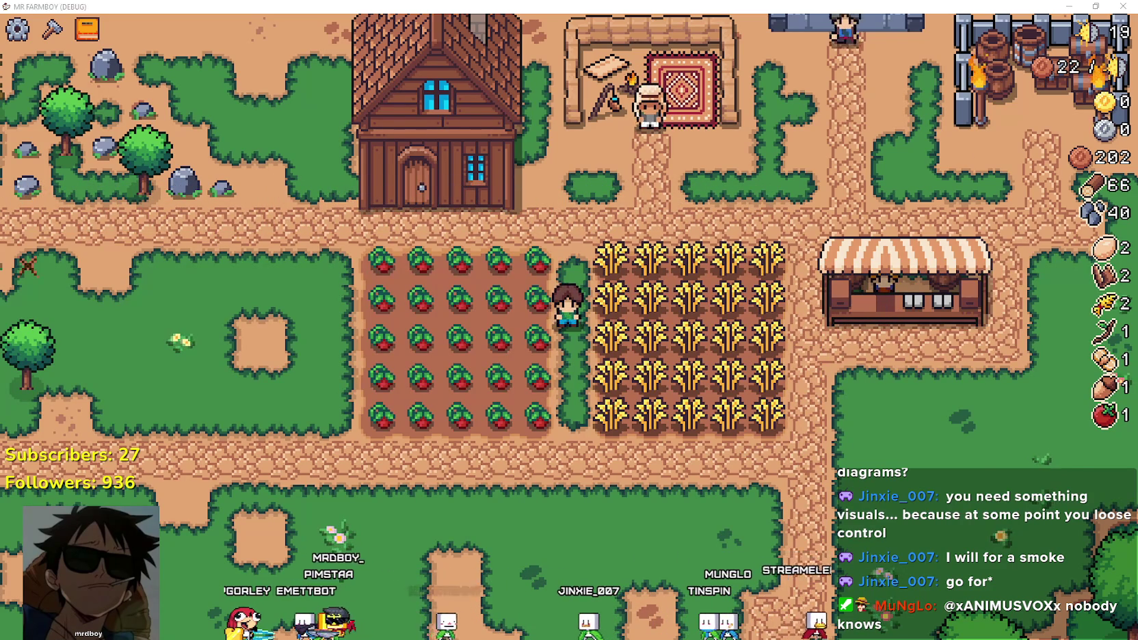
# Switch to the Godot editor and go to line 128 of base_crop_crop.gd.
pyautogui.hotkey('alt', 'Tab')
pyautogui.click(653, 277)
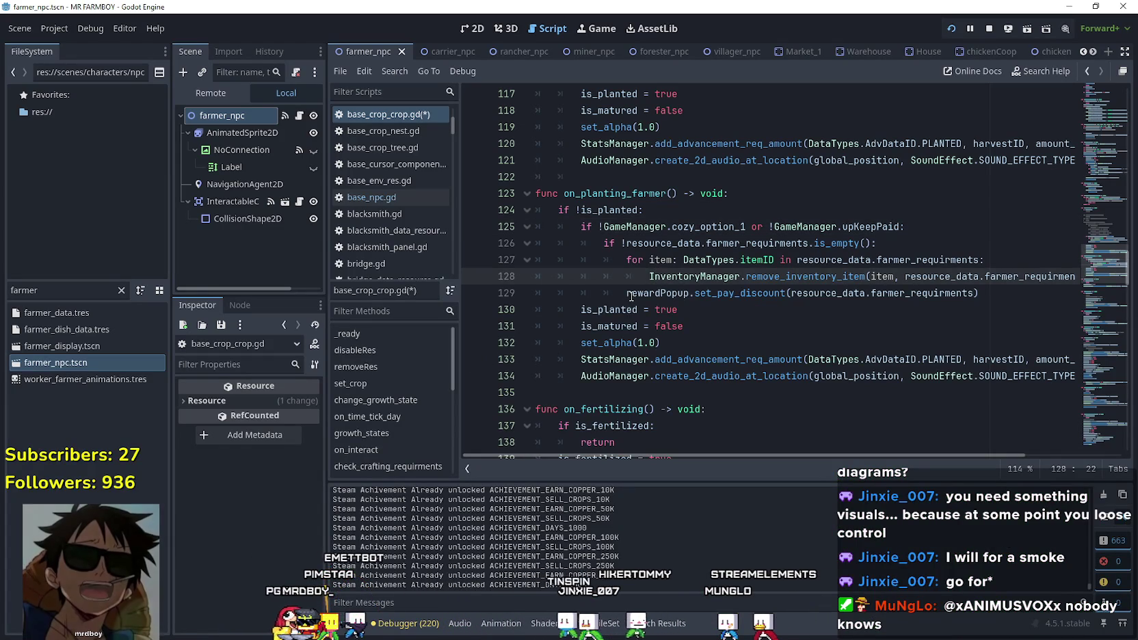
pyautogui.click(634, 292)
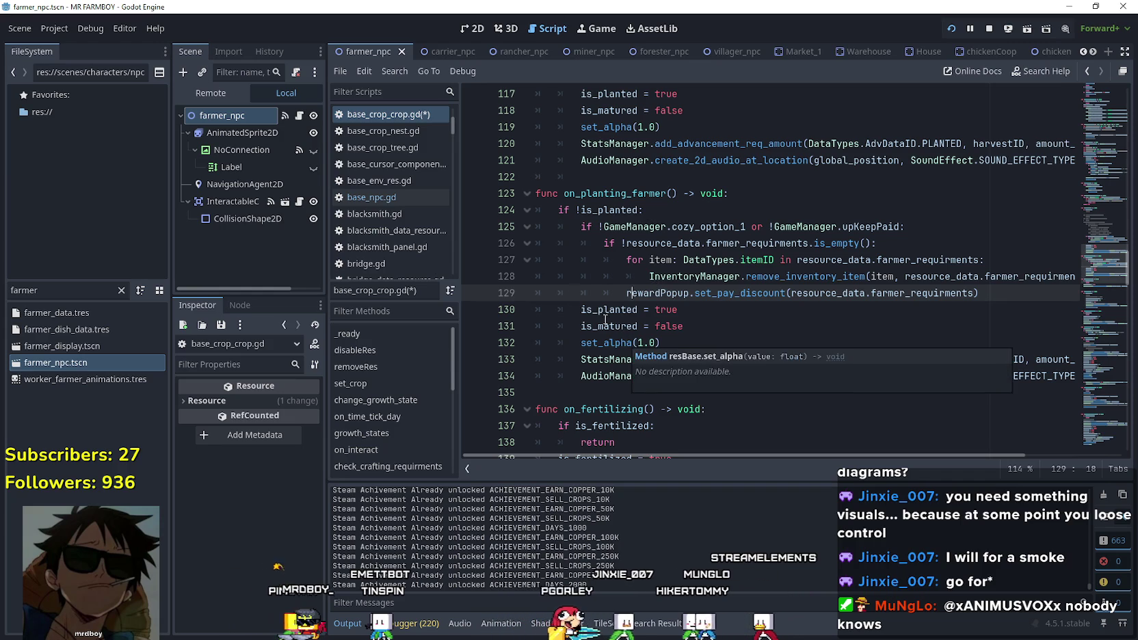
pyautogui.doubleClick(52, 292)
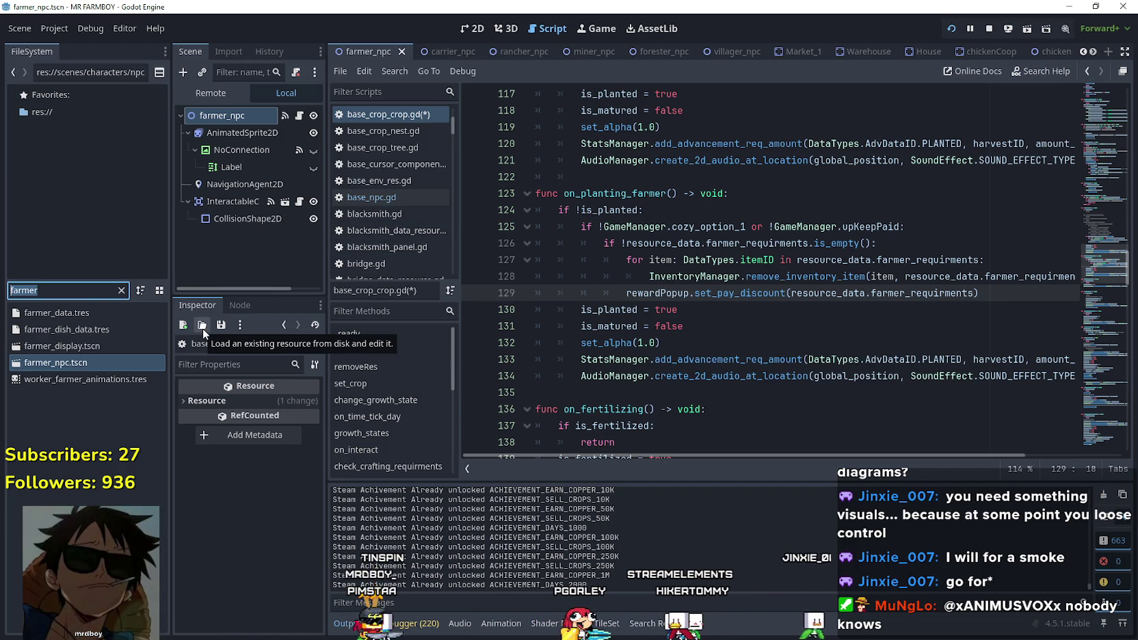
pyautogui.click(299, 115)
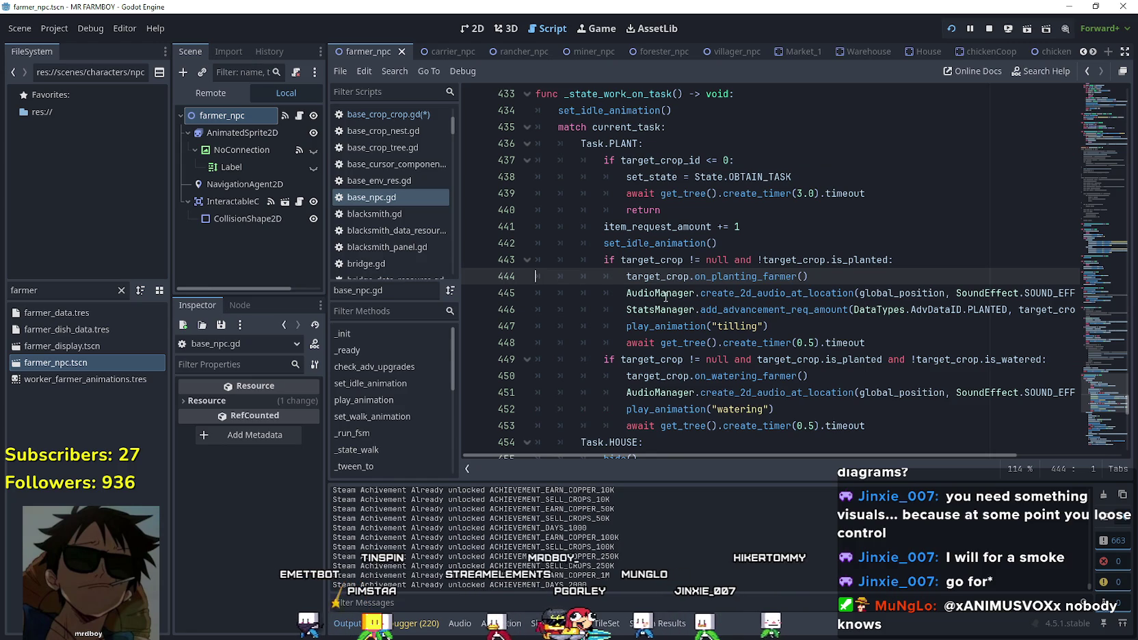
# Inspect the target_crop and is_planted checks on line 443 of base_npc.gd.
pyautogui.doubleClick(652, 260)
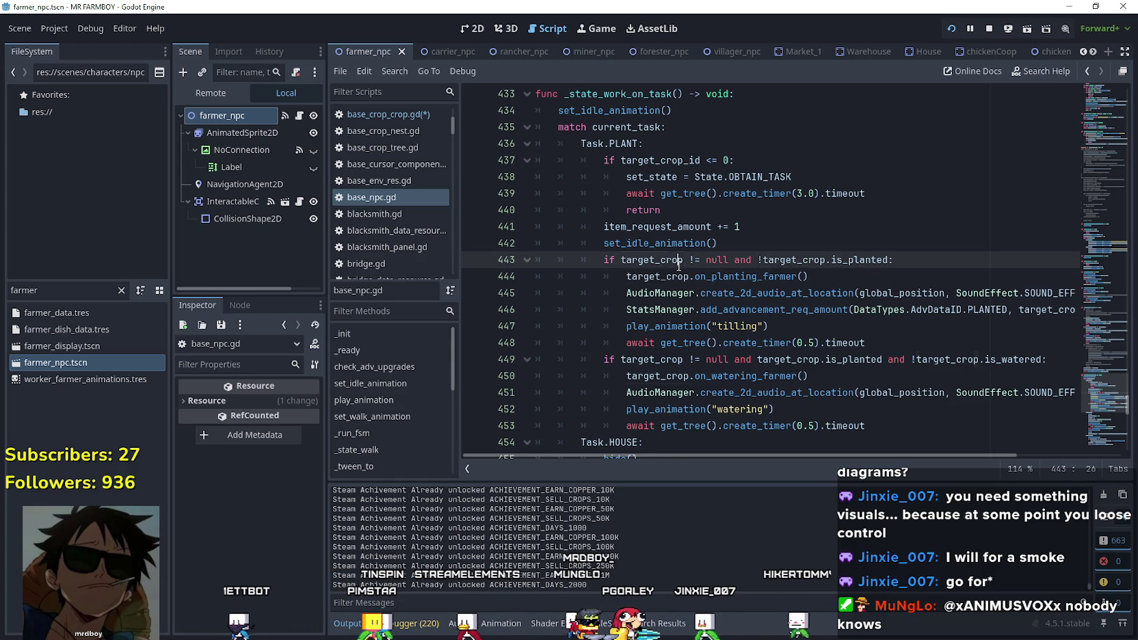
pyautogui.doubleClick(846, 259)
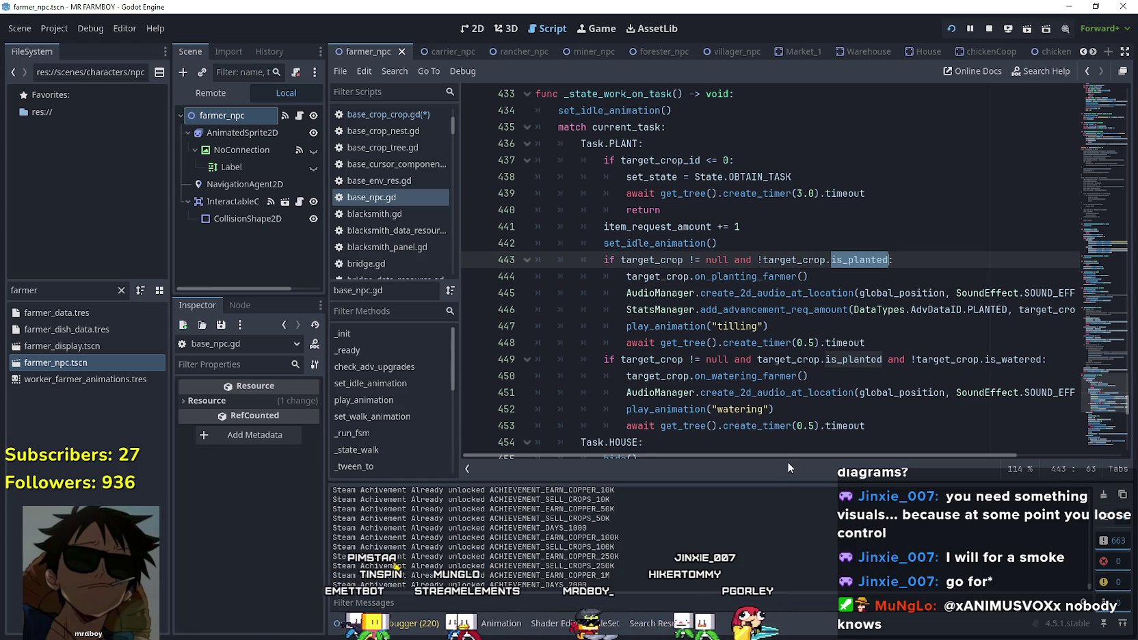
pyautogui.moveTo(835, 453)
pyautogui.mouseDown()
pyautogui.moveTo(913, 446)
pyautogui.moveTo(802, 434)
pyautogui.mouseUp()
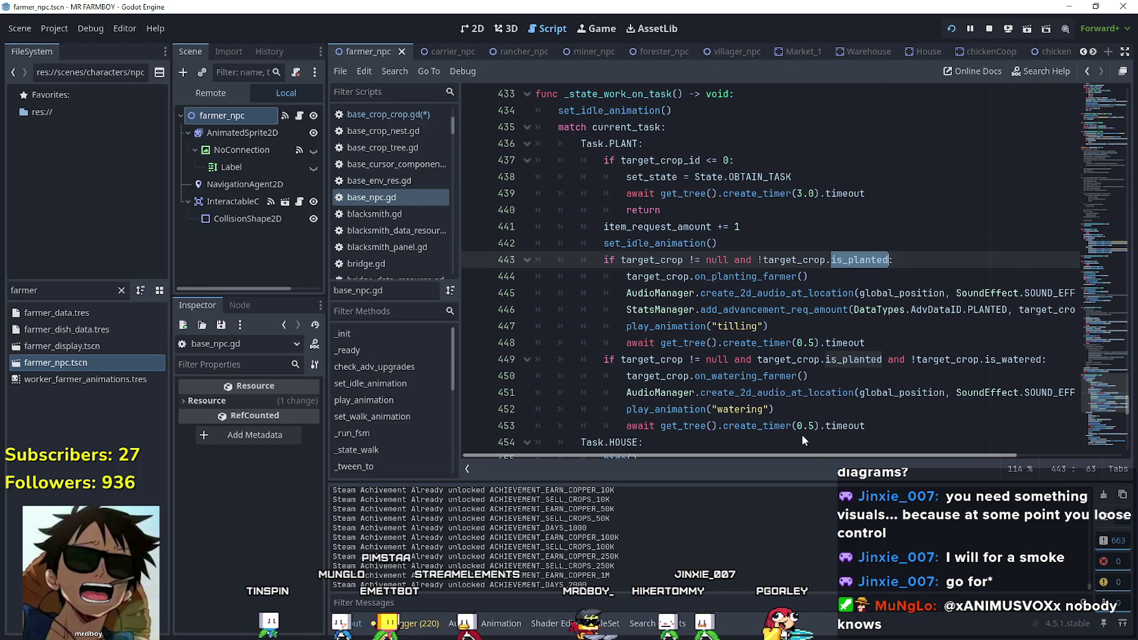
pyautogui.click(788, 328)
pyautogui.scroll(-1, 782, 332)
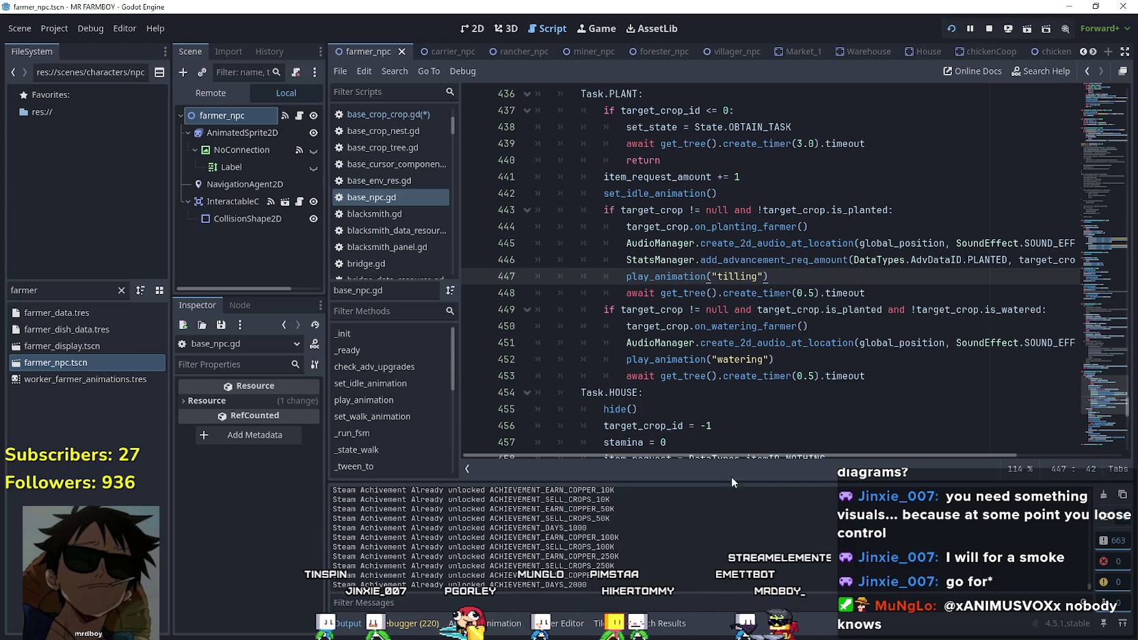
pyautogui.moveTo(748, 456); pyautogui.dragTo(904, 458)
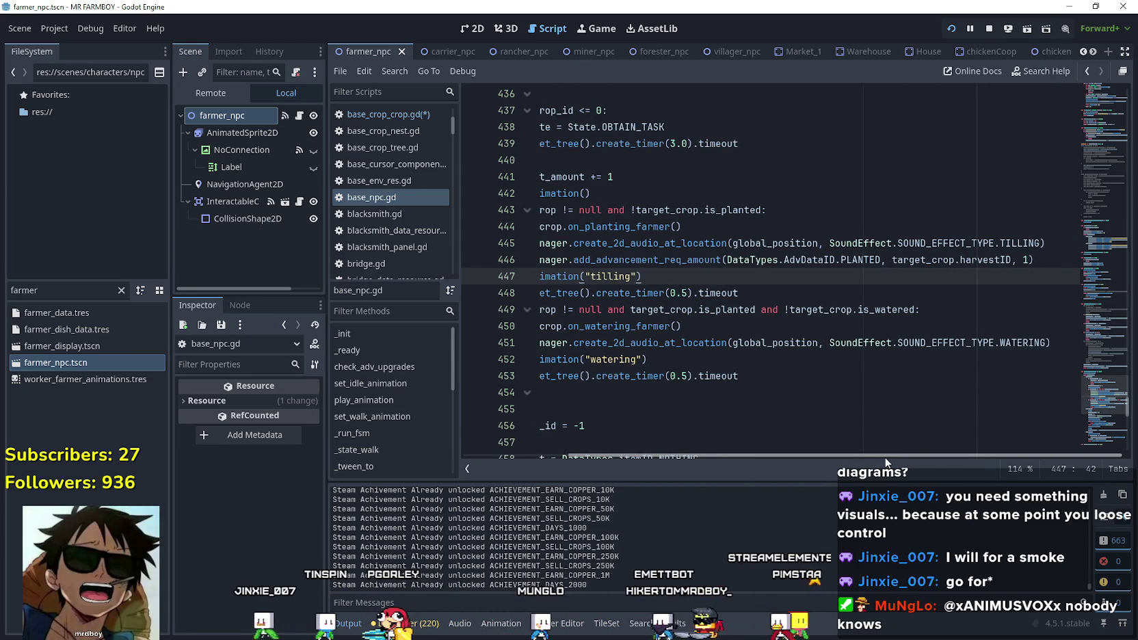
pyautogui.moveTo(885, 456); pyautogui.dragTo(669, 444)
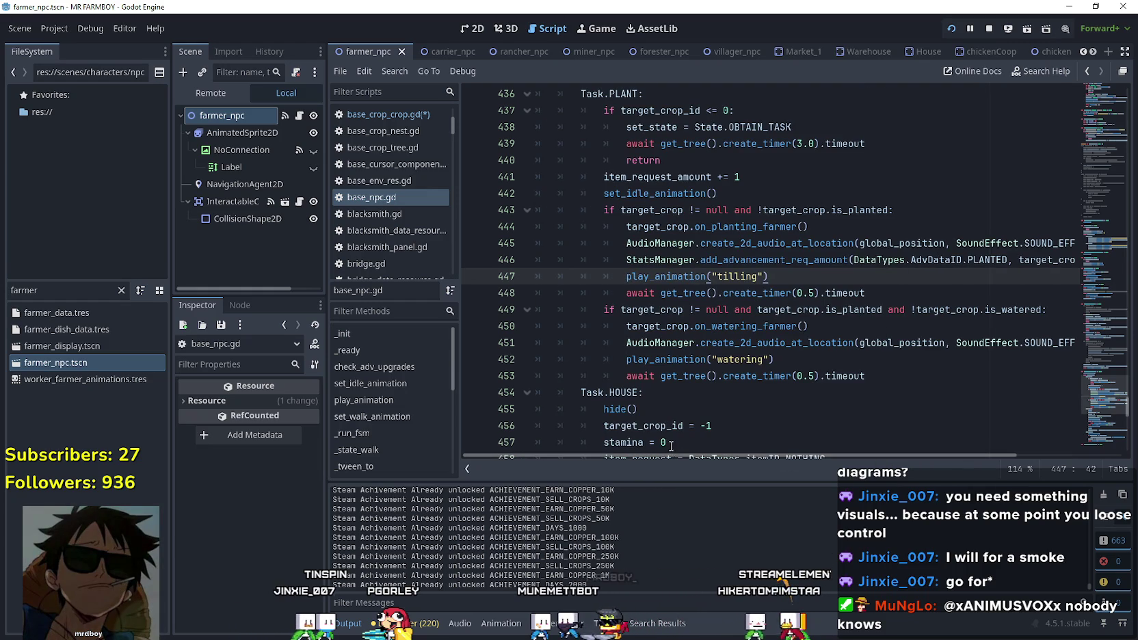
pyautogui.scroll(1, 705, 395)
pyautogui.scroll(2, 705, 394)
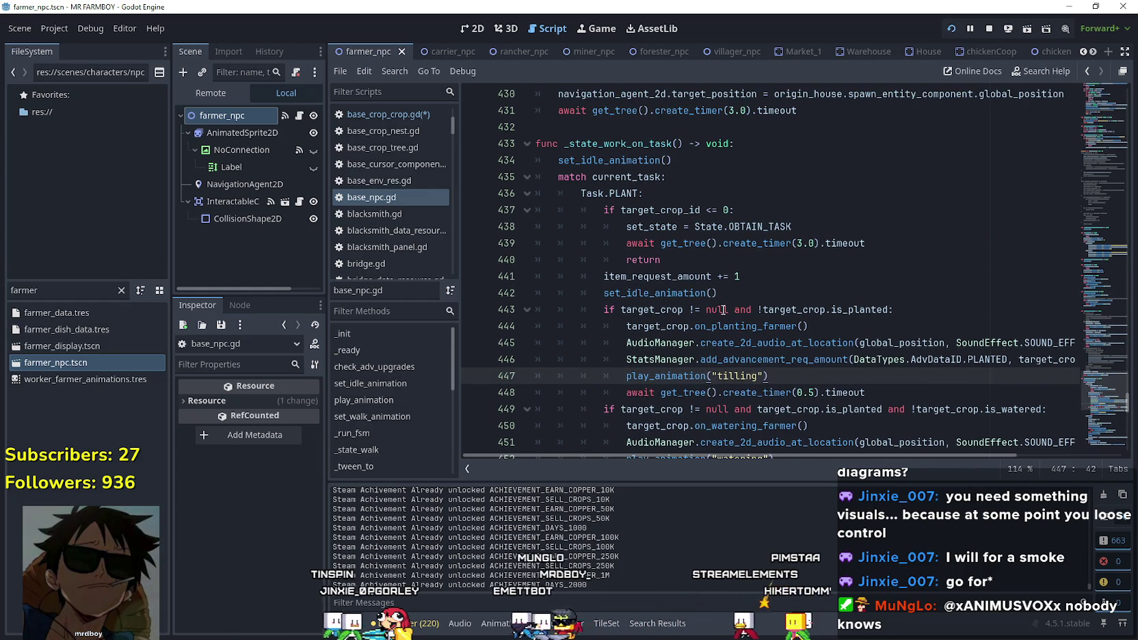
pyautogui.doubleClick(859, 309)
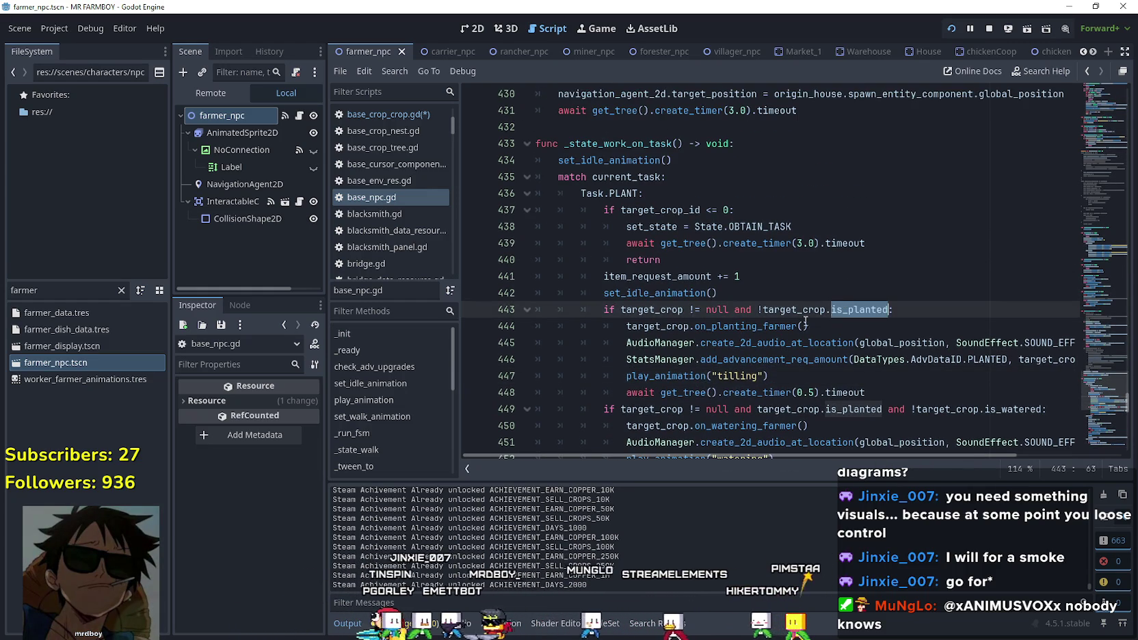
pyautogui.click(660, 309)
# Review _state_work_on_task down to Task.HOUSE and select the on_planting_farmer call on line 444.
pyautogui.scroll(1, 662, 307)
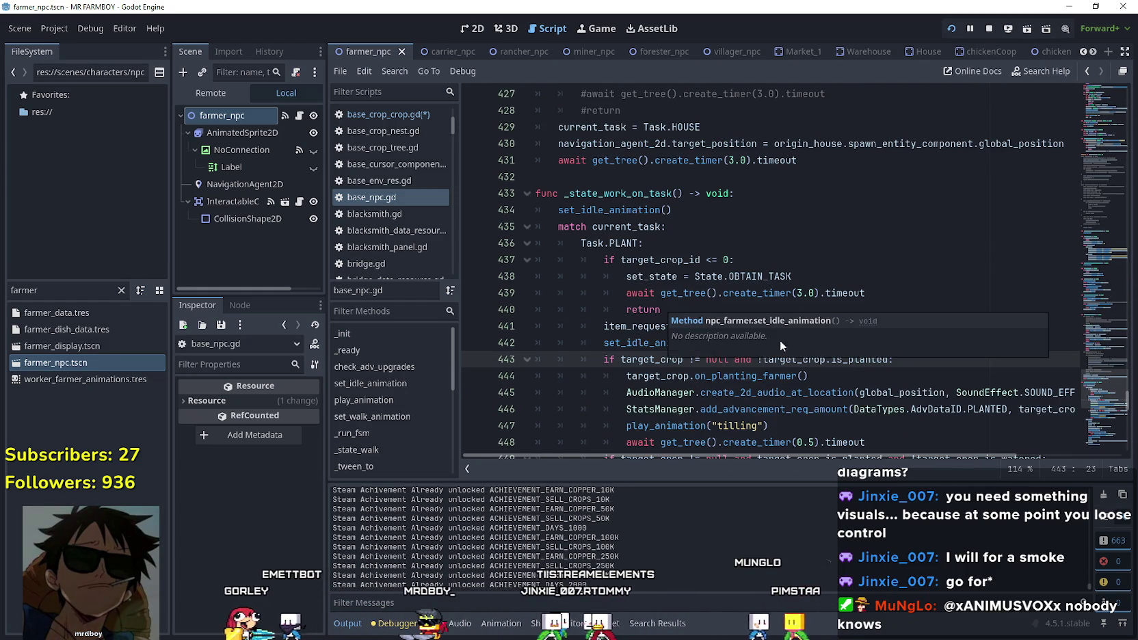
pyautogui.scroll(-2, 711, 287)
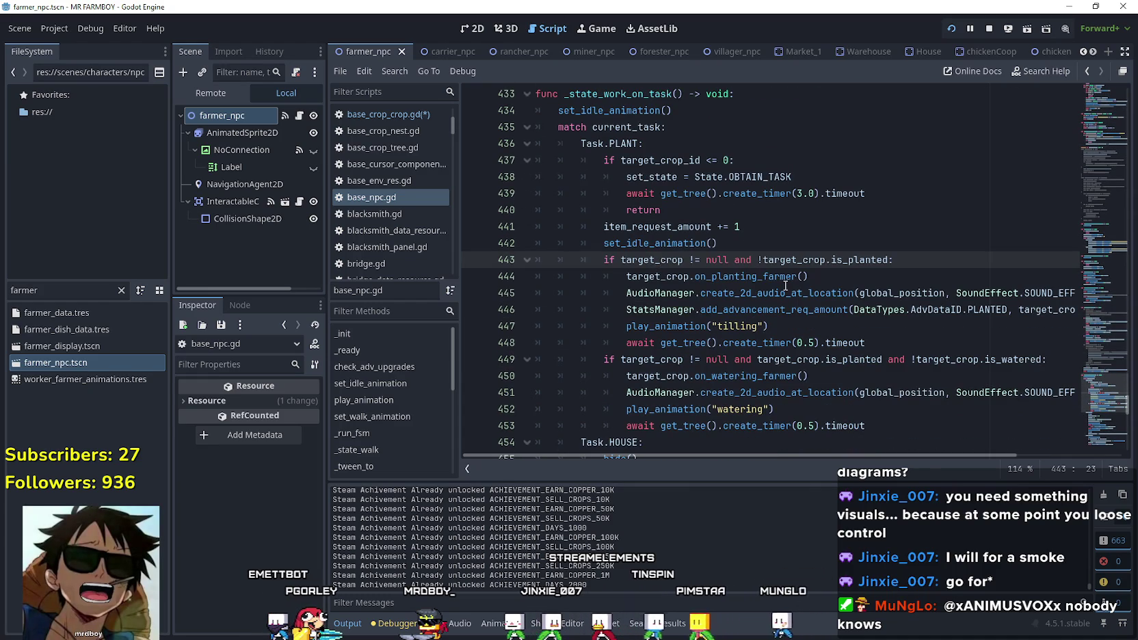
pyautogui.moveTo(785, 287)
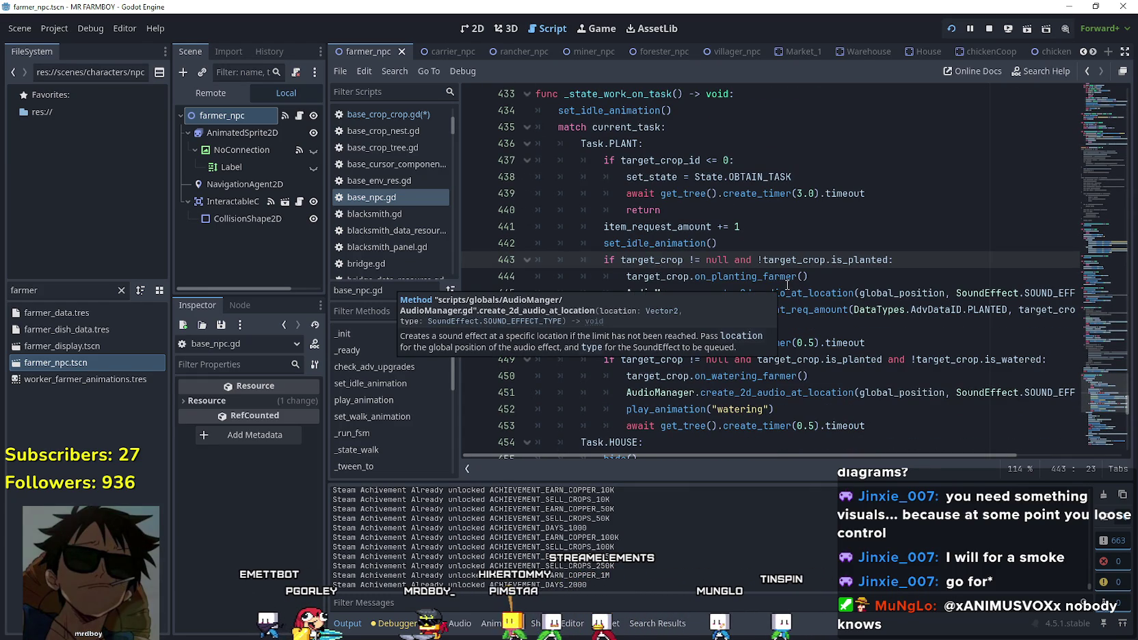
pyautogui.scroll(1, 786, 285)
pyautogui.click(622, 126)
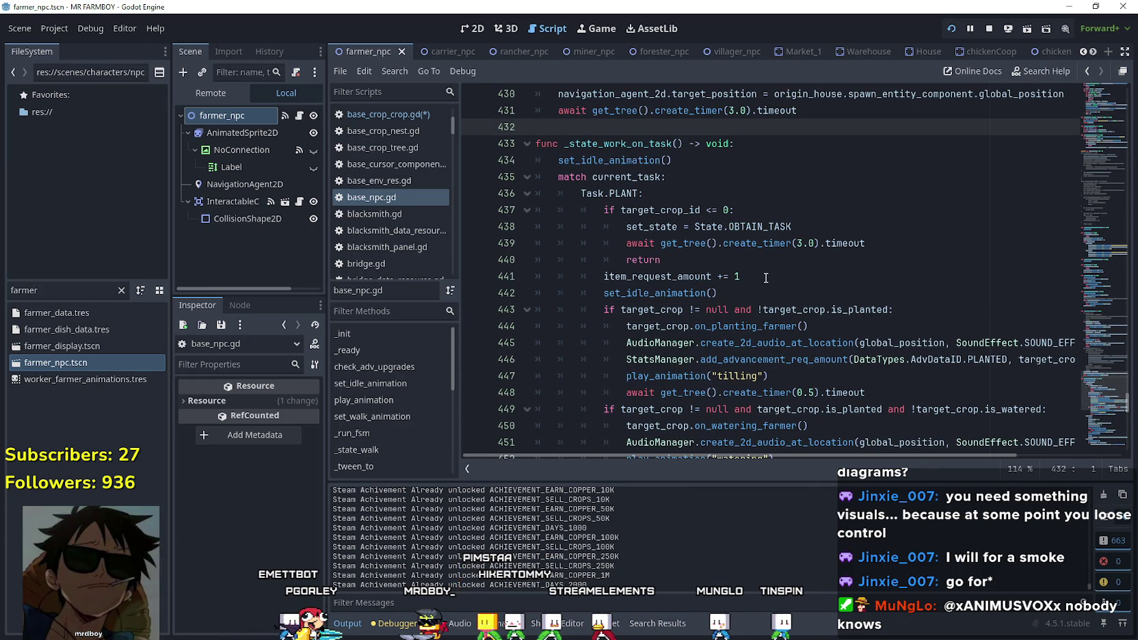
pyautogui.scroll(-1, 766, 278)
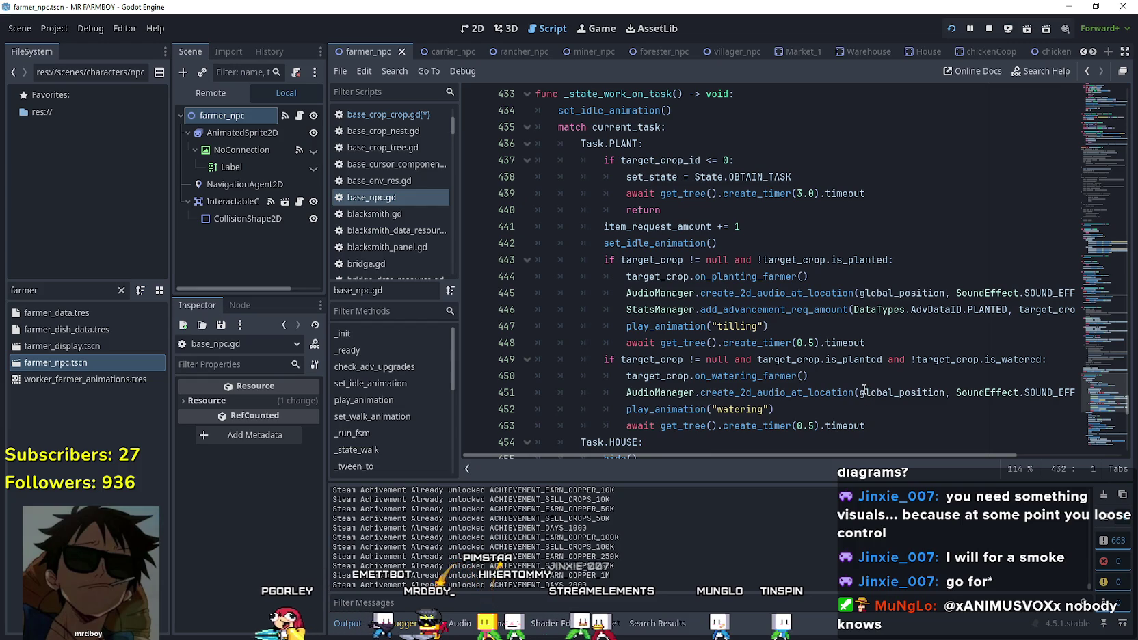
pyautogui.moveTo(896, 454)
pyautogui.mouseDown()
pyautogui.moveTo(1003, 456)
pyautogui.moveTo(857, 423)
pyautogui.mouseUp()
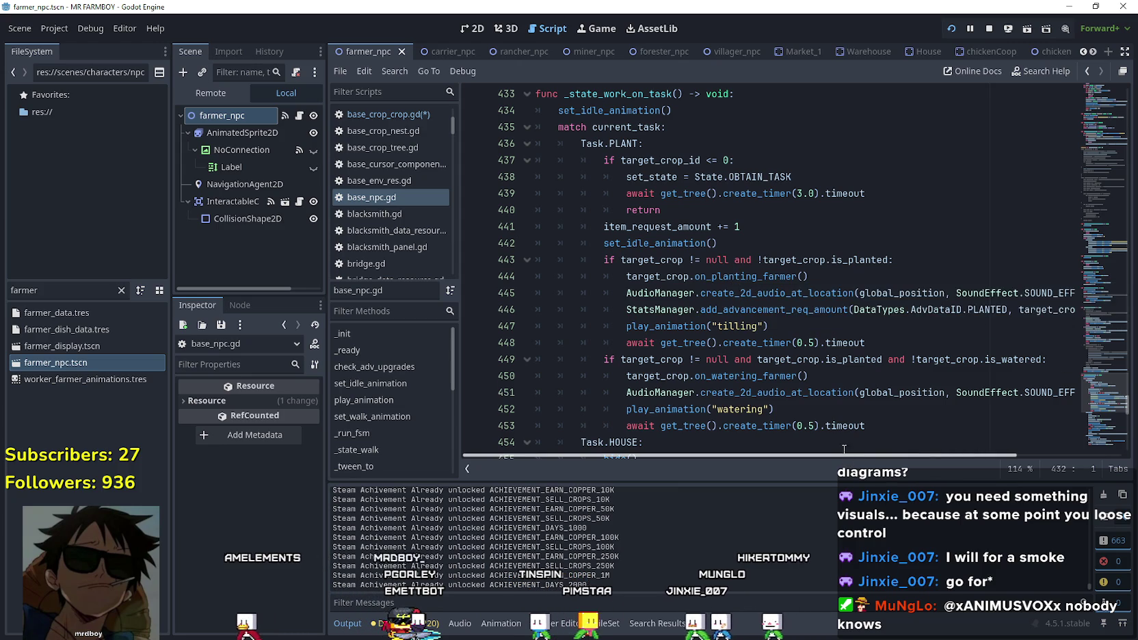
pyautogui.scroll(-2, 774, 337)
pyautogui.click(775, 338)
pyautogui.scroll(1, 775, 338)
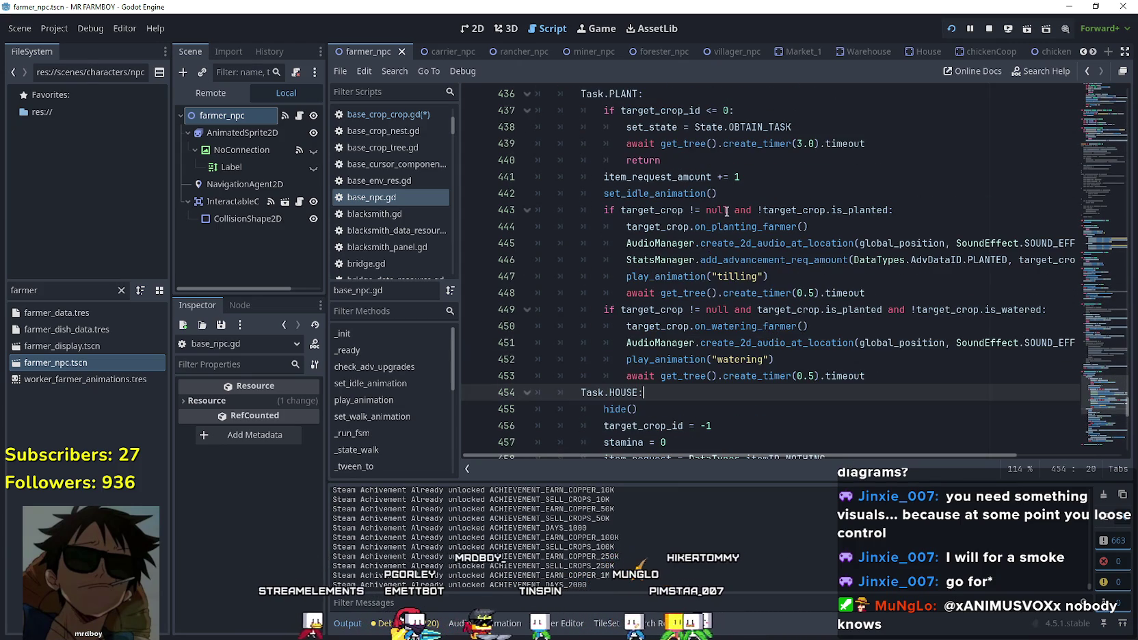
pyautogui.moveTo(730, 230)
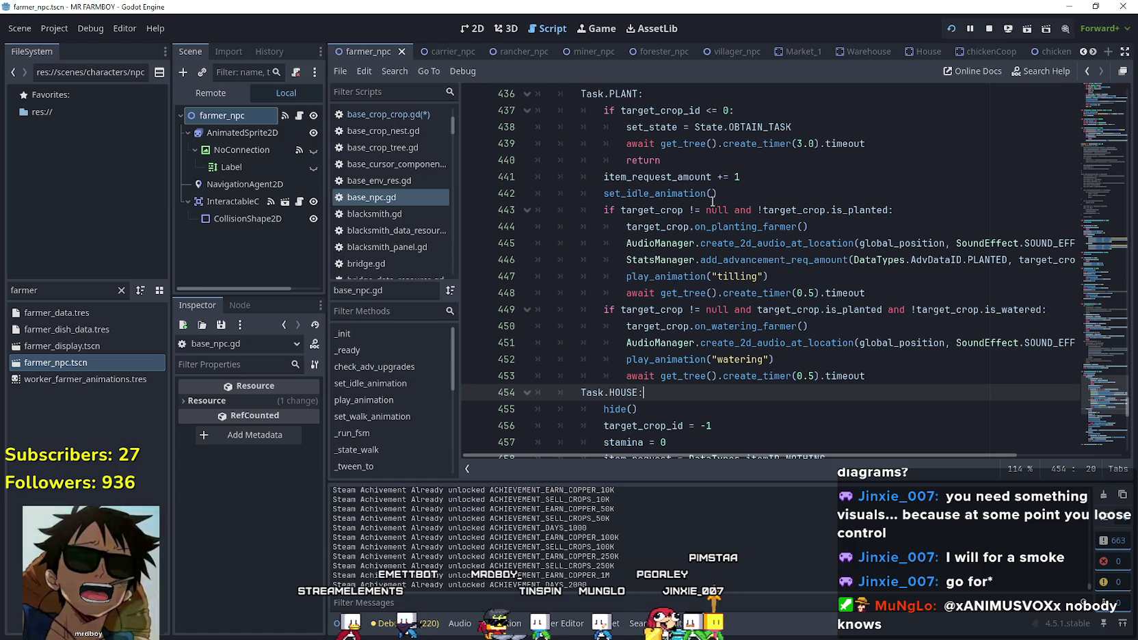
pyautogui.moveTo(809, 226); pyautogui.dragTo(649, 227)
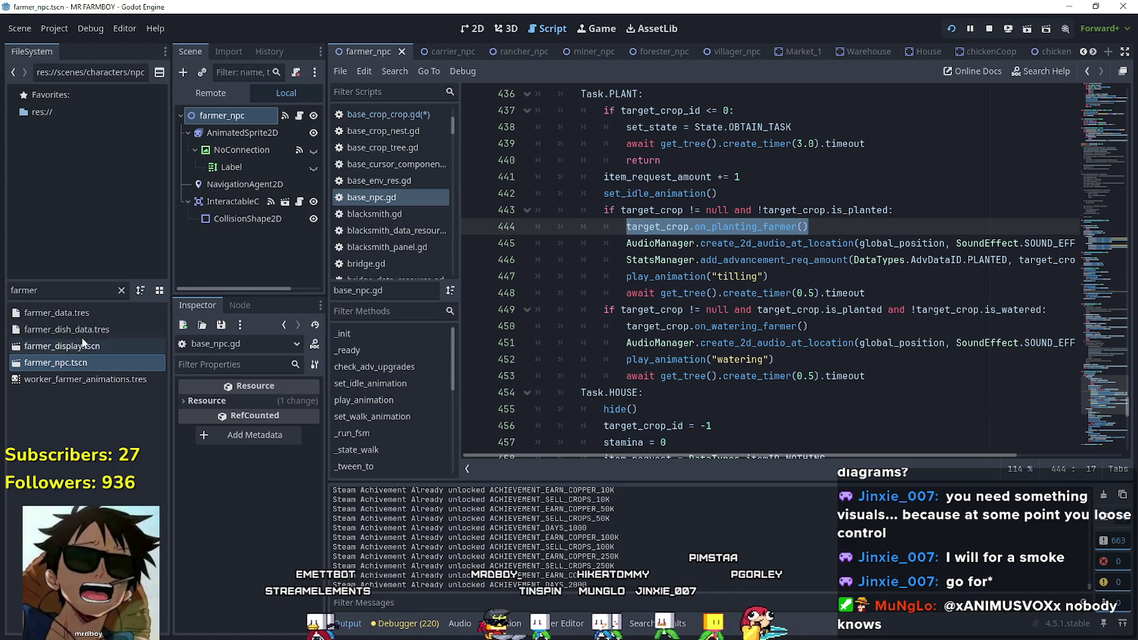
# Filter the FileSystem with 'game_' and open game_manager.gd.
pyautogui.click(106, 295)
pyautogui.write('game_')
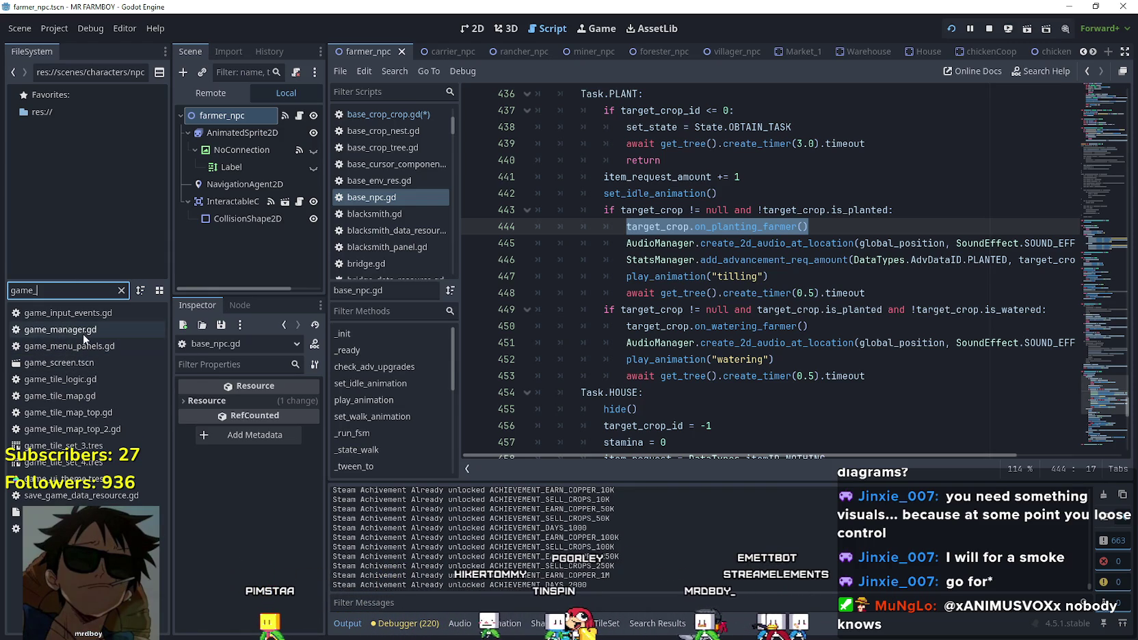
pyautogui.doubleClick(82, 334)
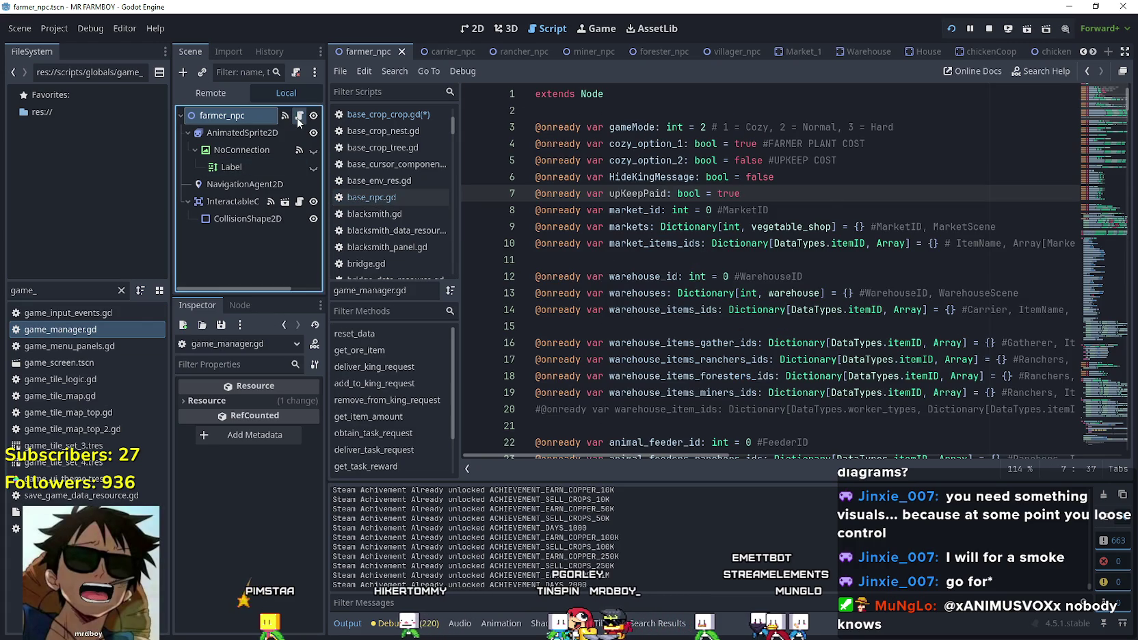
# Return to base_npc.gd and put the caret on line 444.
pyautogui.click(299, 117)
pyautogui.click(817, 229)
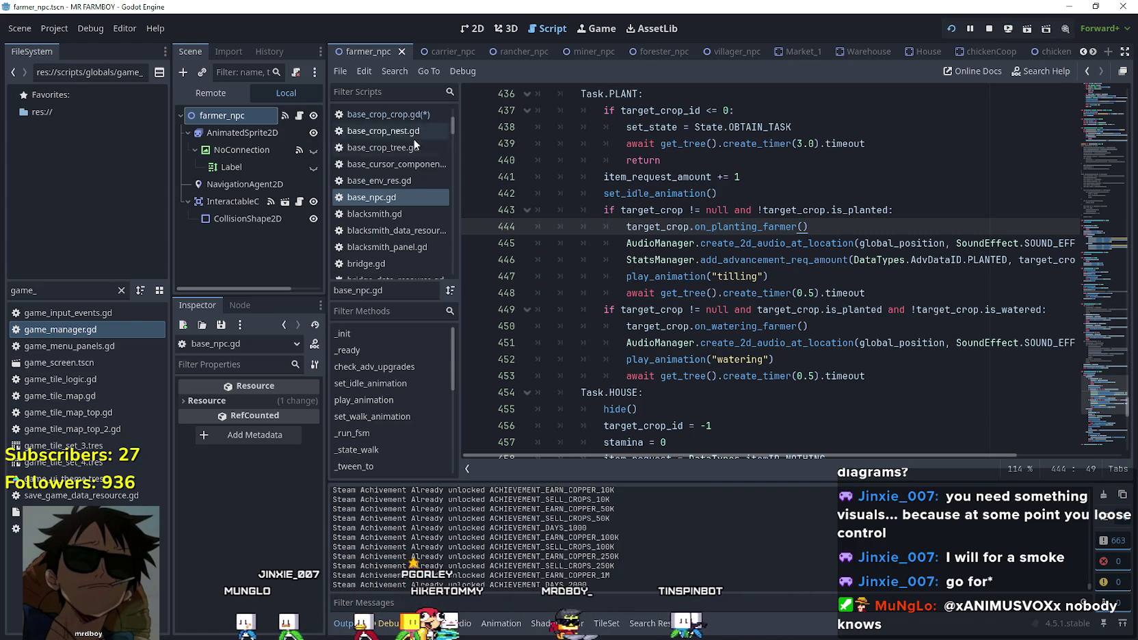
pyautogui.click(674, 226)
pyautogui.scroll(1, 674, 290)
# Mark the PLANT task lines 436–440 and check the item_request_amount and tilling animation lines.
pyautogui.scroll(1, 676, 287)
pyautogui.click(689, 264)
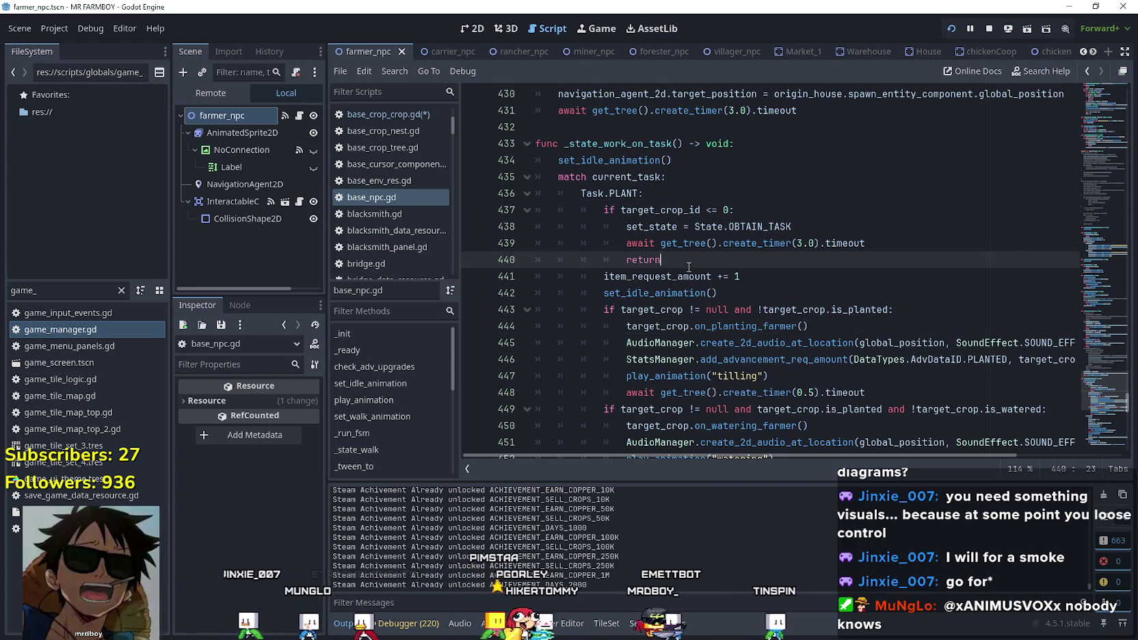
pyautogui.moveTo(688, 263); pyautogui.dragTo(579, 193)
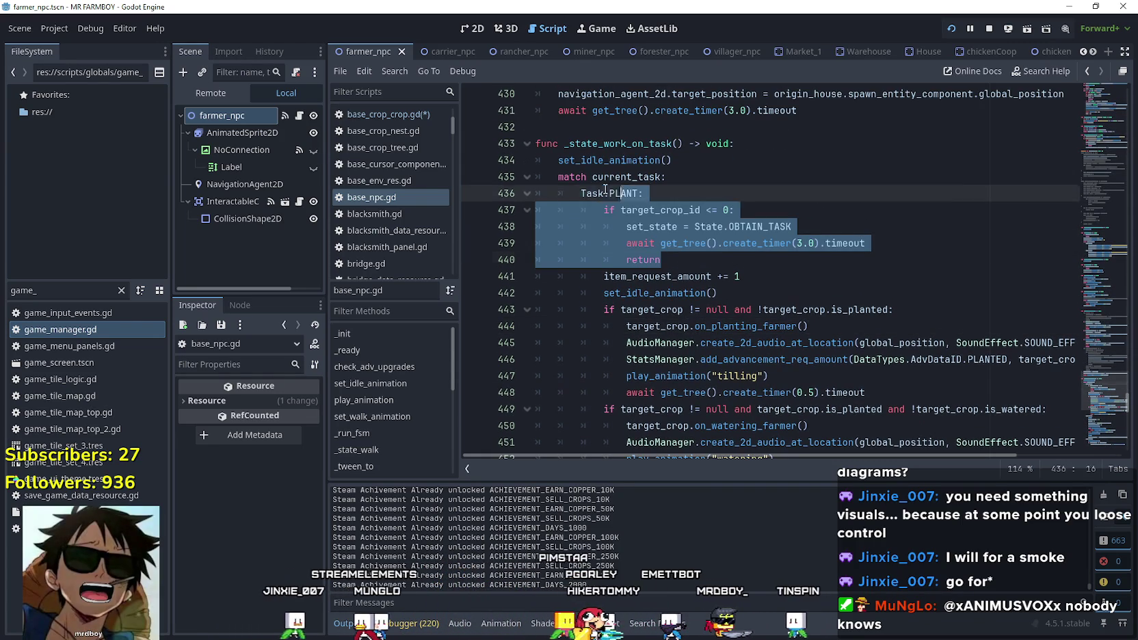
pyautogui.click(734, 276)
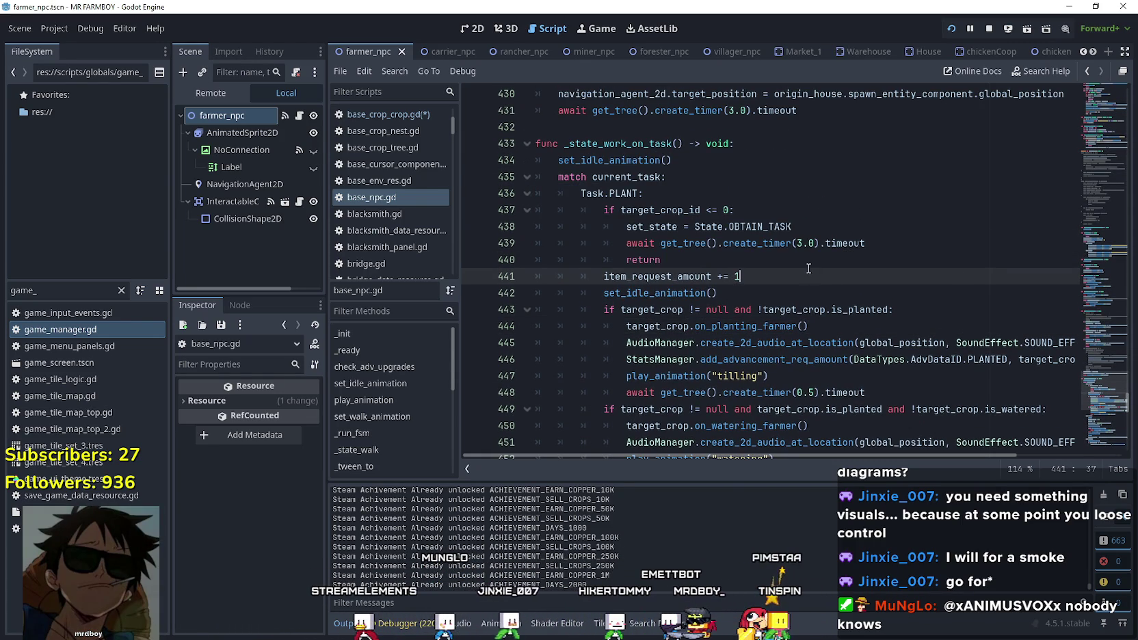
pyautogui.scroll(-3, 814, 272)
pyautogui.click(787, 232)
pyautogui.scroll(2, 689, 252)
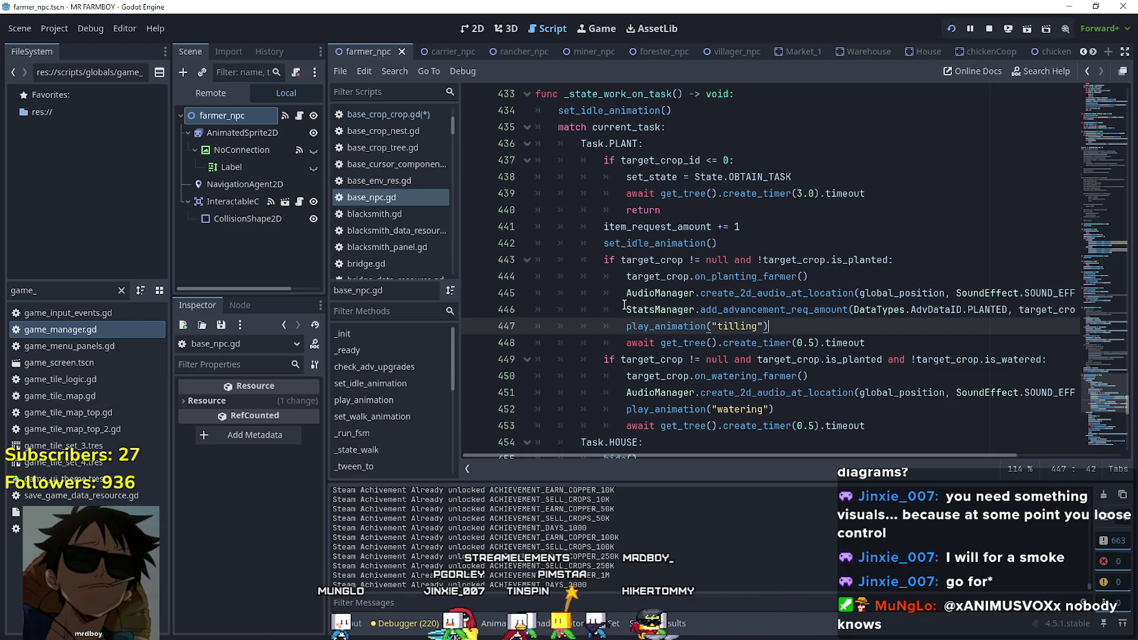
# Check lines 442–447, save the project, and open base_crop_crop.gd at on_planting_farmer.
pyautogui.moveTo(624, 305)
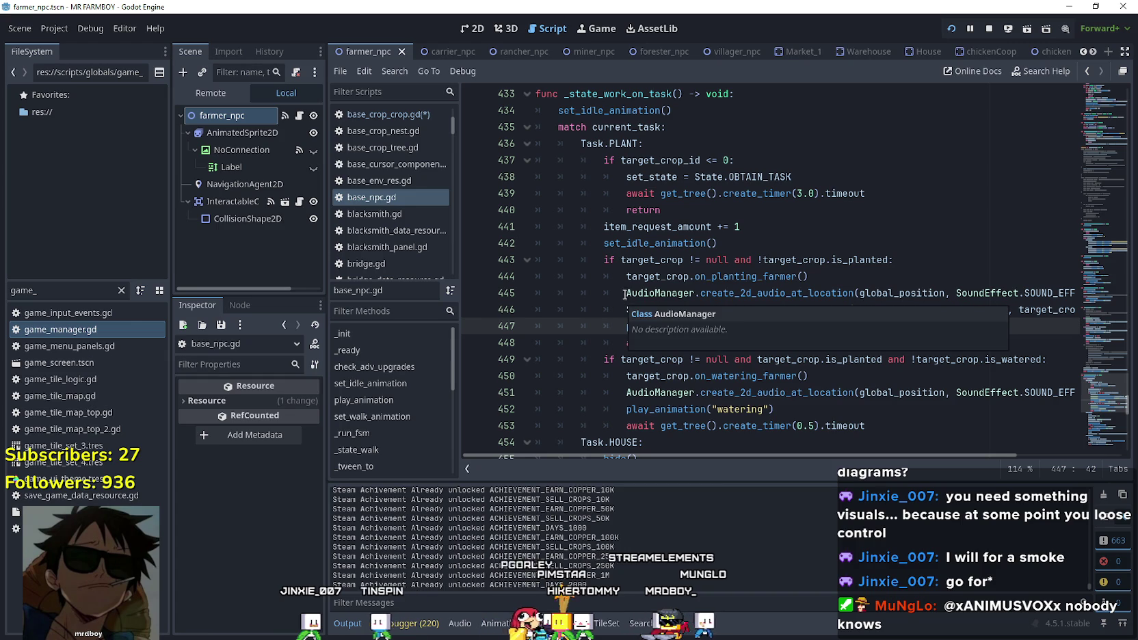
pyautogui.click(703, 243)
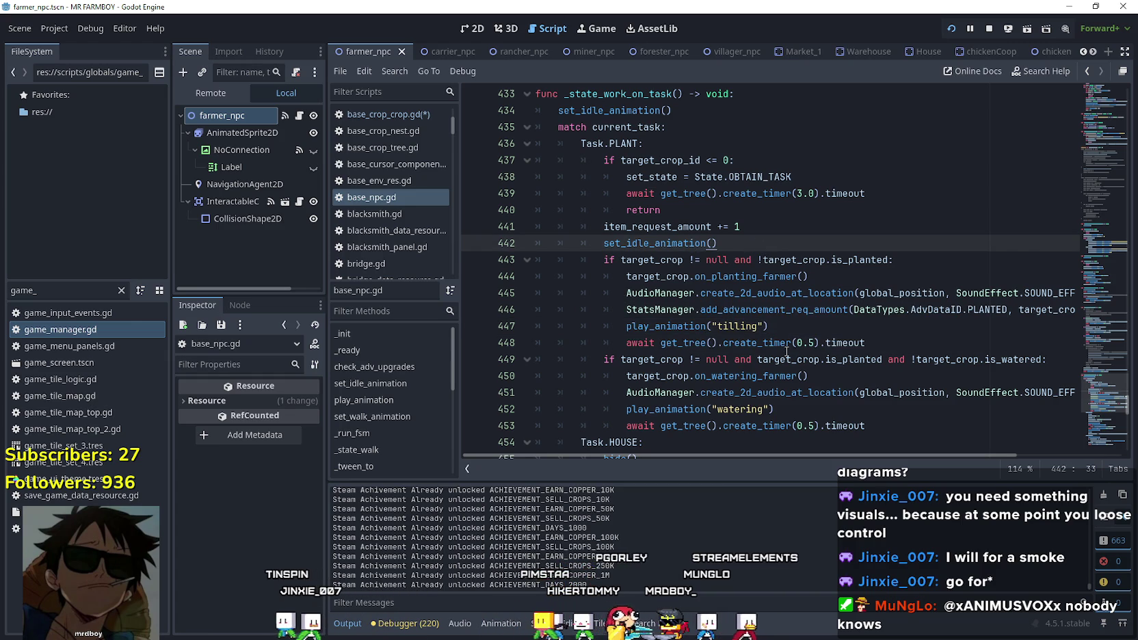
pyautogui.click(769, 326)
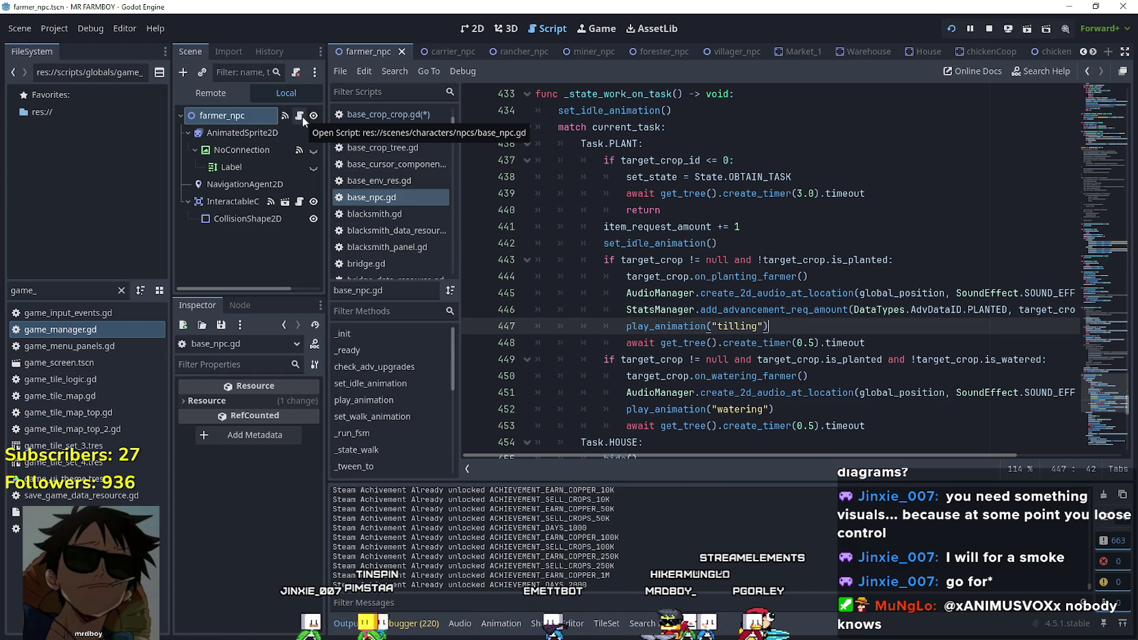
pyautogui.click(679, 292)
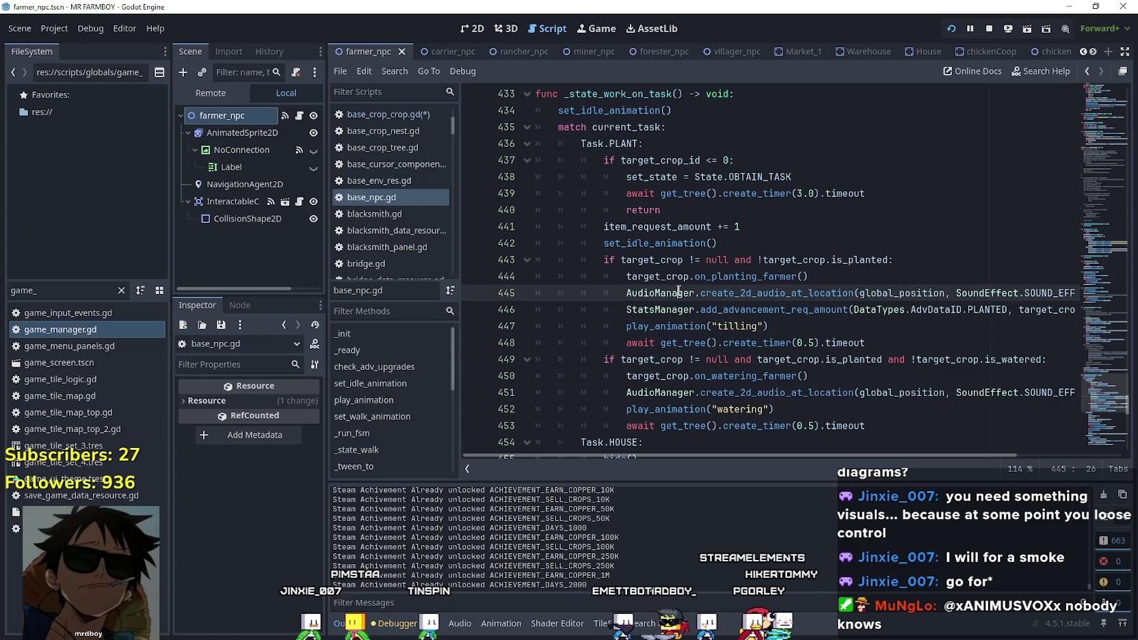
pyautogui.hotkey('ctrl', 's')
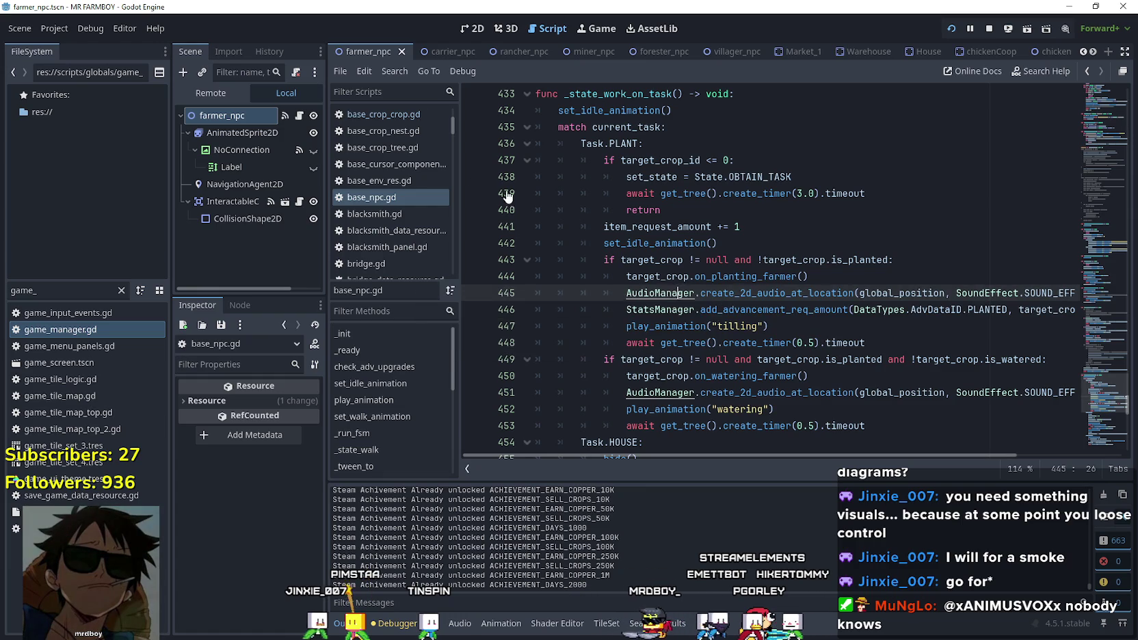
pyautogui.click(384, 114)
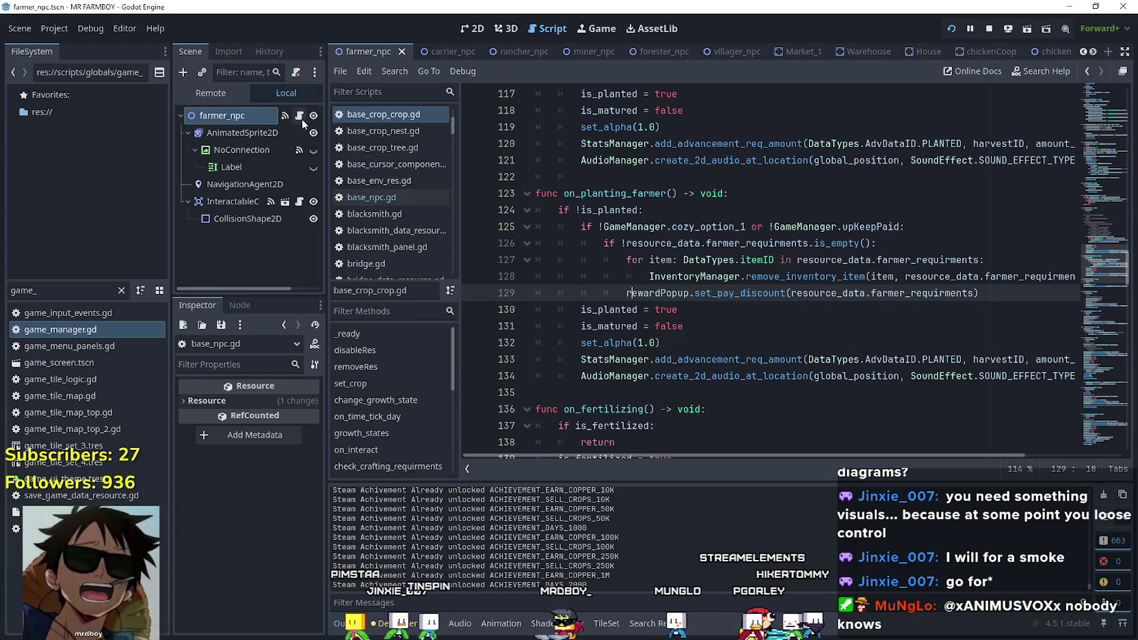
# Return to base_npc.gd and browse the PLANT task lines 440–446.
pyautogui.click(372, 197)
pyautogui.click(881, 276)
pyautogui.scroll(-1, 881, 276)
pyautogui.scroll(-1, 881, 276)
pyautogui.scroll(1, 752, 267)
pyautogui.click(728, 260)
pyautogui.scroll(1, 684, 260)
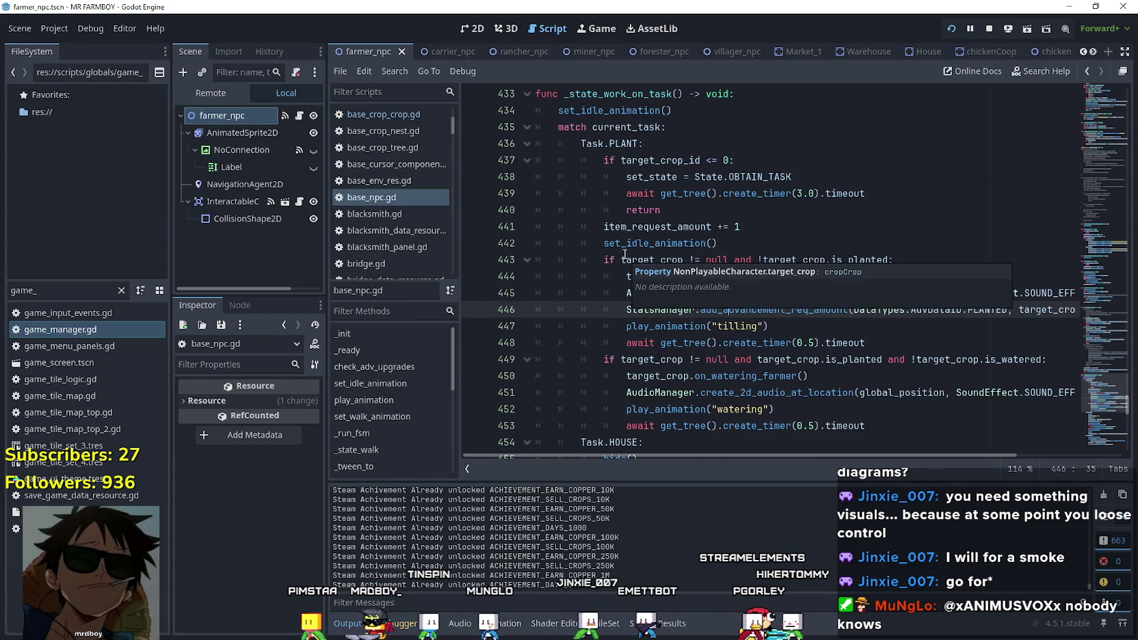
pyautogui.click(718, 210)
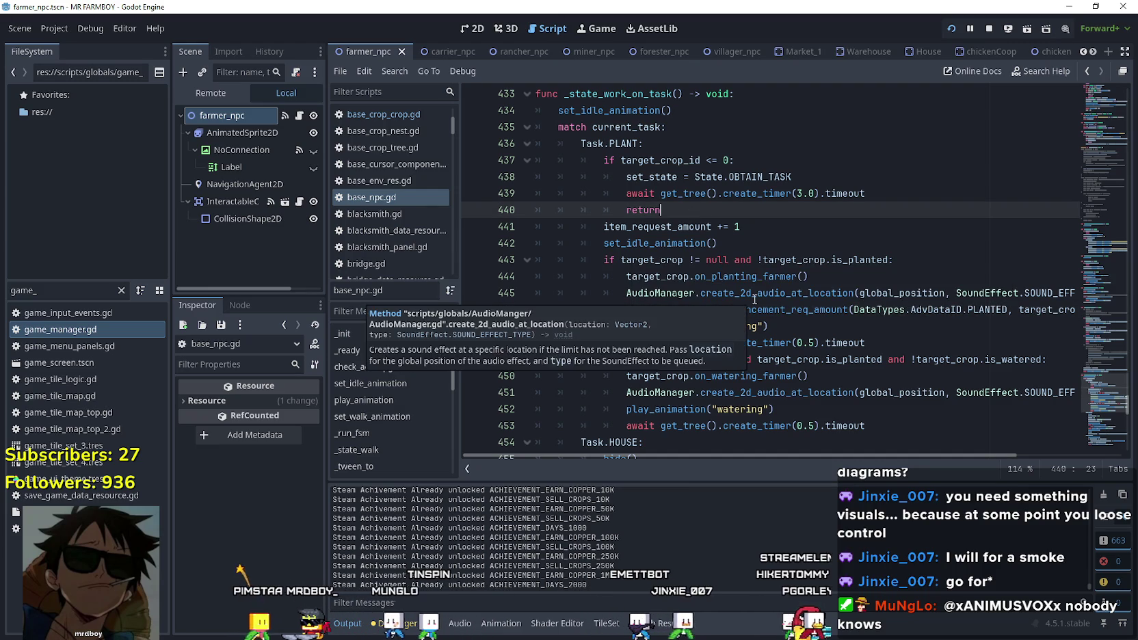
# Select the on_planting_farmer call on line 444, then scroll to the Task.HOUSE branch.
pyautogui.scroll(-2, 631, 282)
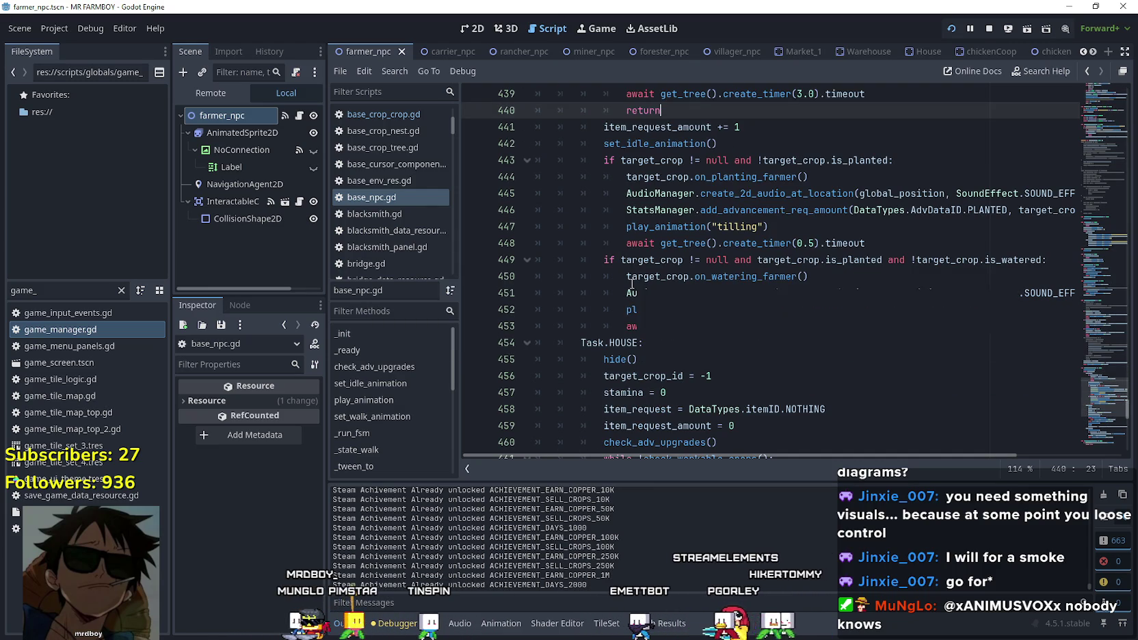
pyautogui.scroll(1, 614, 177)
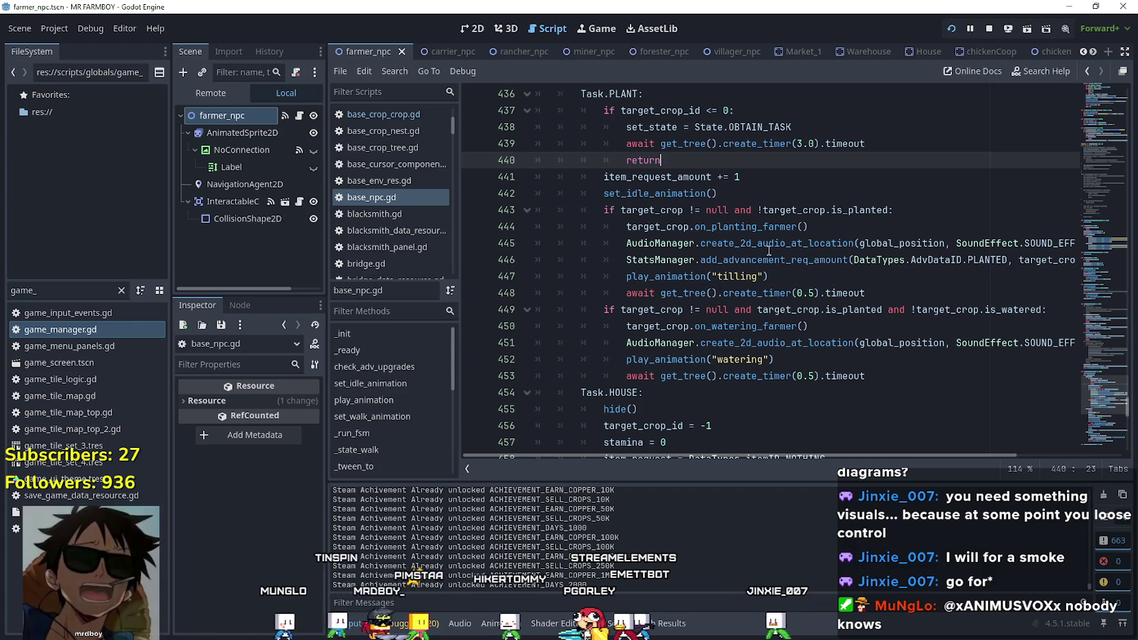
pyautogui.click(820, 227)
pyautogui.hotkey('shift', 'Home')
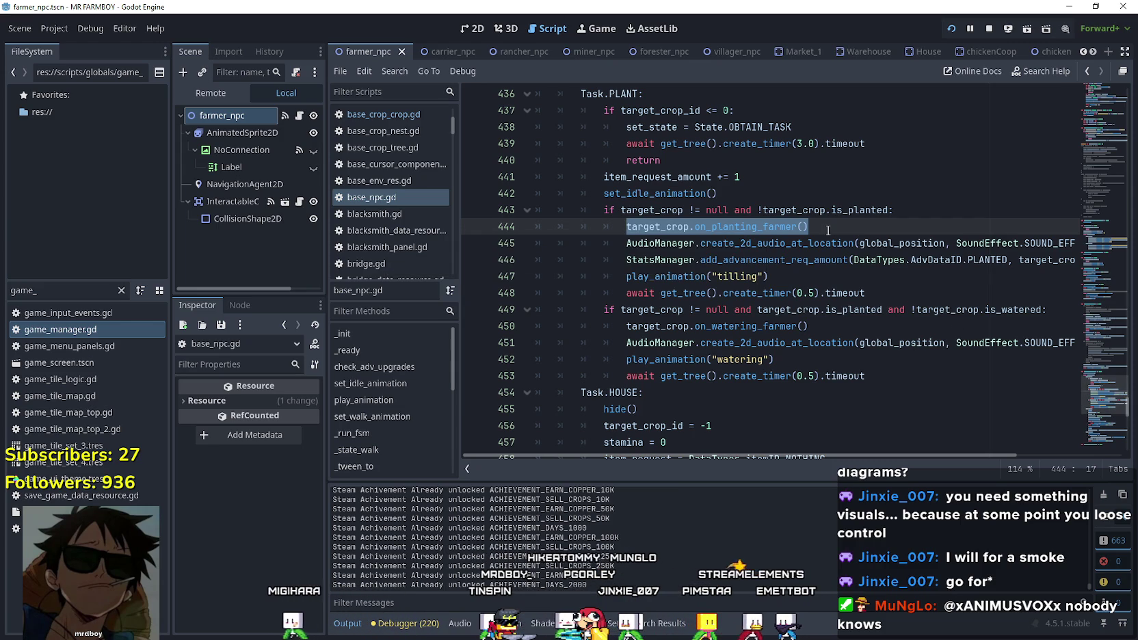
pyautogui.scroll(-7, 1106, 403)
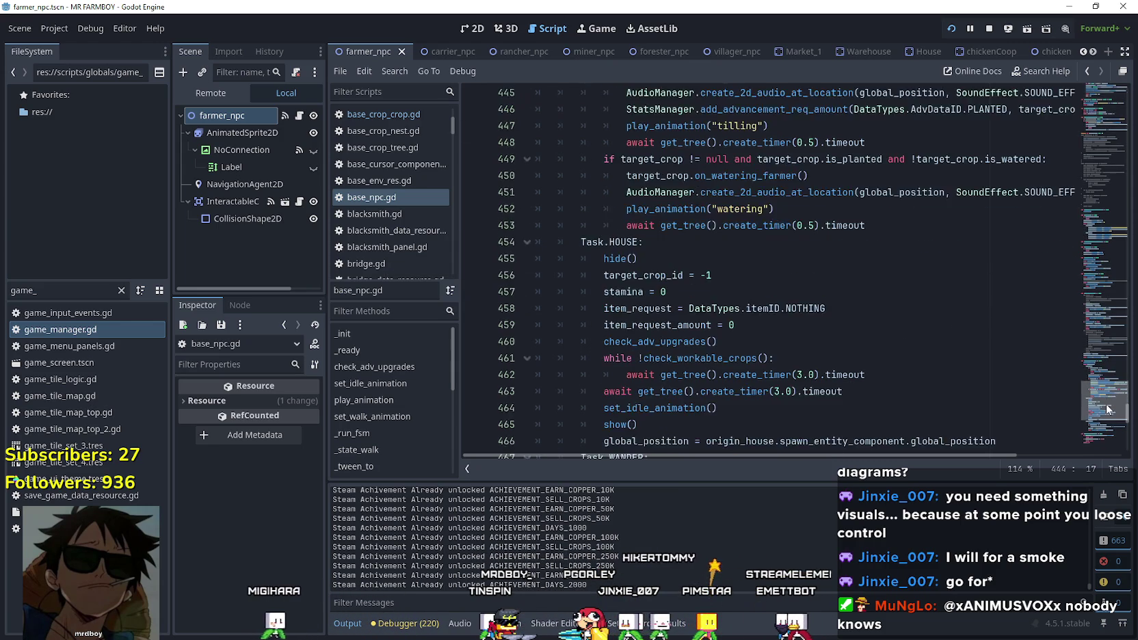
# Scroll through base_npc.gd reviewing the NPC state functions.
pyautogui.scroll(-8, 1101, 418)
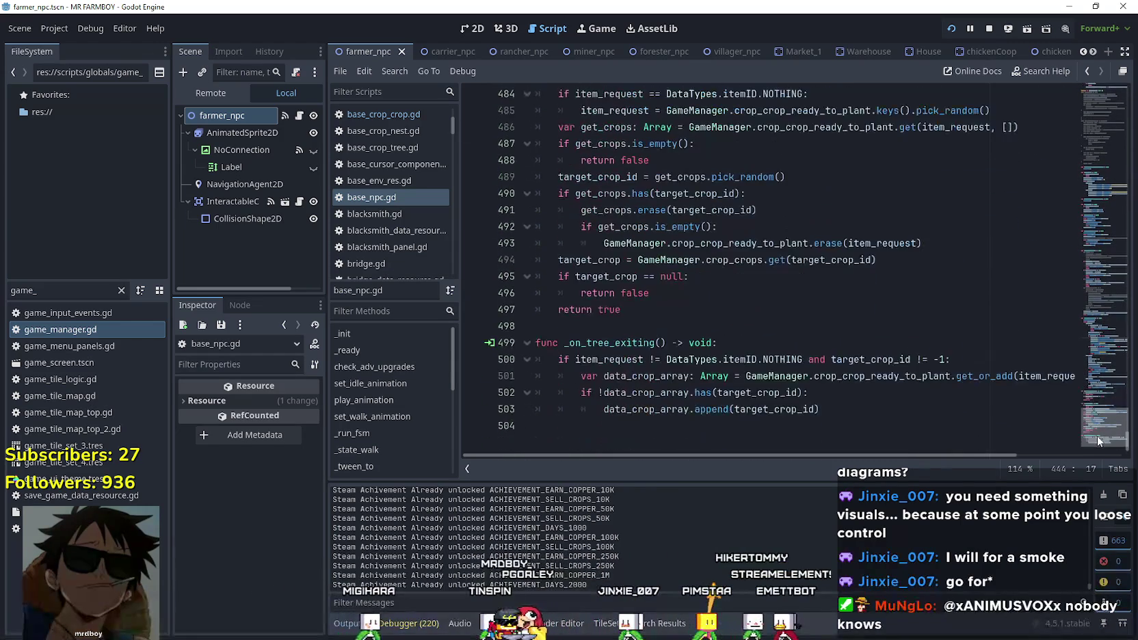
pyautogui.scroll(5, 1097, 422)
pyautogui.scroll(20, 1094, 410)
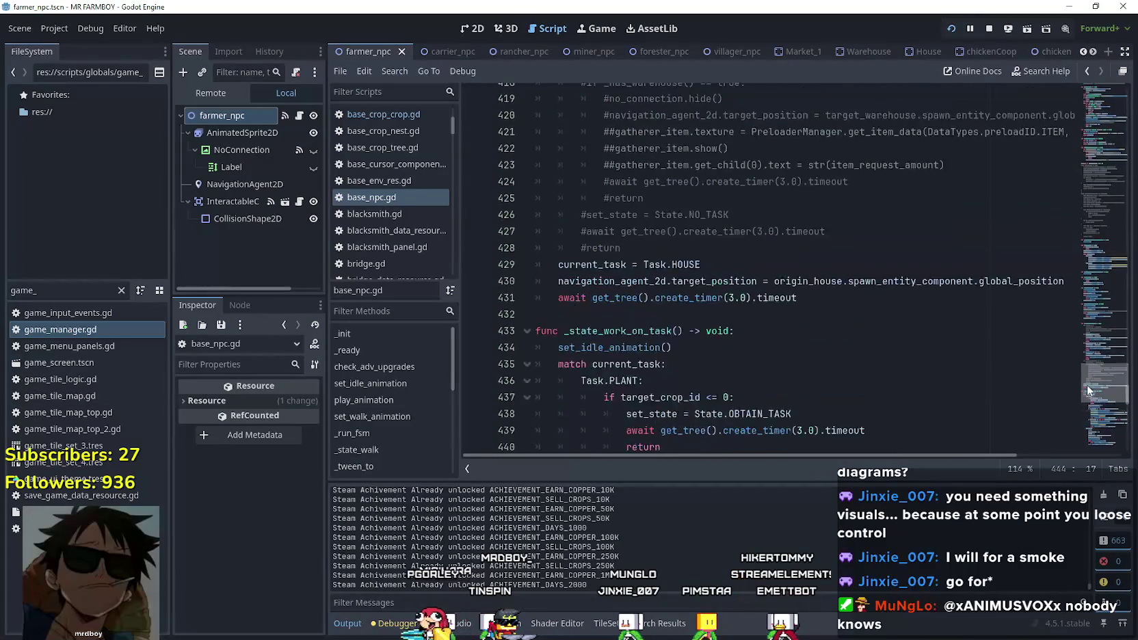
pyautogui.scroll(5, 1083, 364)
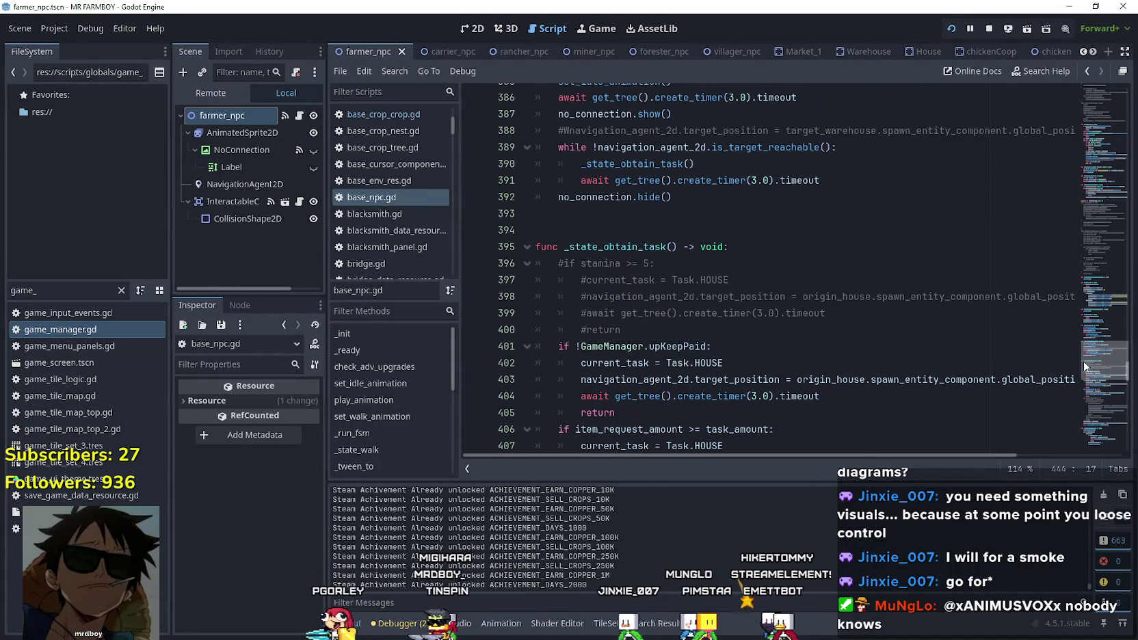
pyautogui.scroll(8, 1082, 361)
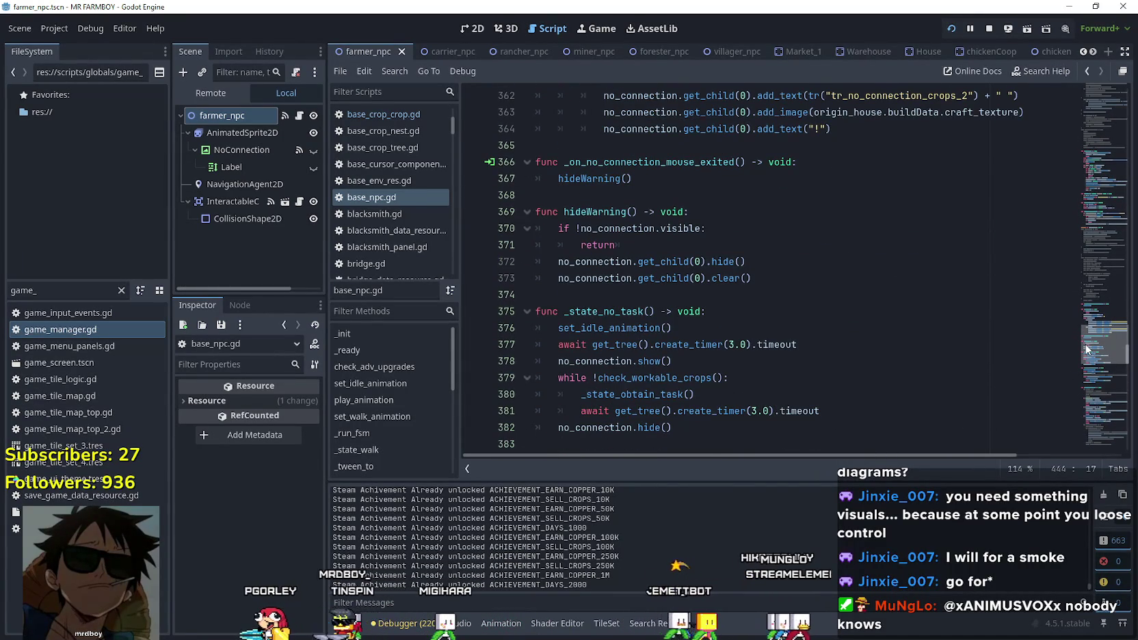
pyautogui.scroll(-3, 1086, 352)
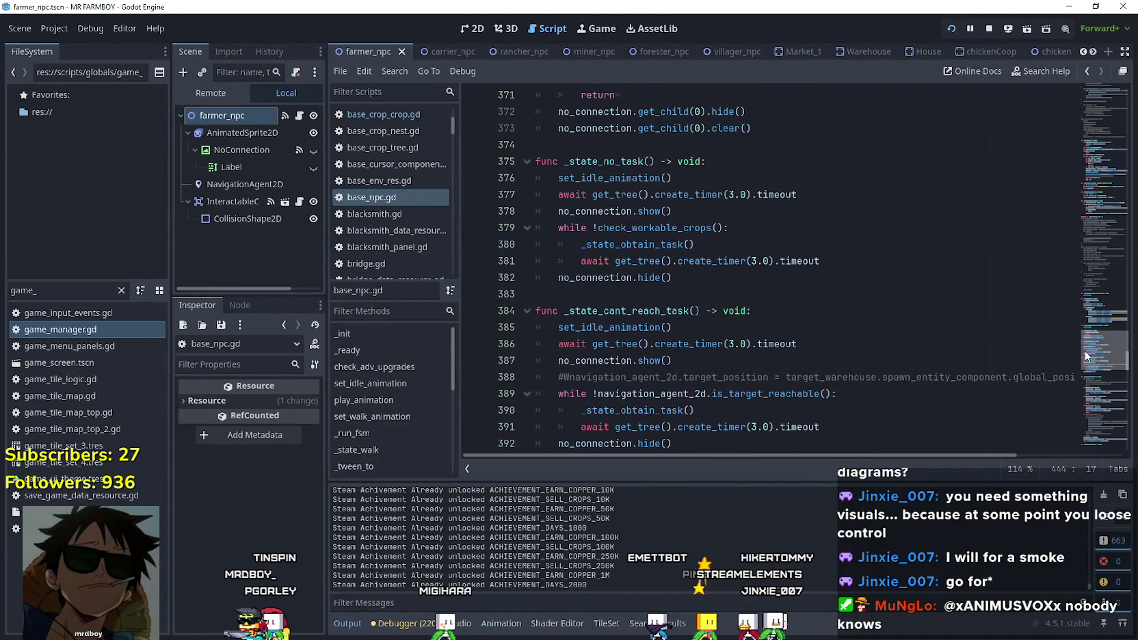
pyautogui.scroll(-3, 1082, 353)
pyautogui.scroll(-4, 1078, 358)
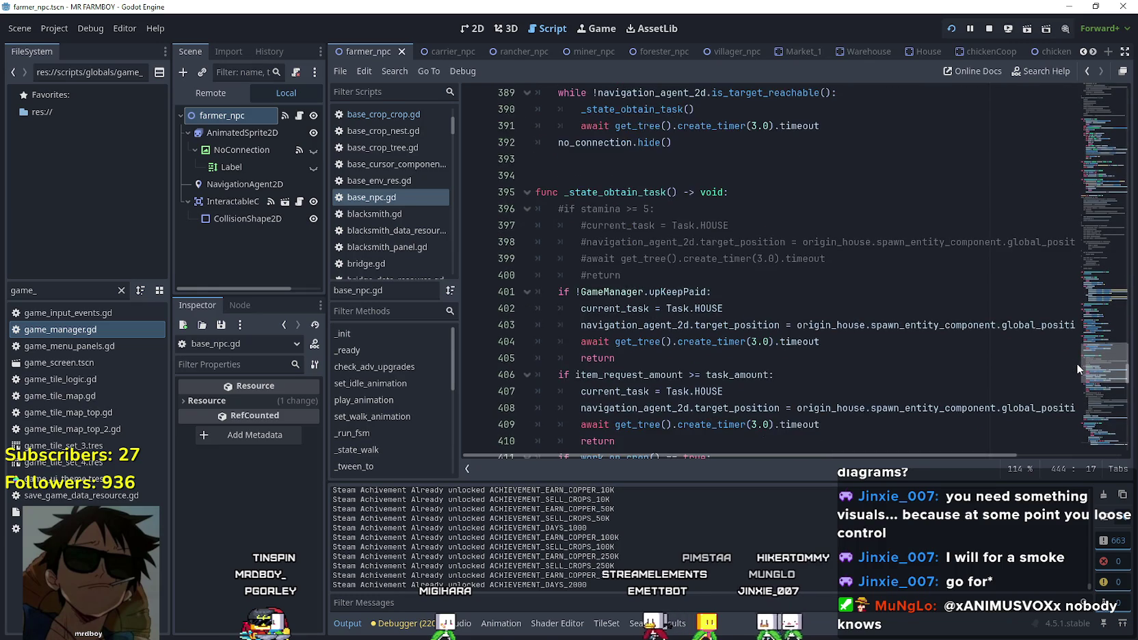
pyautogui.scroll(-13, 1074, 366)
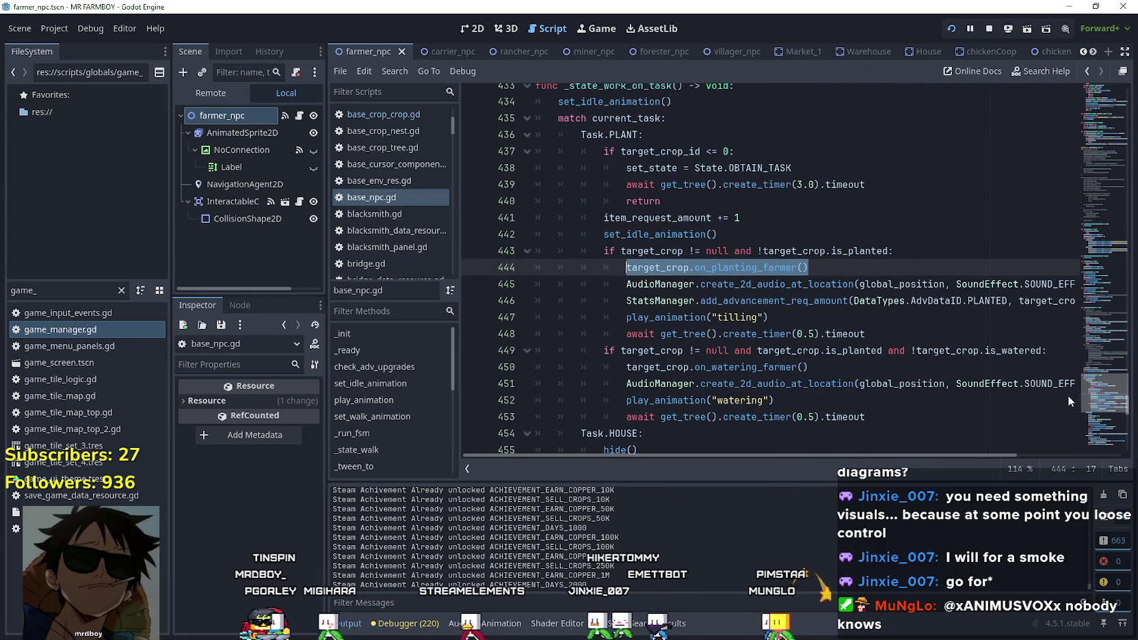
pyautogui.scroll(-10, 1067, 395)
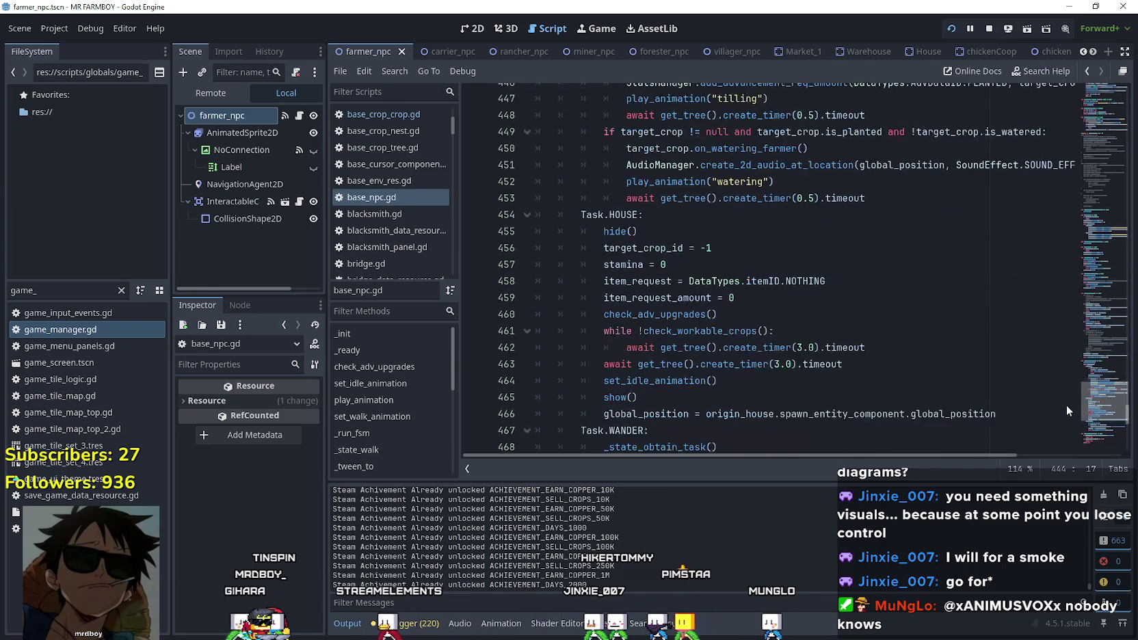
pyautogui.scroll(6, 1069, 415)
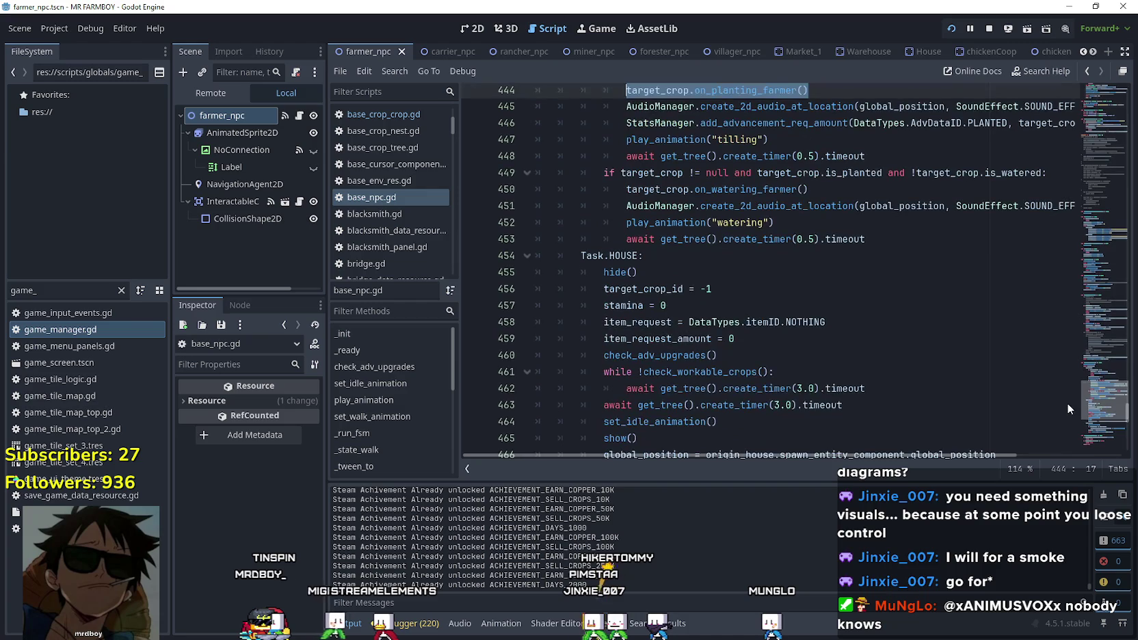
pyautogui.scroll(-2, 1066, 403)
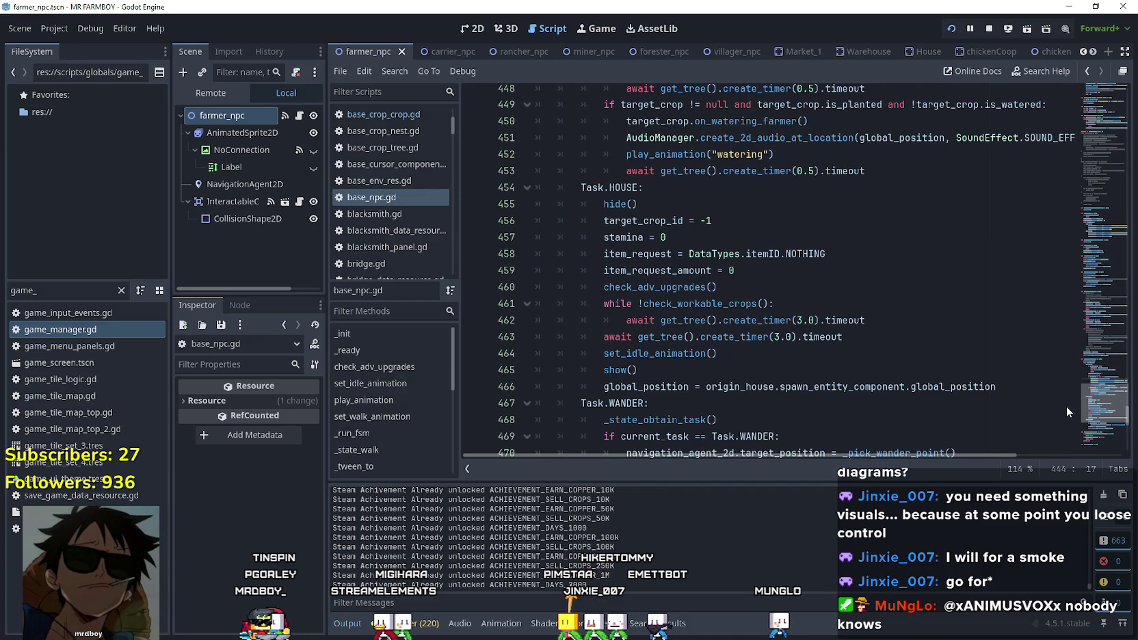
pyautogui.scroll(-3, 1067, 410)
pyautogui.scroll(3, 1066, 413)
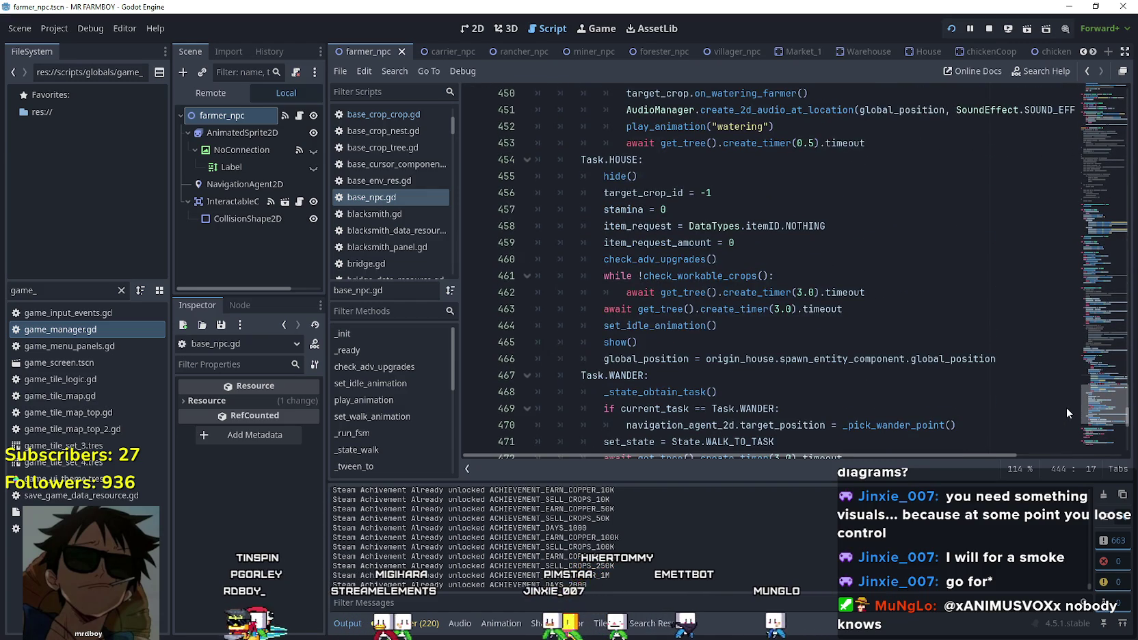
pyautogui.scroll(2, 1065, 407)
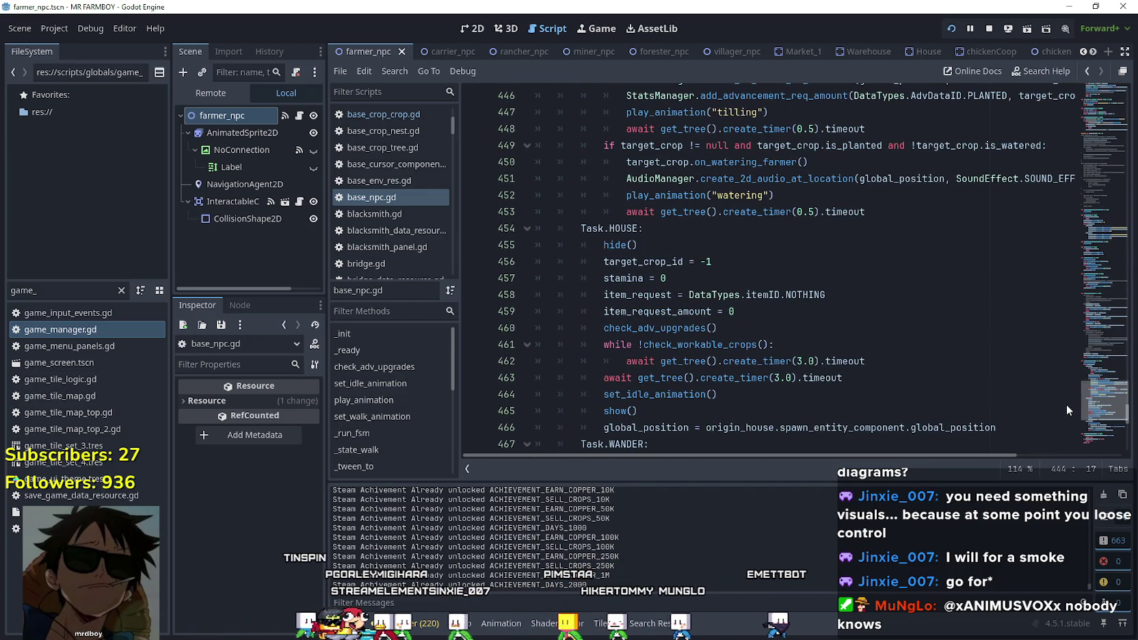
pyautogui.scroll(-6, 1066, 405)
pyautogui.scroll(-10, 1070, 423)
pyautogui.scroll(20, 1070, 424)
pyautogui.scroll(-5, 1062, 319)
pyautogui.scroll(10, 1063, 320)
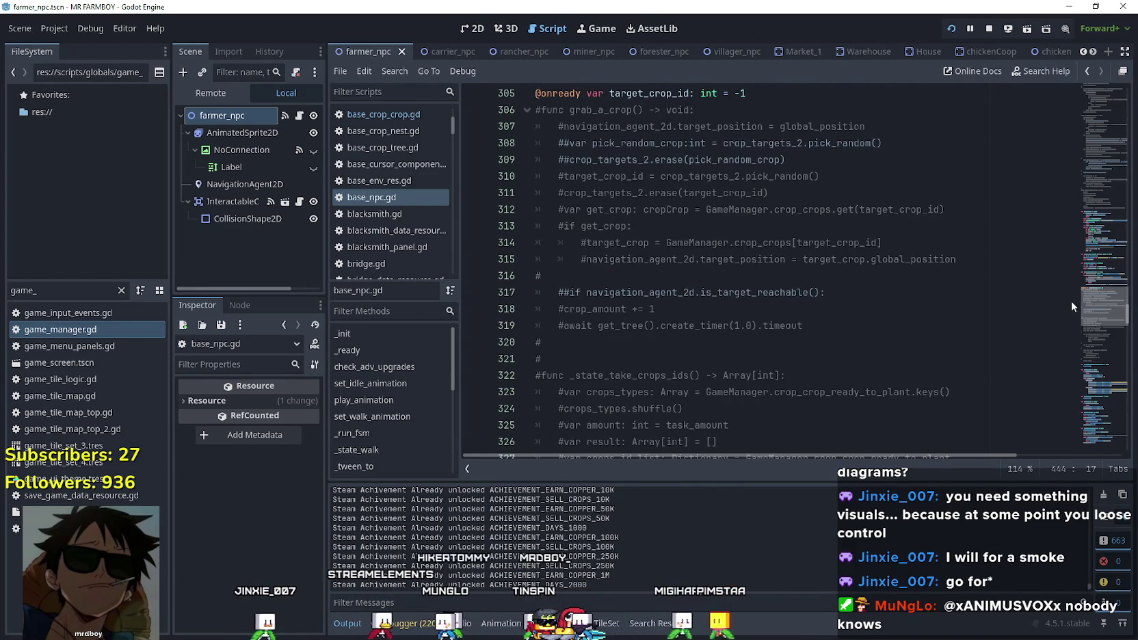
pyautogui.scroll(10, 1069, 303)
pyautogui.scroll(-5, 1082, 280)
pyautogui.scroll(3, 1078, 287)
pyautogui.scroll(10, 1090, 264)
pyautogui.moveTo(1090, 263)
pyautogui.mouseDown()
pyautogui.moveTo(1091, 93)
pyautogui.moveTo(1064, 130)
pyautogui.mouseUp()
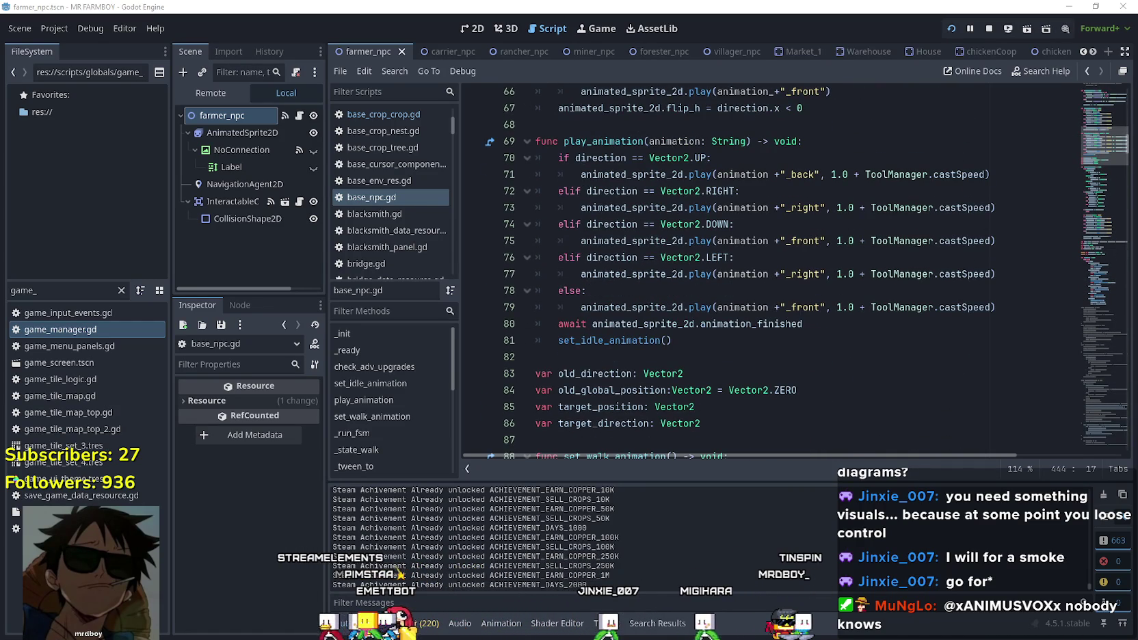
# Place the caret in the play_animation code, then bring up Steam's MR FARMBOY library page.
pyautogui.click(567, 290)
pyautogui.scroll(-6, 1096, 162)
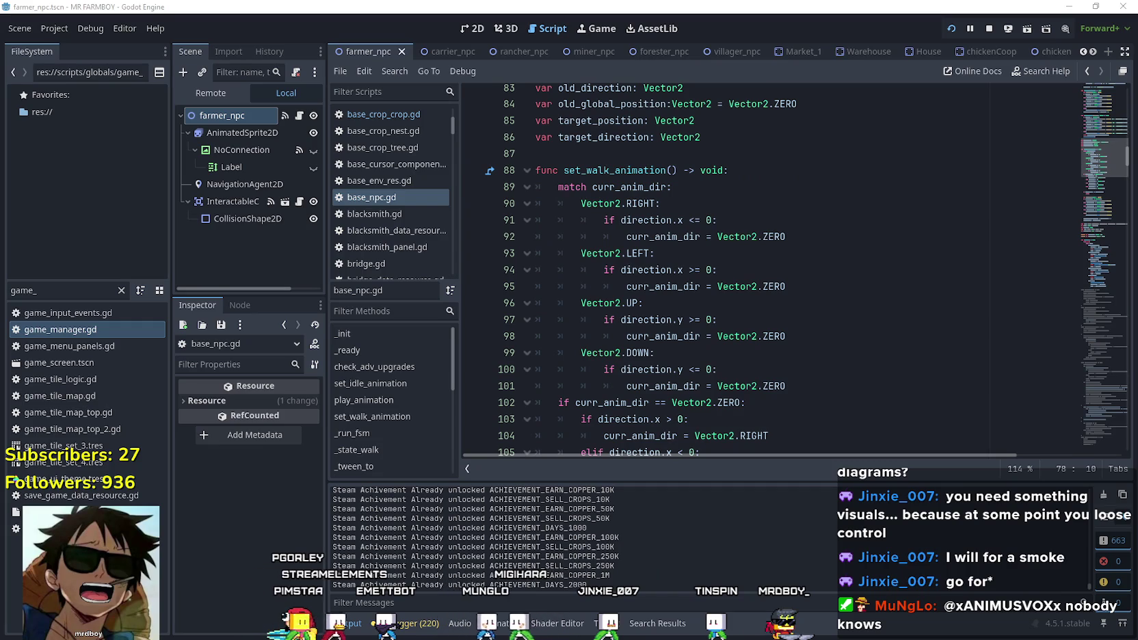
pyautogui.hotkey('alt', 'Tab')
pyautogui.click(360, 28)
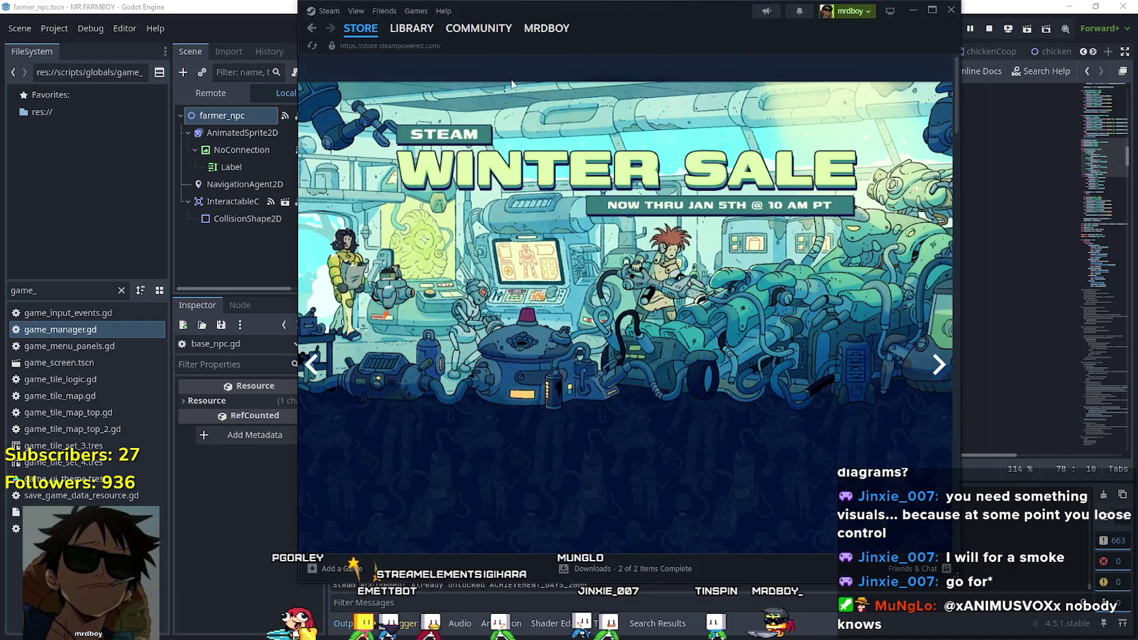
# Browse the MR FARMBOY library page and community hub discussions, then return to Godot.
pyautogui.click(411, 28)
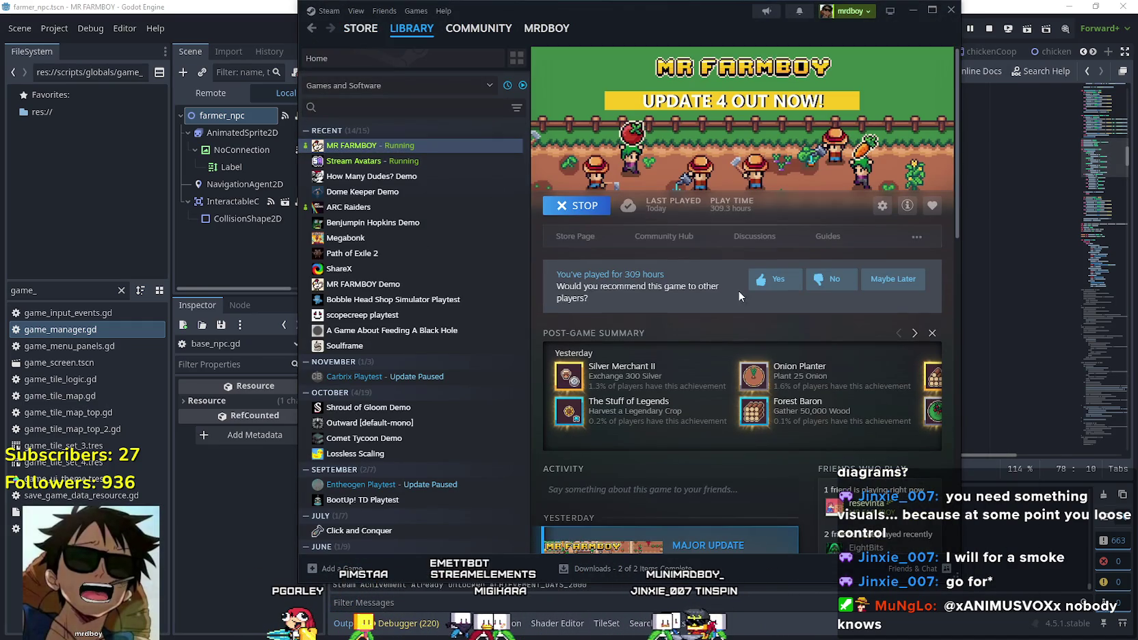
pyautogui.click(673, 243)
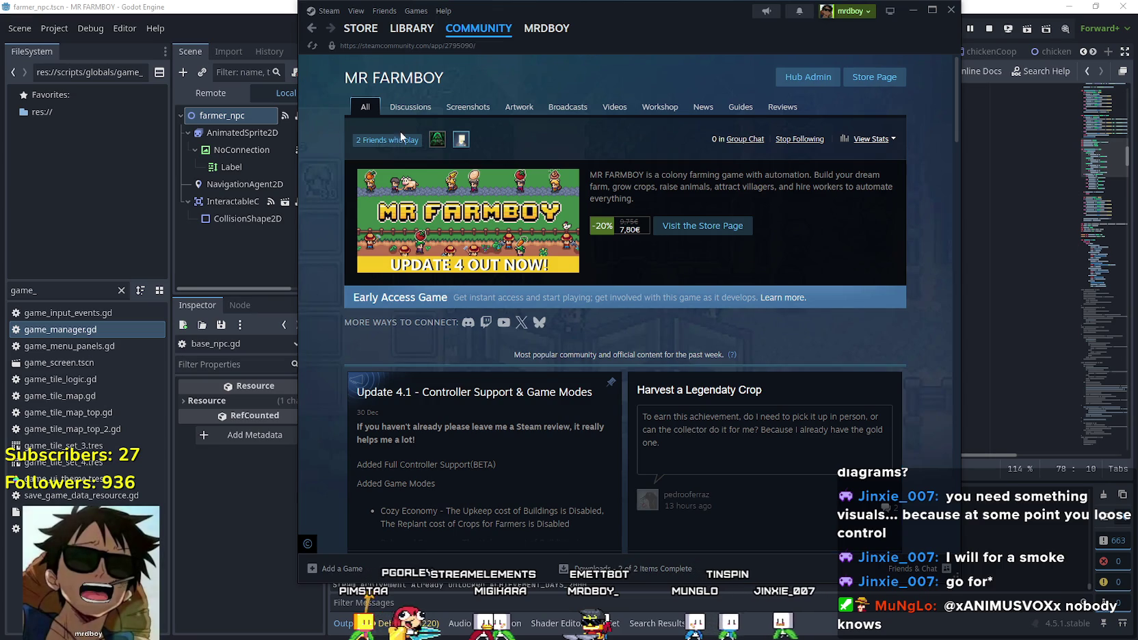
pyautogui.scroll(-5, 676, 437)
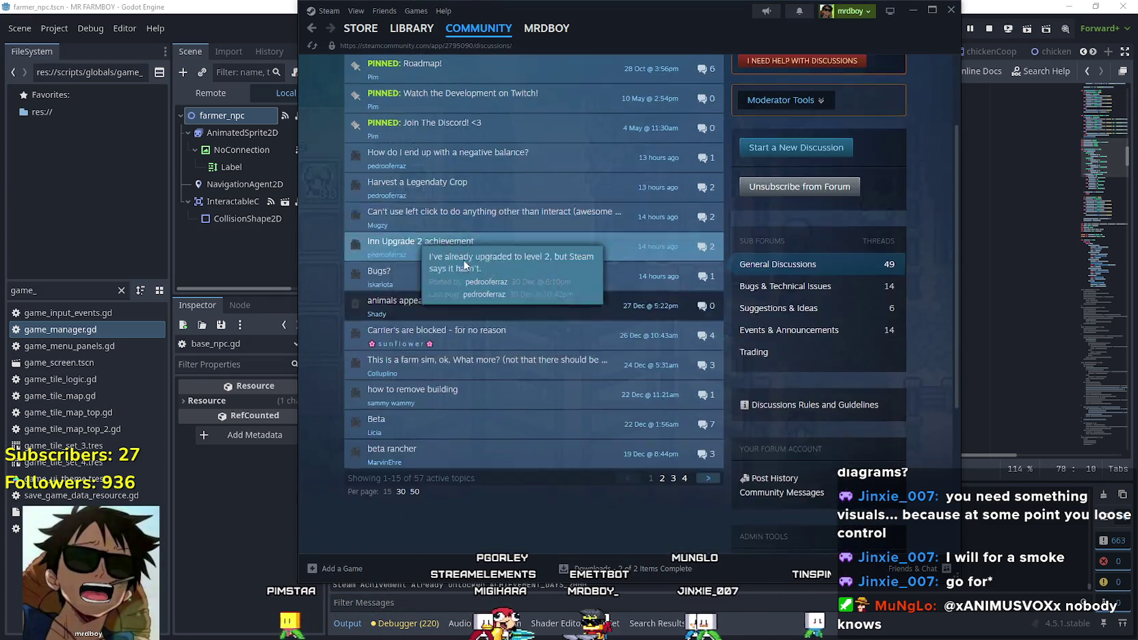
pyautogui.scroll(5, 675, 430)
pyautogui.hotkey('alt', 'Tab')
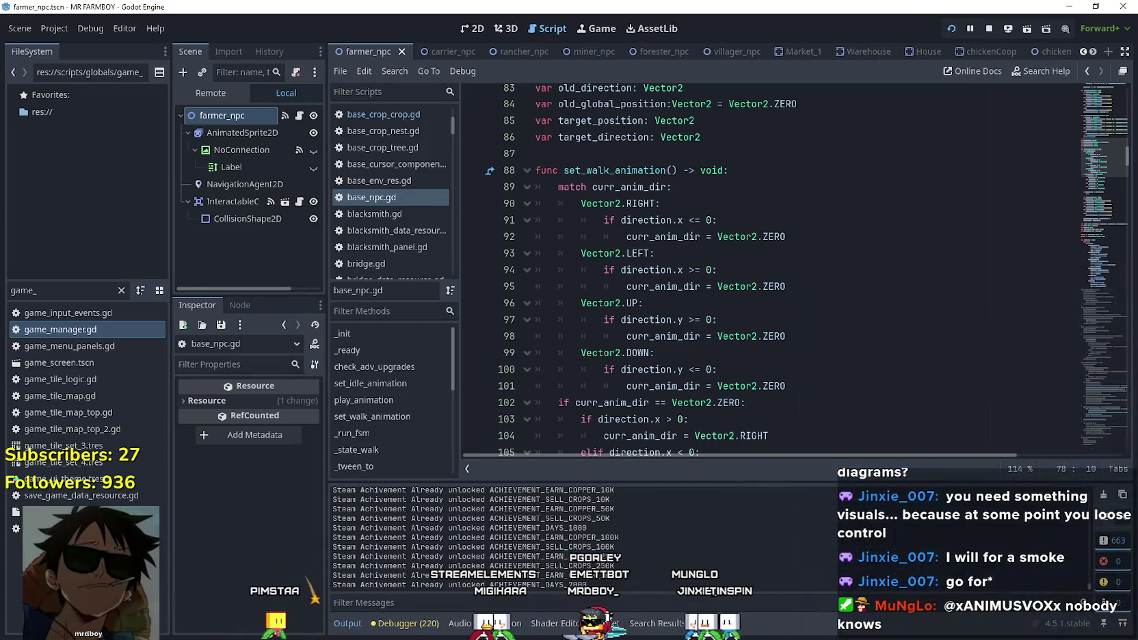
# Walk the player down in the running game, then widen Godot's Scene and Inspector dock.
pyautogui.hotkey('alt', 'Tab')
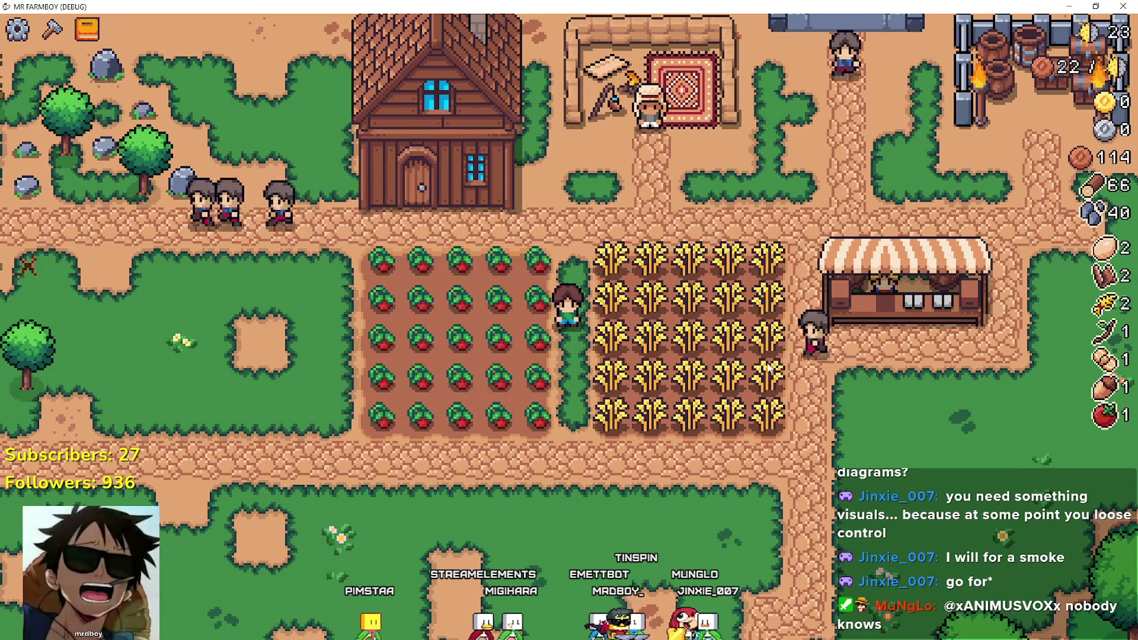
pyautogui.press('s')
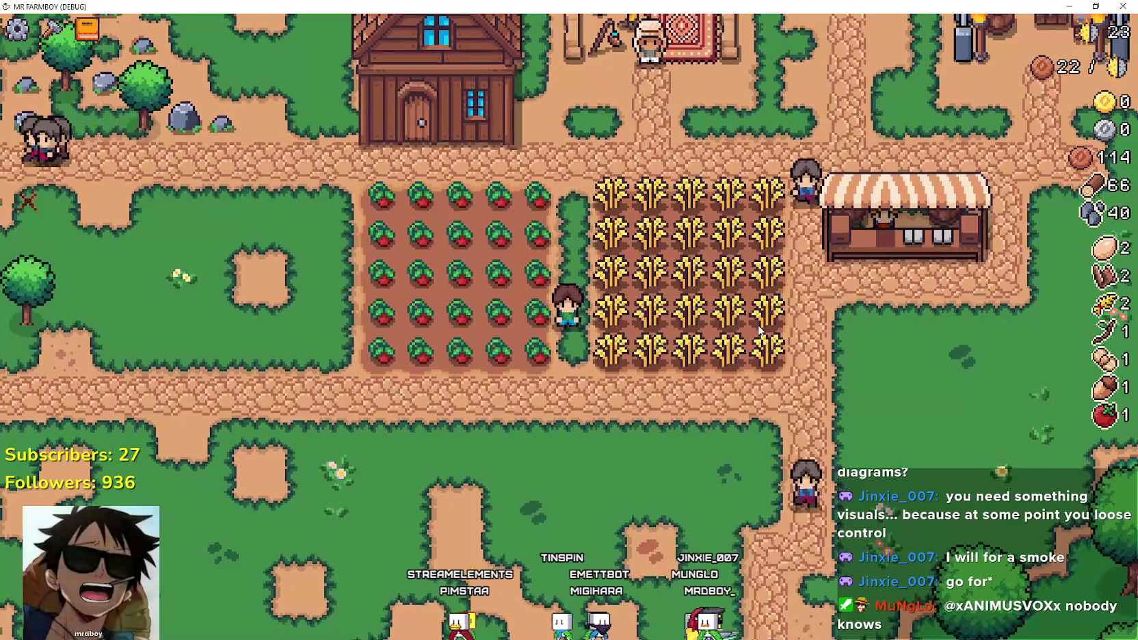
pyautogui.hotkey('alt', 'Tab')
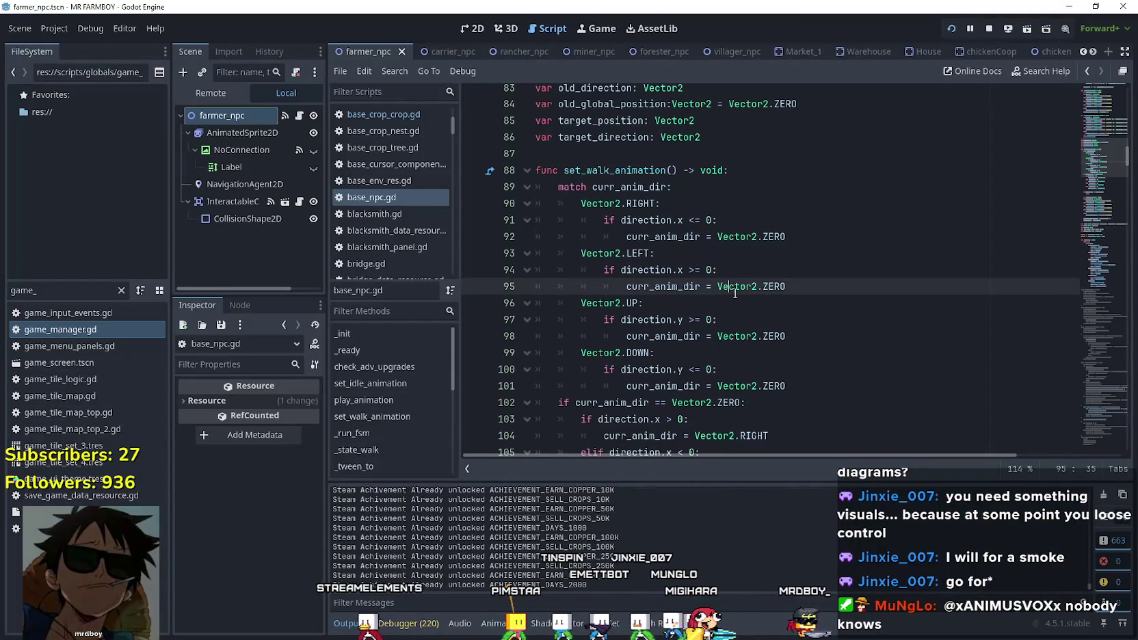
pyautogui.moveTo(326, 255); pyautogui.dragTo(422, 294)
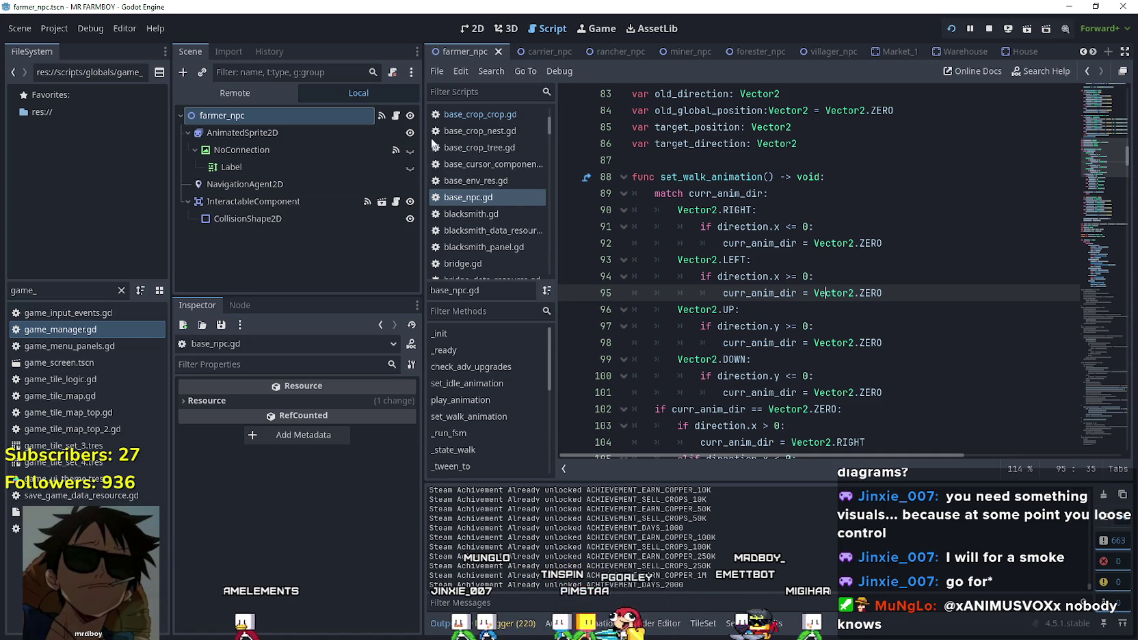
pyautogui.press('Down')
pyautogui.press('Down')
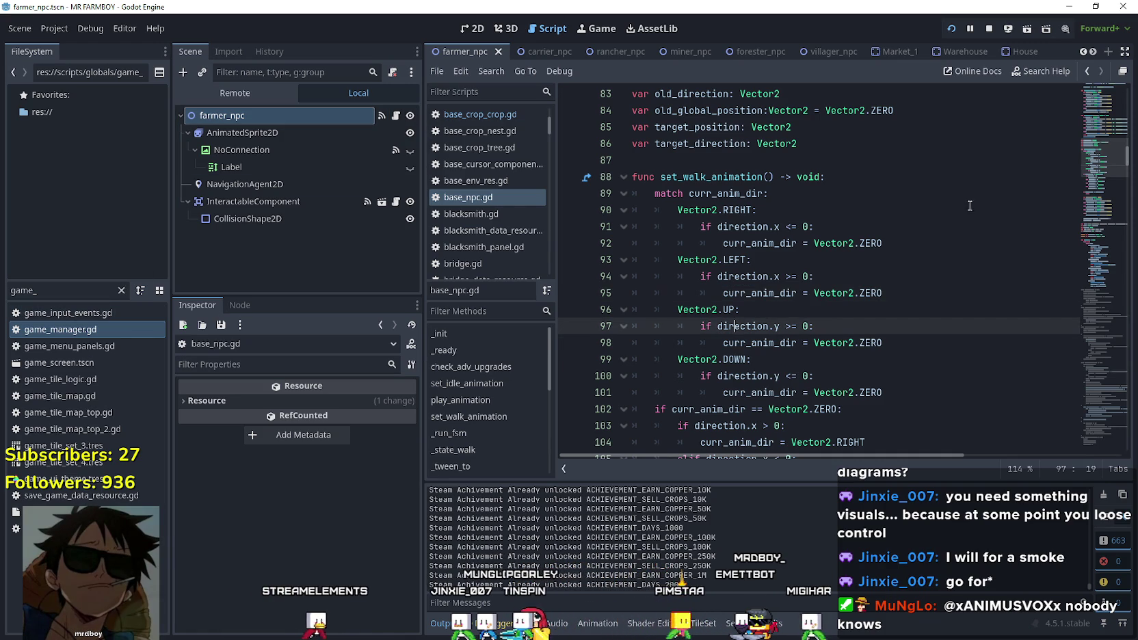
pyautogui.scroll(2, 1108, 154)
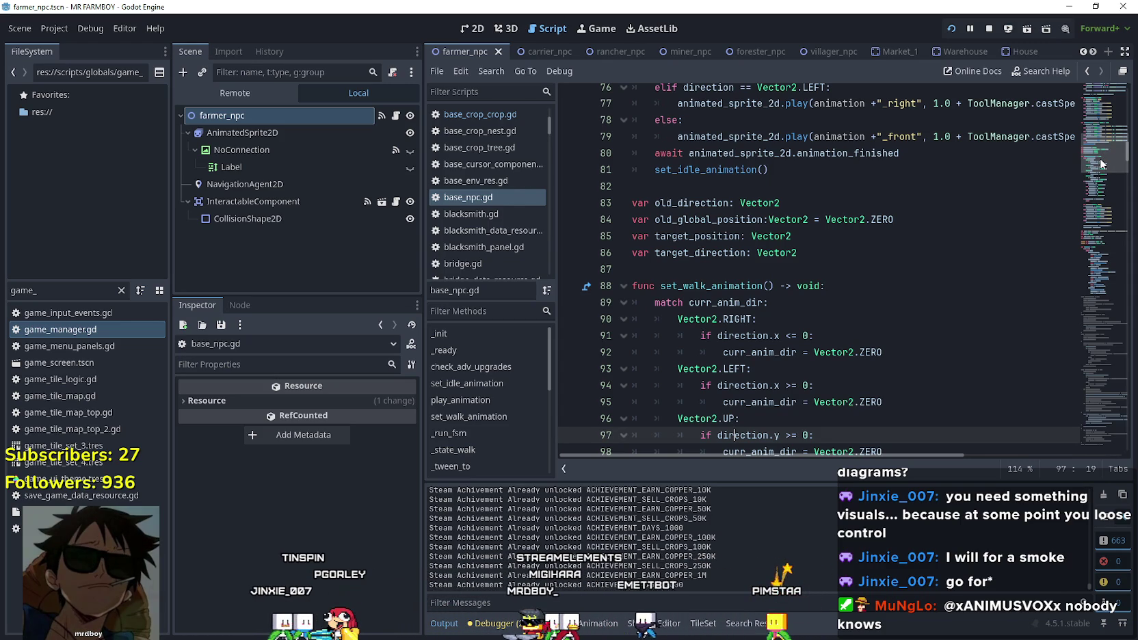
pyautogui.moveTo(1101, 164)
pyautogui.mouseDown()
pyautogui.moveTo(1095, 99)
pyautogui.moveTo(1086, 198)
pyautogui.mouseUp()
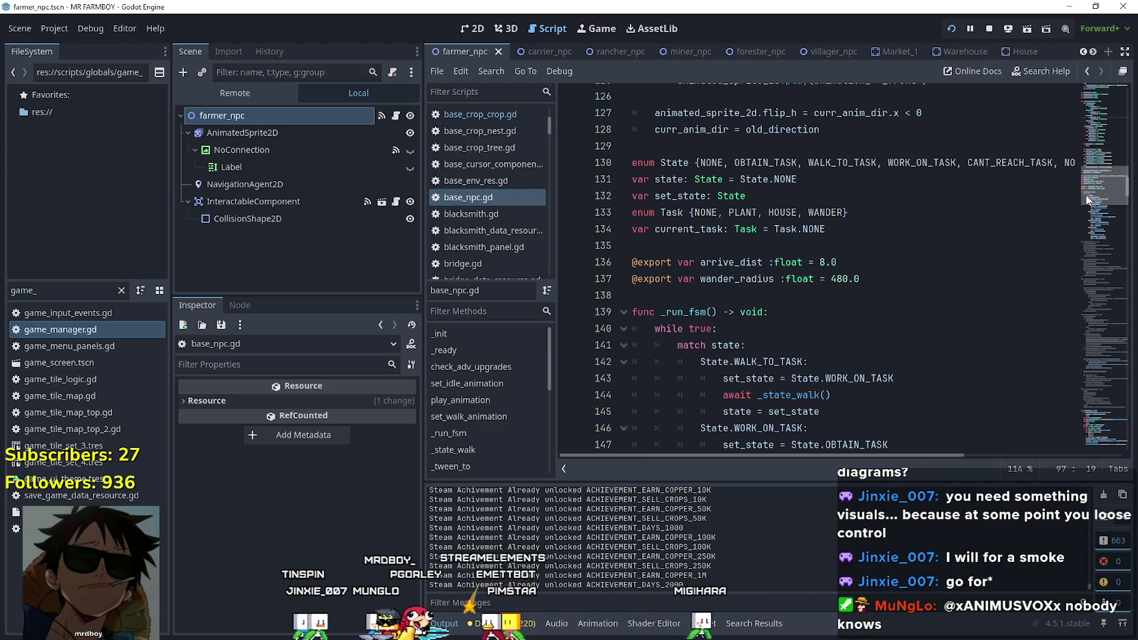
pyautogui.moveTo(1085, 193); pyautogui.dragTo(1089, 451)
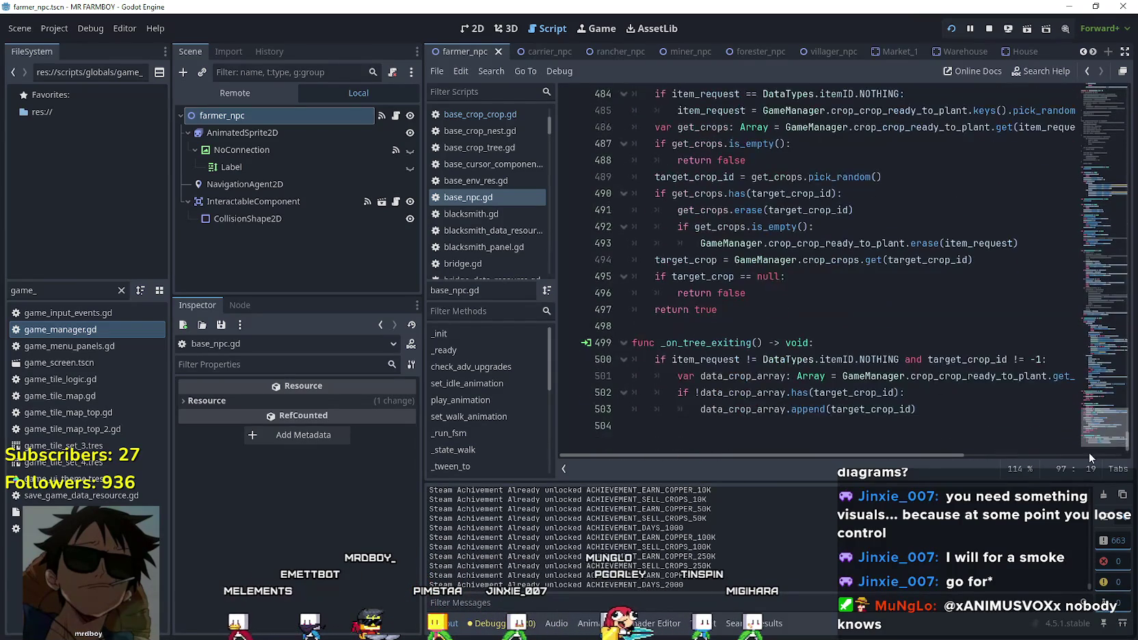
pyautogui.click(898, 325)
pyautogui.scroll(2, 898, 321)
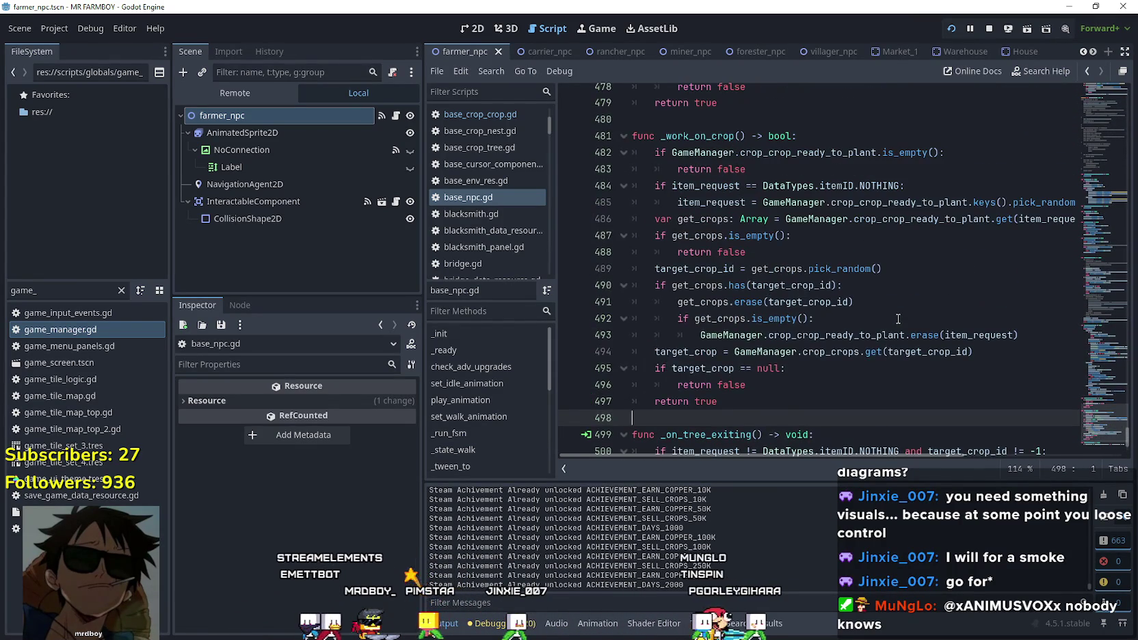
pyautogui.click(904, 136)
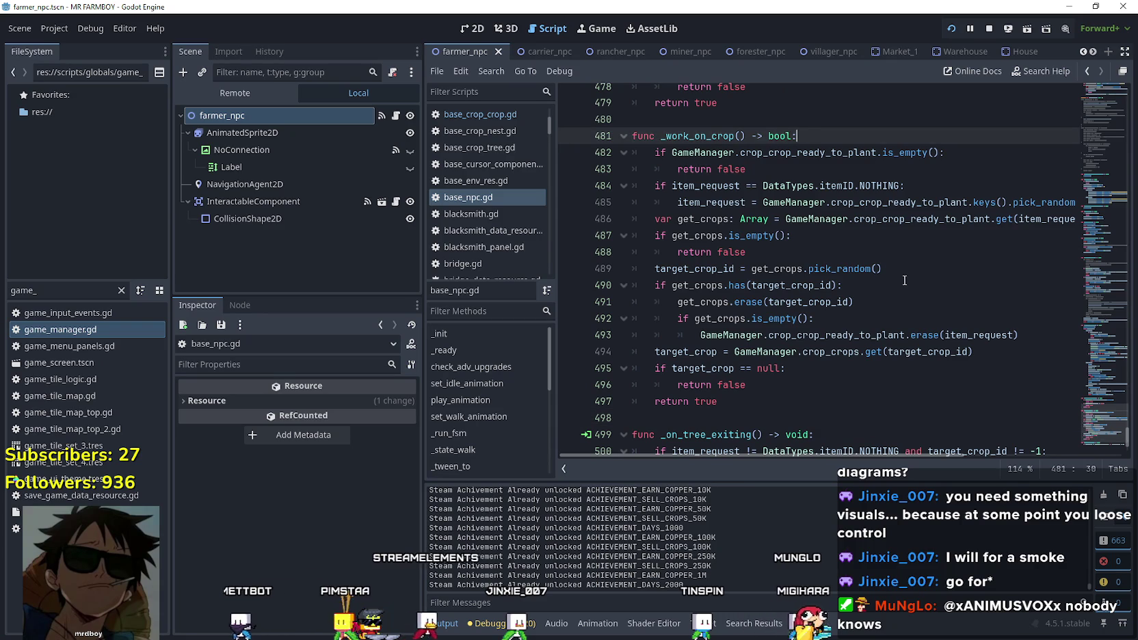
pyautogui.scroll(-1, 903, 280)
pyautogui.click(821, 362)
pyautogui.scroll(2, 812, 316)
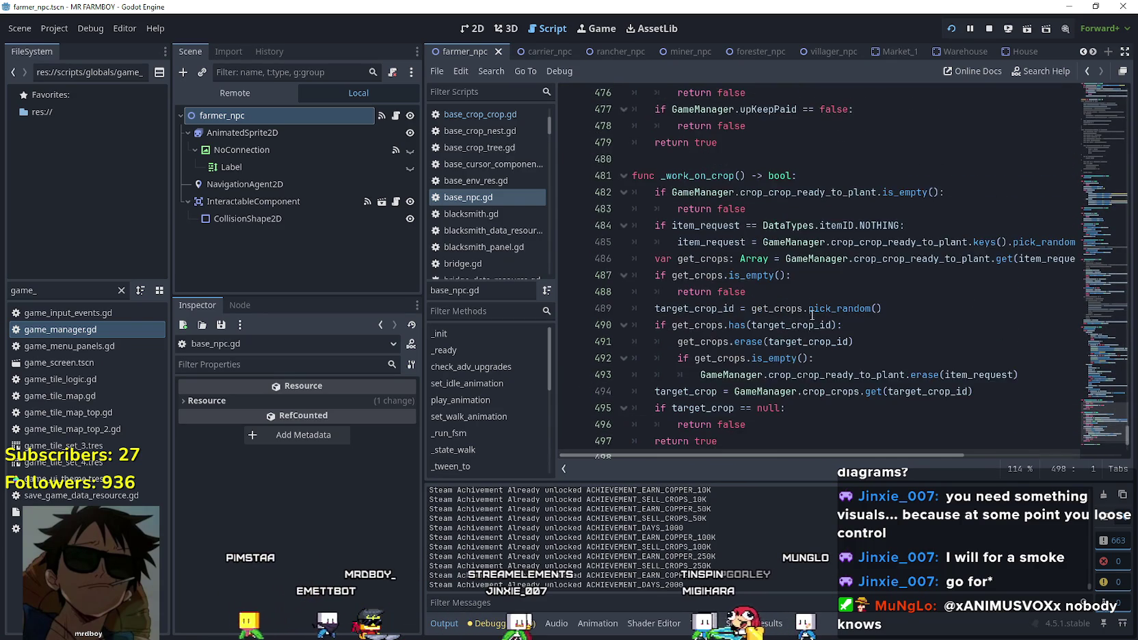
pyautogui.scroll(-1, 812, 316)
pyautogui.moveTo(958, 339)
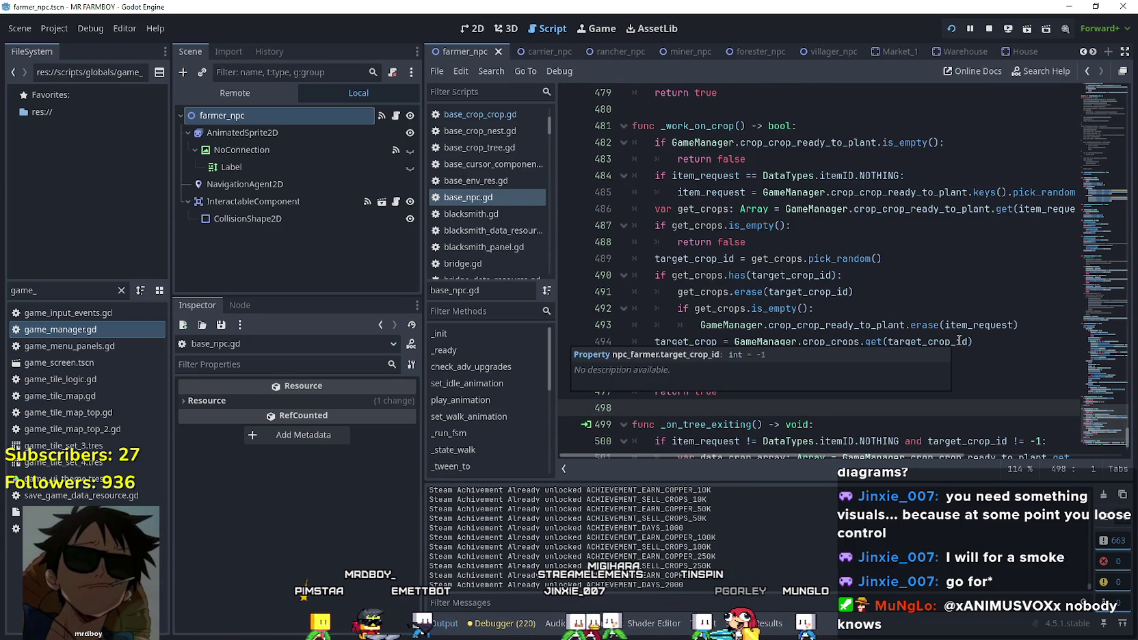
pyautogui.click(823, 162)
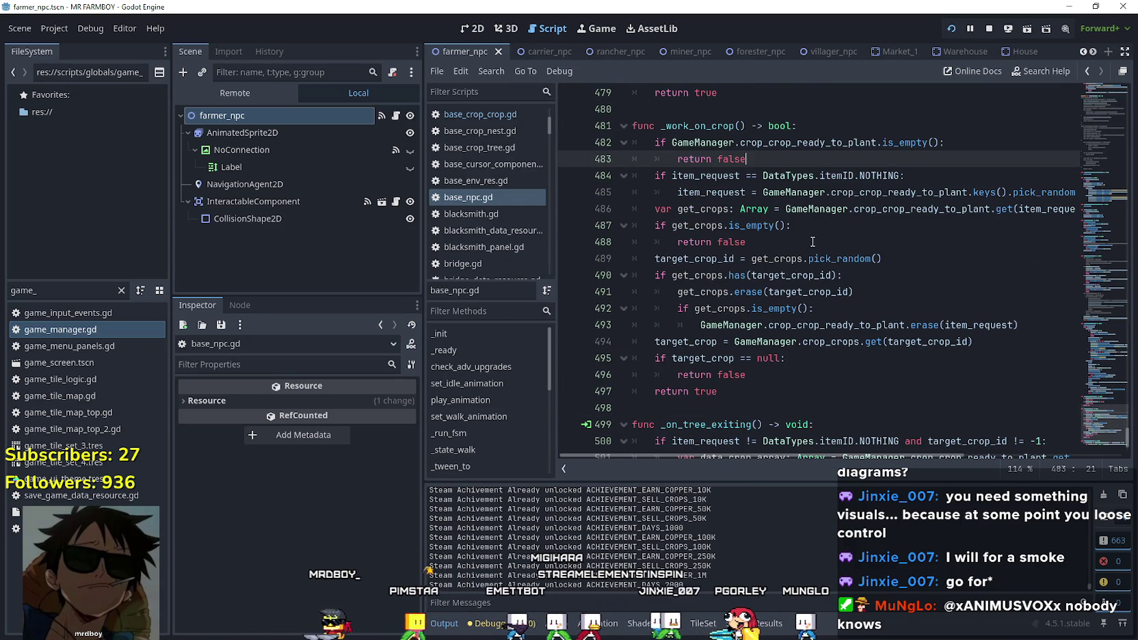
pyautogui.press('Down')
pyautogui.press('Down')
pyautogui.press('Down')
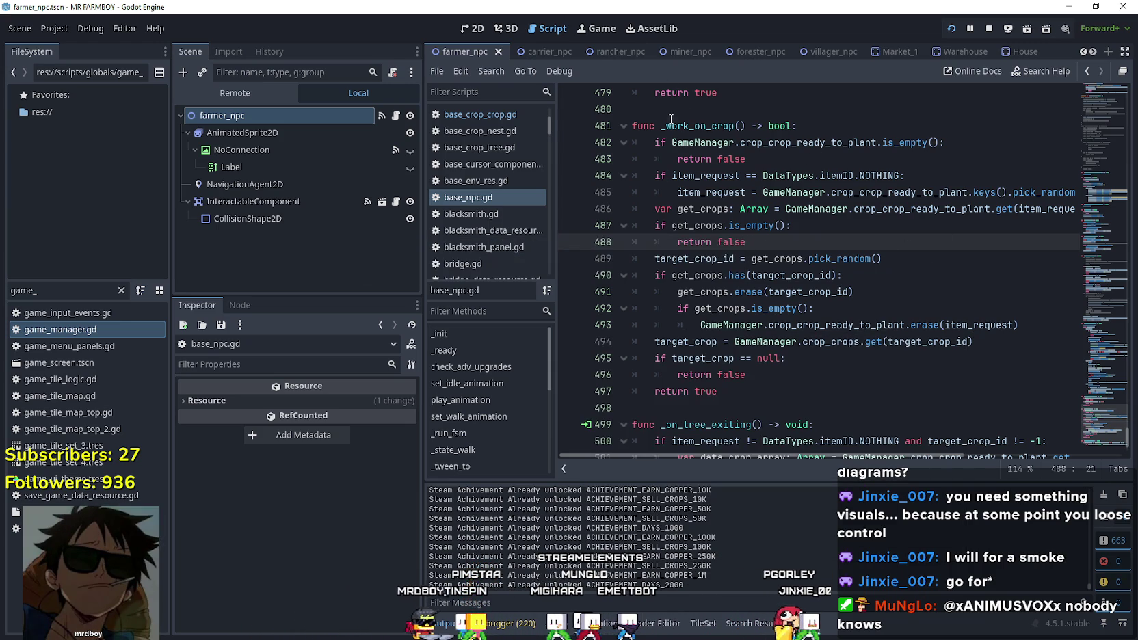
pyautogui.moveTo(667, 126); pyautogui.dragTo(877, 236)
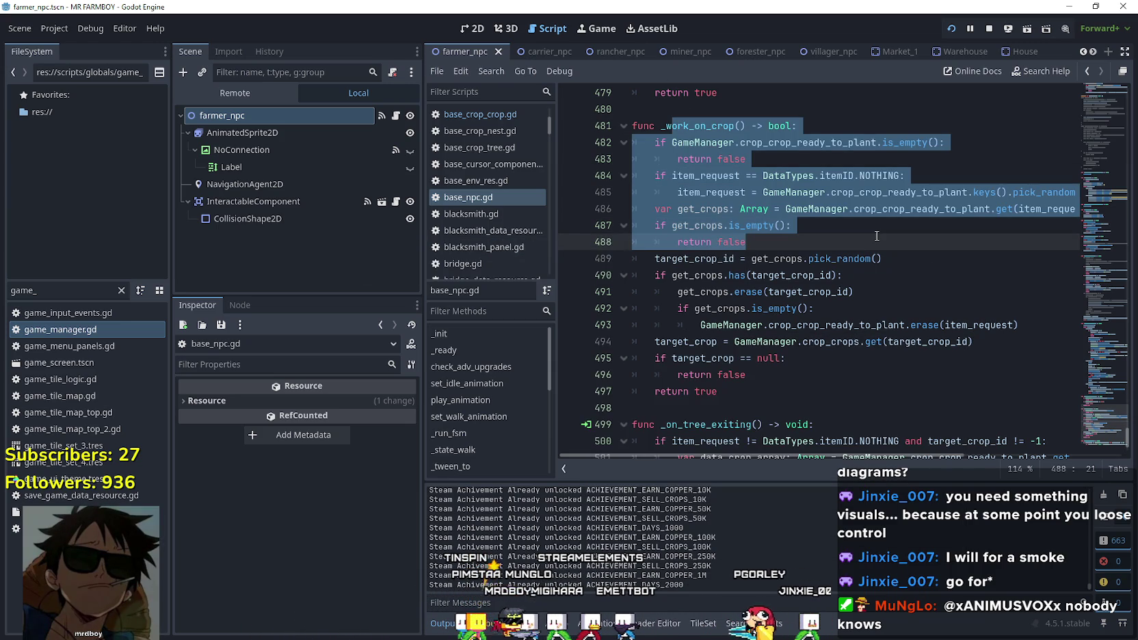
pyautogui.moveTo(876, 236); pyautogui.dragTo(854, 291)
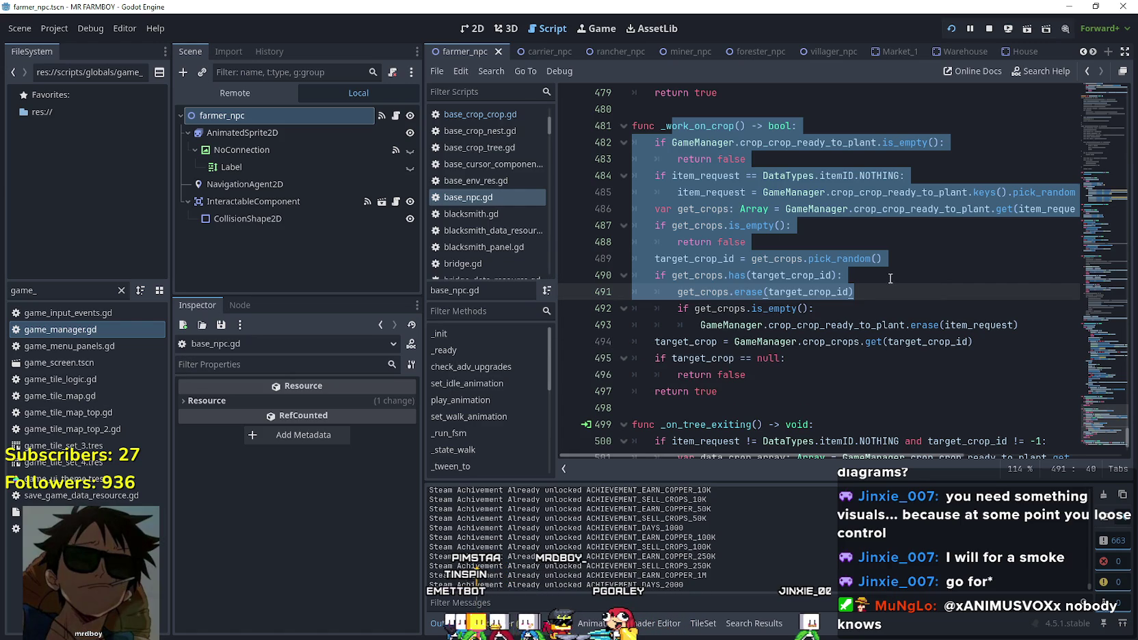
pyautogui.click(888, 299)
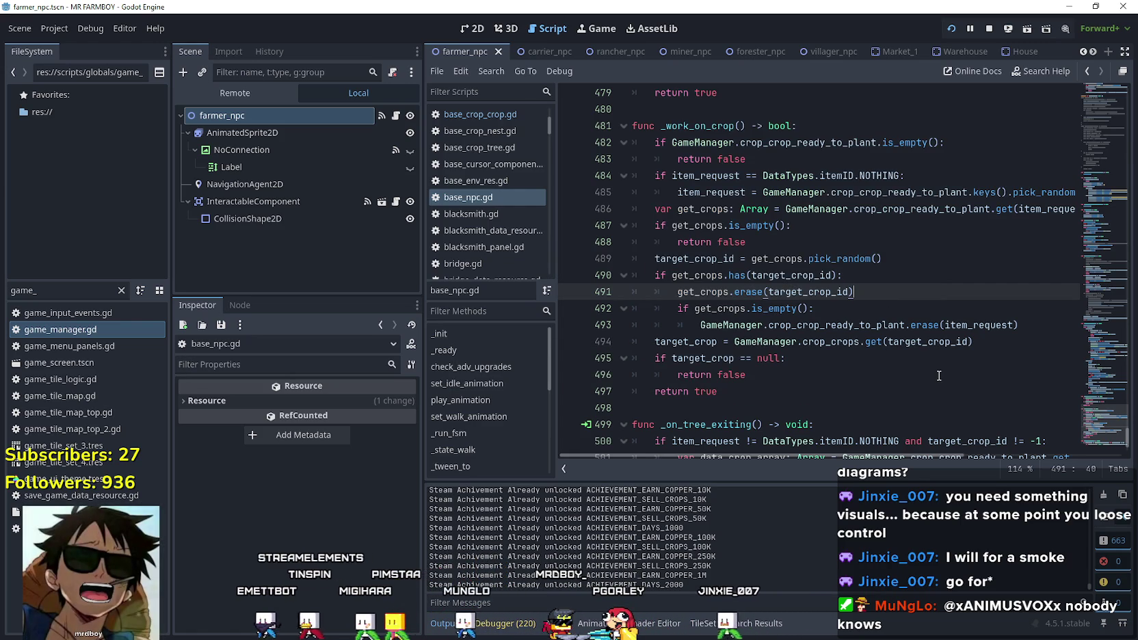
pyautogui.moveTo(1022, 337)
pyautogui.mouseDown()
pyautogui.moveTo(971, 321)
pyautogui.moveTo(889, 89)
pyautogui.moveTo(854, 205)
pyautogui.mouseUp()
pyautogui.scroll(-5, 831, 227)
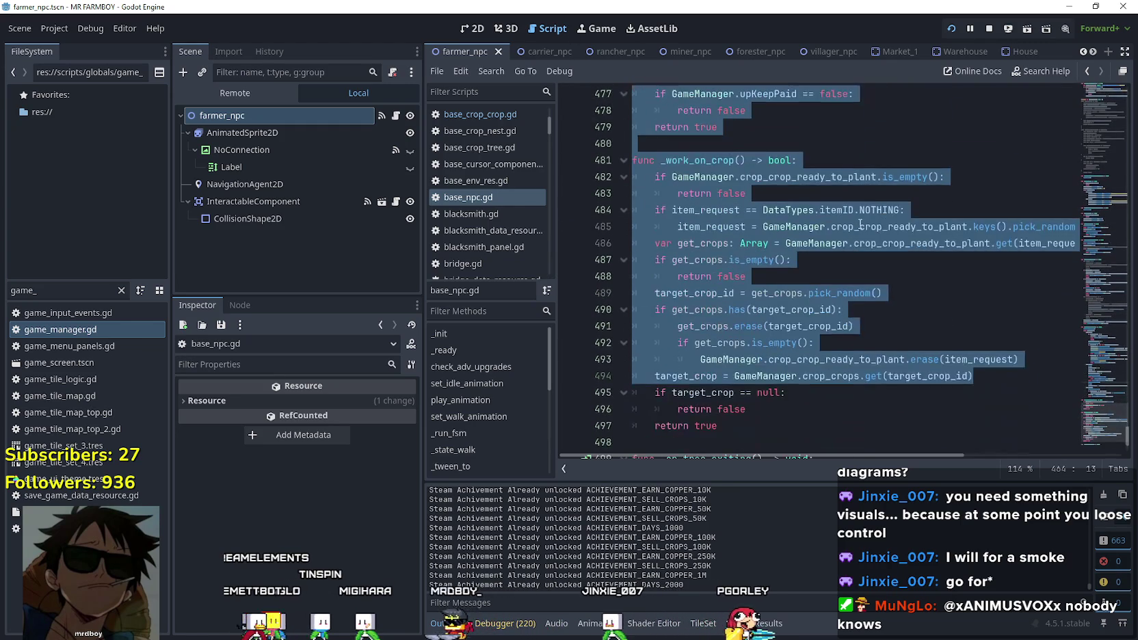
pyautogui.click(831, 227)
pyautogui.scroll(-1, 864, 281)
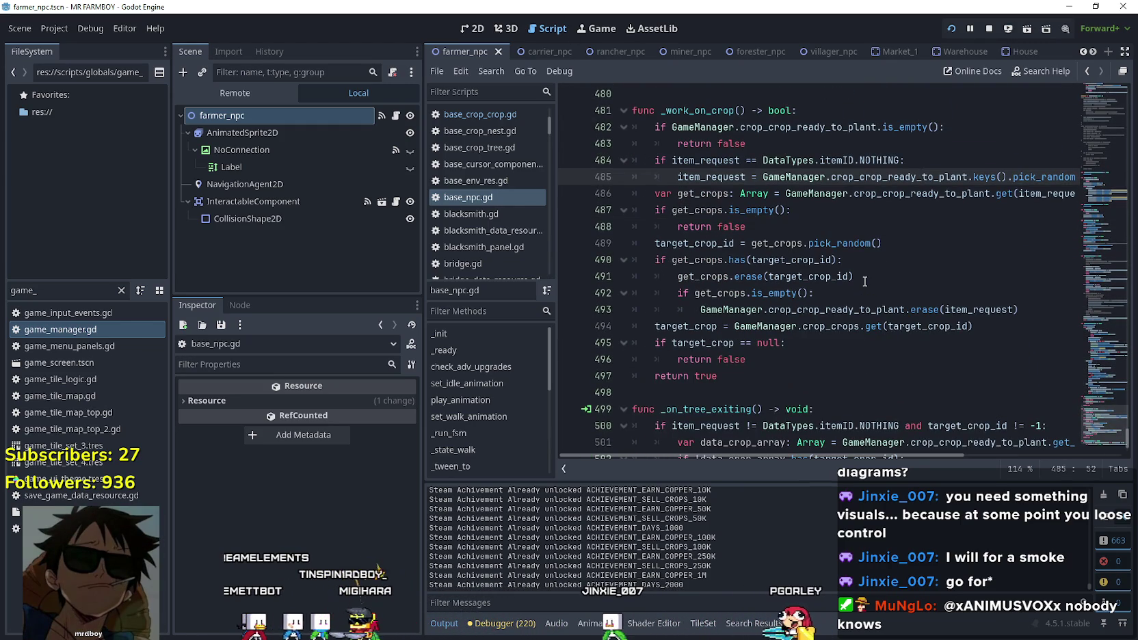
pyautogui.doubleClick(706, 177)
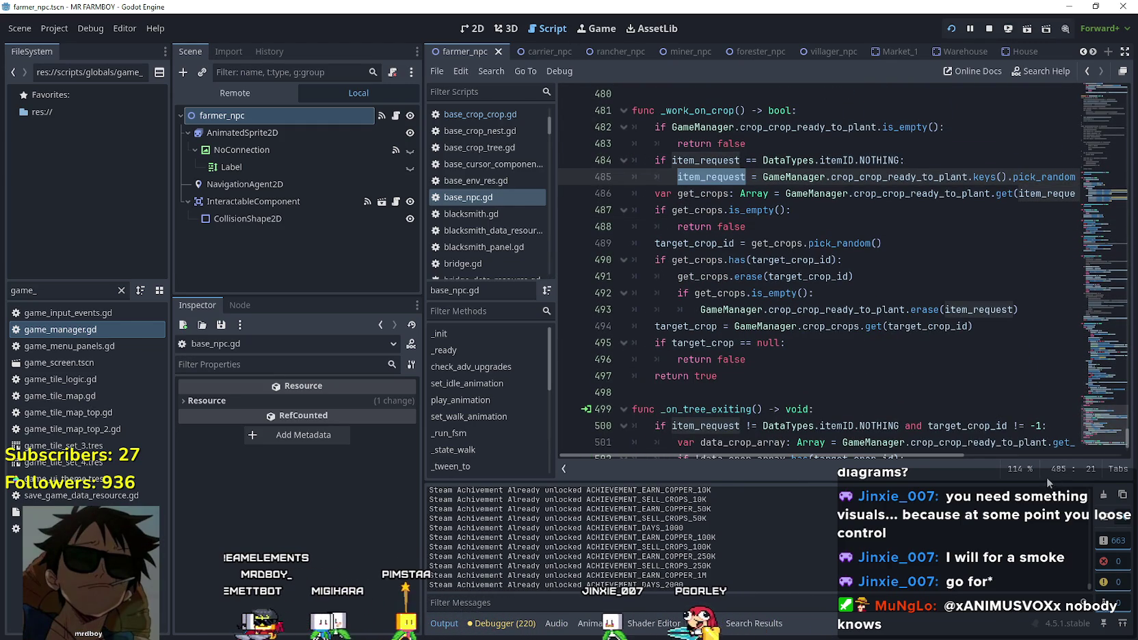
pyautogui.moveTo(886, 455)
pyautogui.mouseDown()
pyautogui.moveTo(1003, 452)
pyautogui.moveTo(822, 441)
pyautogui.mouseUp()
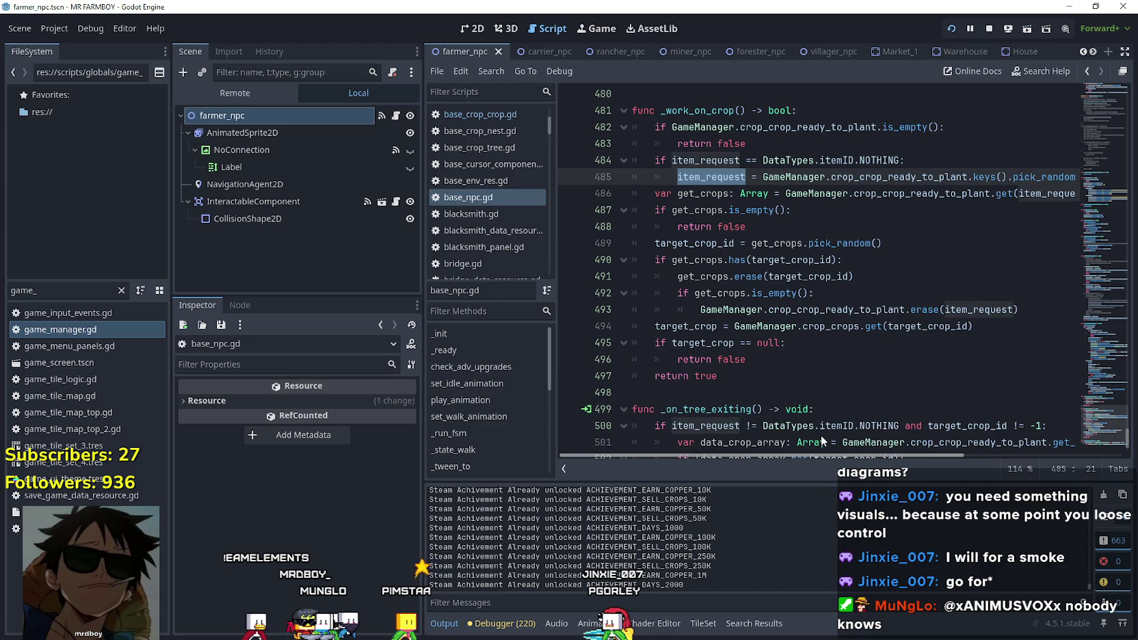
pyautogui.moveTo(821, 435)
pyautogui.mouseDown()
pyautogui.moveTo(994, 433)
pyautogui.moveTo(860, 411)
pyautogui.mouseUp()
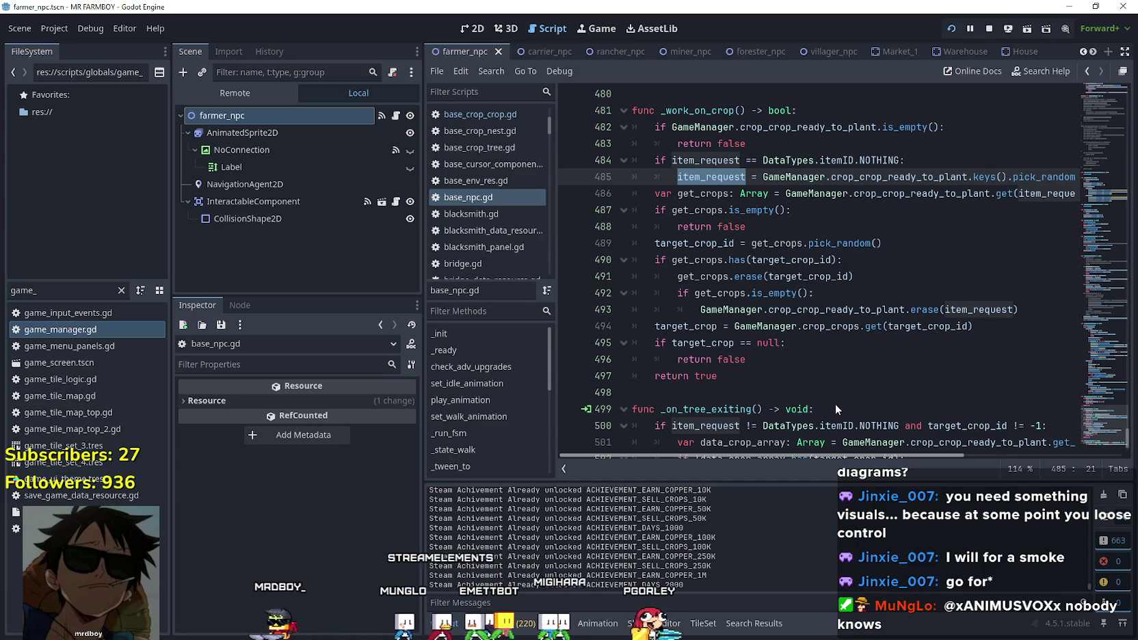
pyautogui.doubleClick(697, 111)
# Search the script for _work_on_crop, stepping through matches at lines 411, 208 and 481.
pyautogui.hotkey('ctrl', 'f')
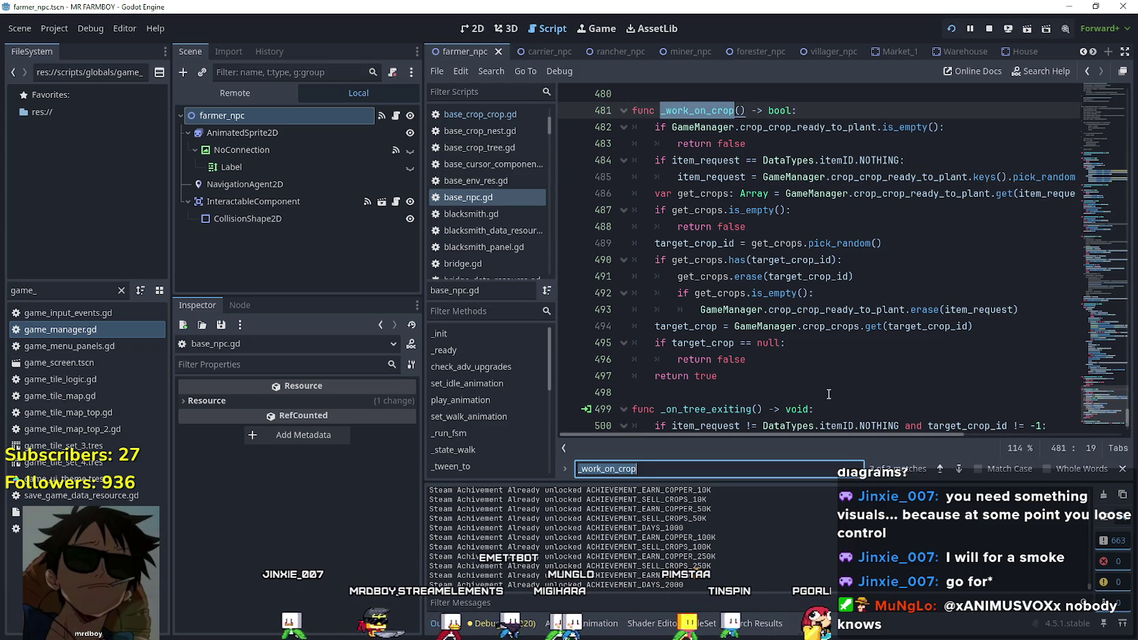
pyautogui.click(940, 468)
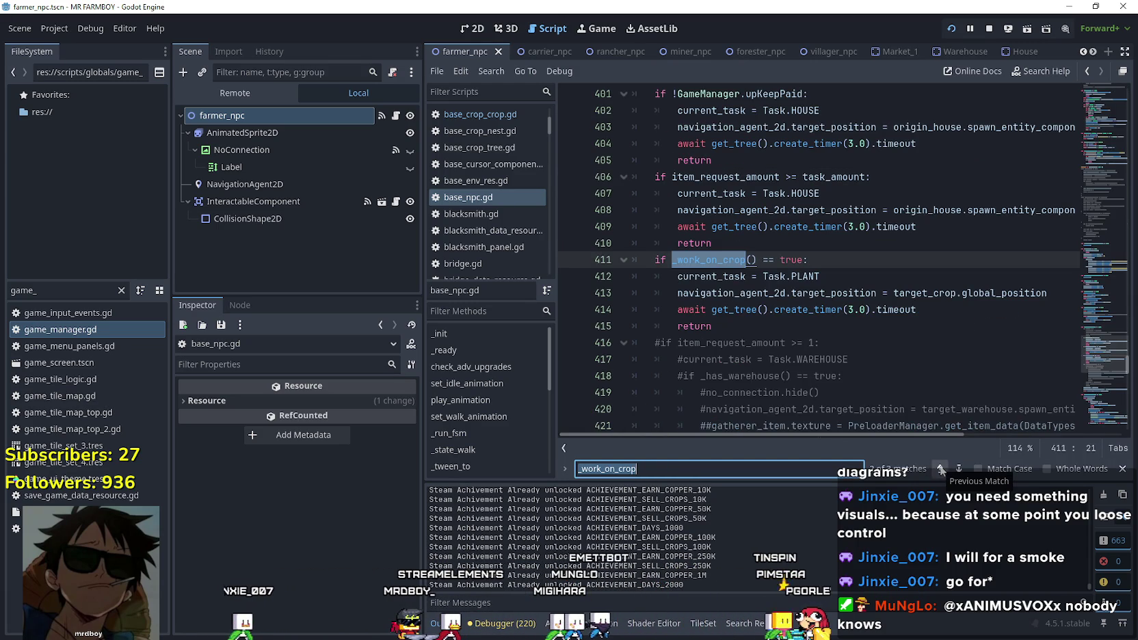
pyautogui.click(941, 469)
pyautogui.click(942, 468)
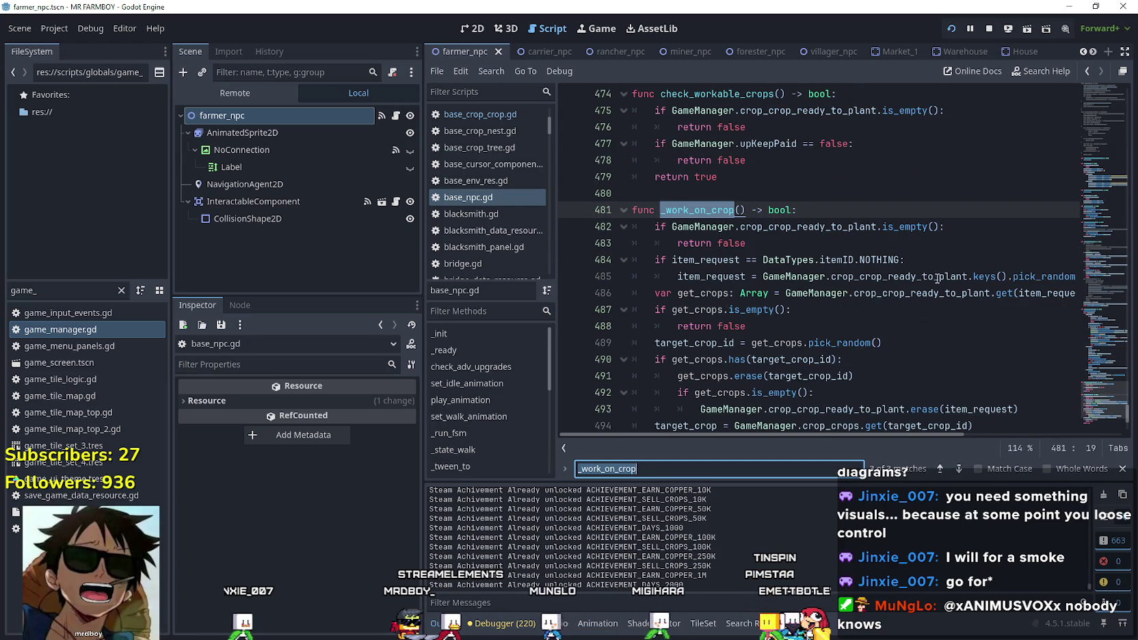
pyautogui.scroll(-2, 774, 286)
pyautogui.scroll(1, 889, 226)
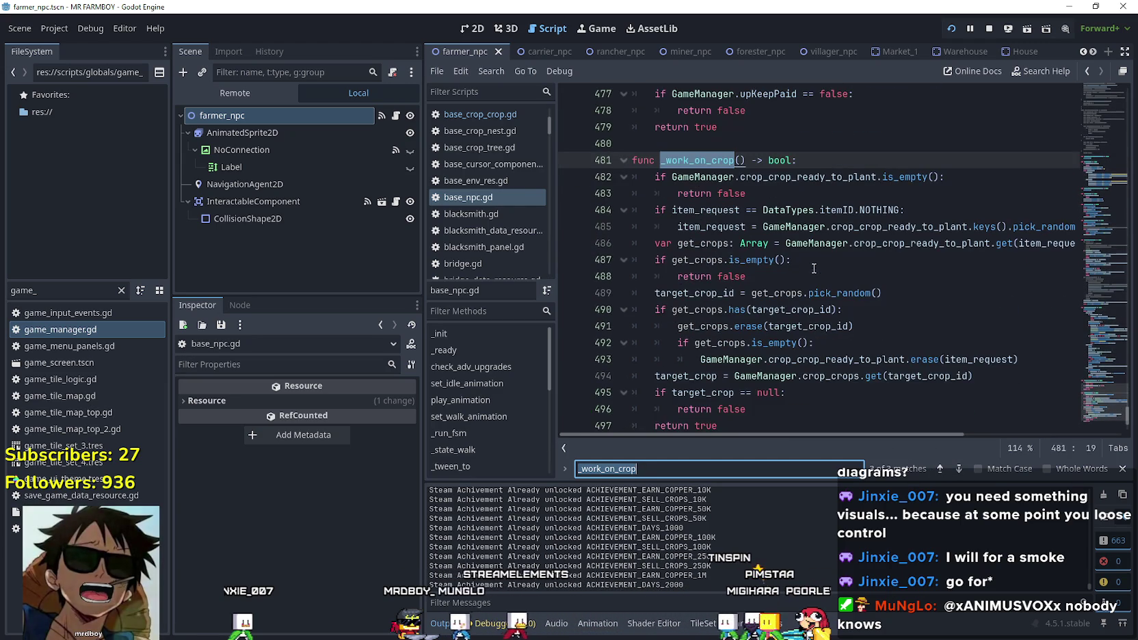
# Review item_request uses in _work_on_crop, then insert a blank line above its definition.
pyautogui.moveTo(1017, 226); pyautogui.dragTo(1074, 224)
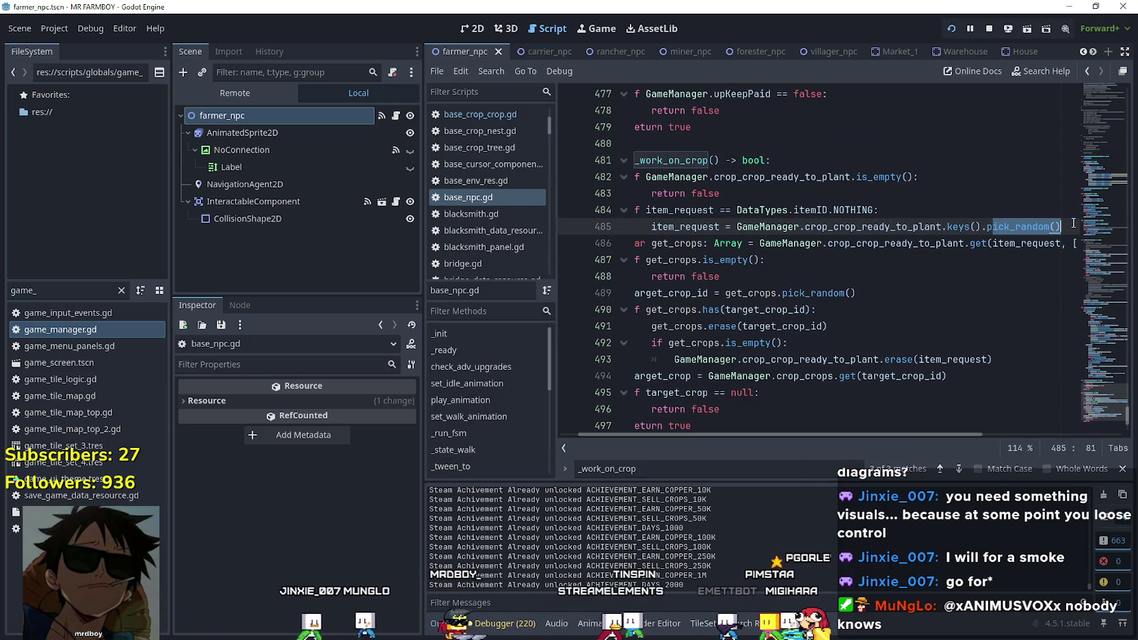
pyautogui.click(778, 254)
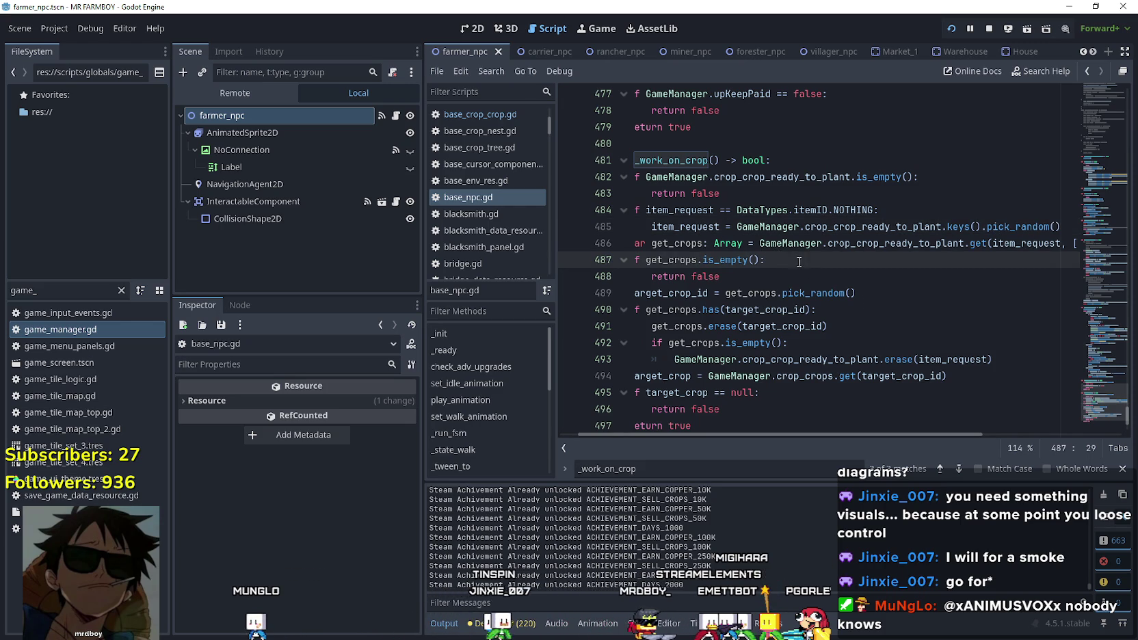
pyautogui.moveTo(681, 257)
pyautogui.mouseDown()
pyautogui.moveTo(657, 231)
pyautogui.moveTo(602, 234)
pyautogui.mouseUp()
pyautogui.click(860, 294)
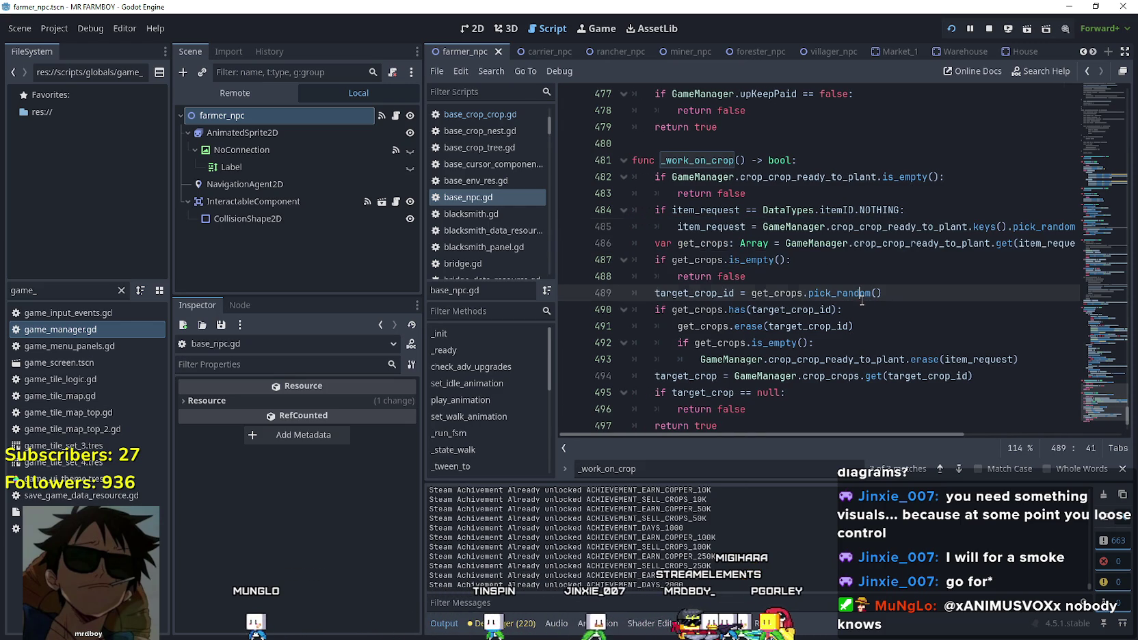
pyautogui.doubleClick(714, 228)
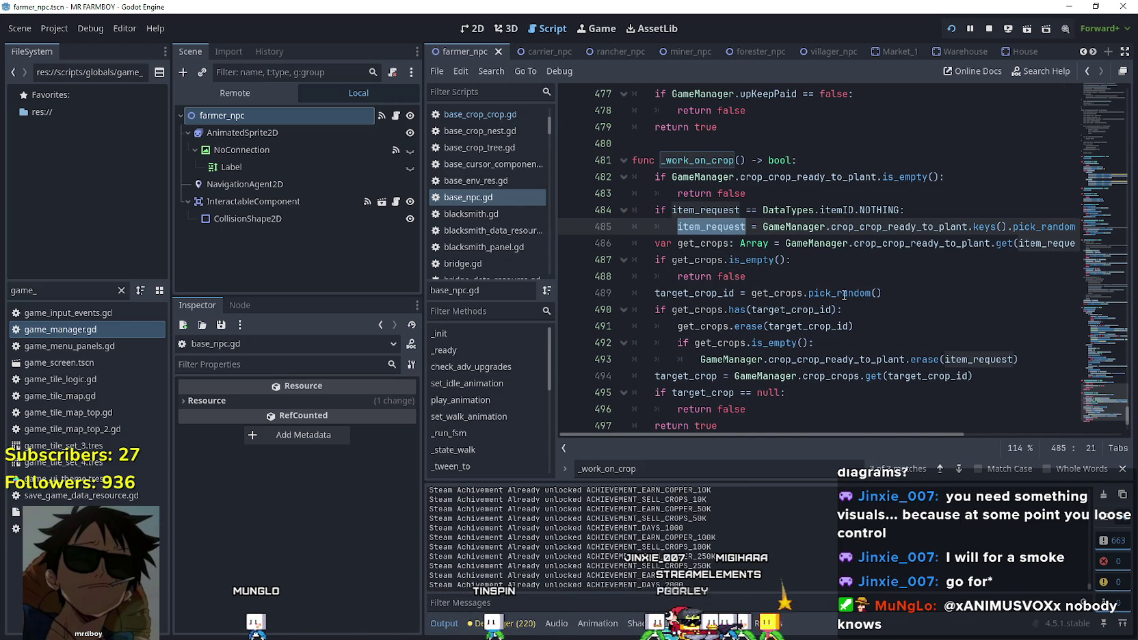
pyautogui.scroll(-2, 843, 290)
pyautogui.scroll(1, 763, 165)
pyautogui.moveTo(831, 176); pyautogui.dragTo(854, 176)
pyautogui.scroll(2, 803, 217)
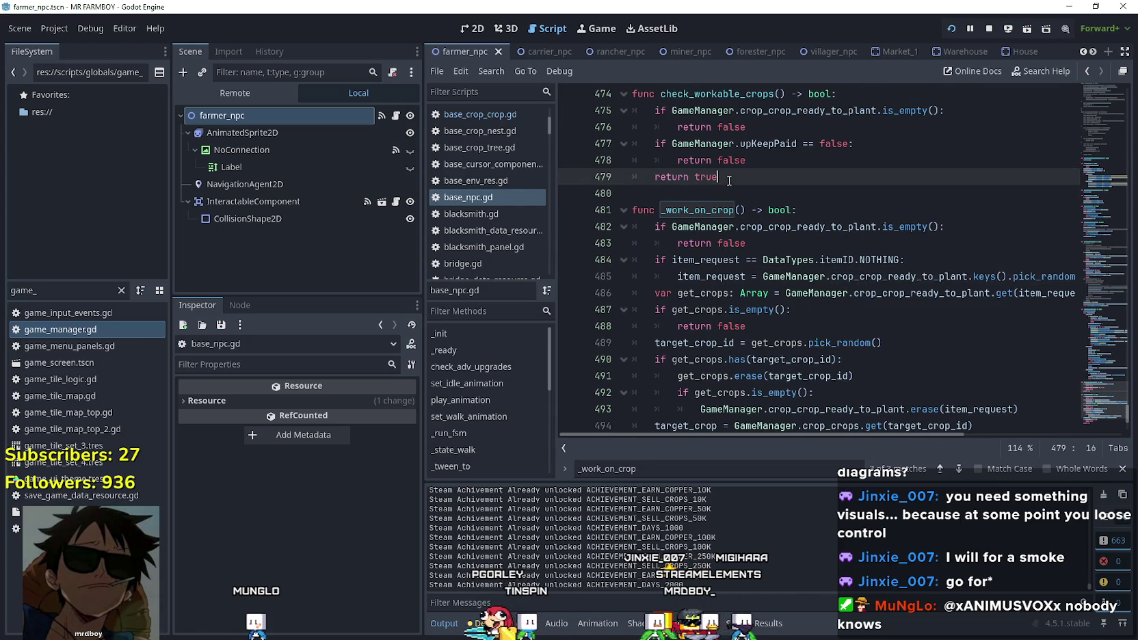
pyautogui.click(738, 193)
pyautogui.press('Return')
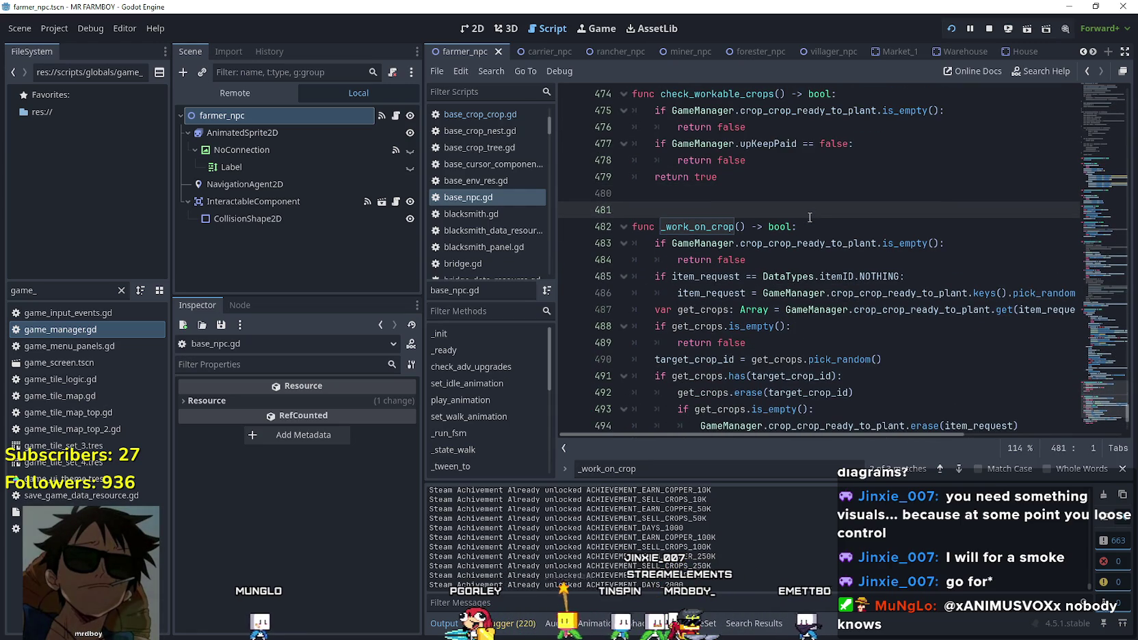
# Write func _can_player_afford_it() -> bool: on line 481, fixing a typo in the name.
pyautogui.write('func _can_you')
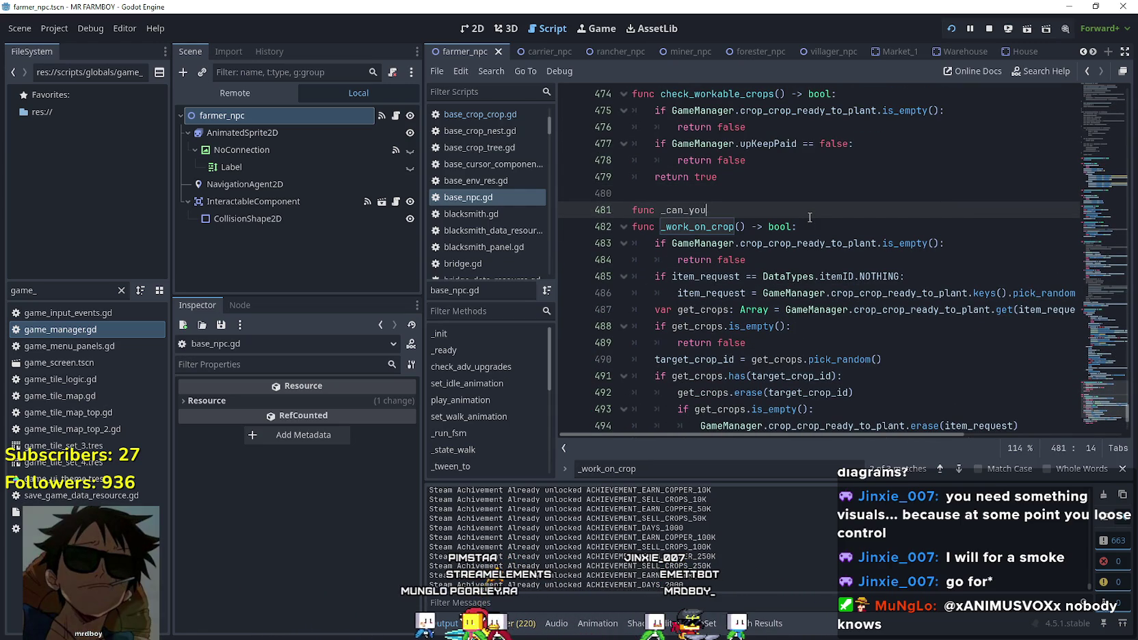
pyautogui.press('BackSpace')
pyautogui.write('player_')
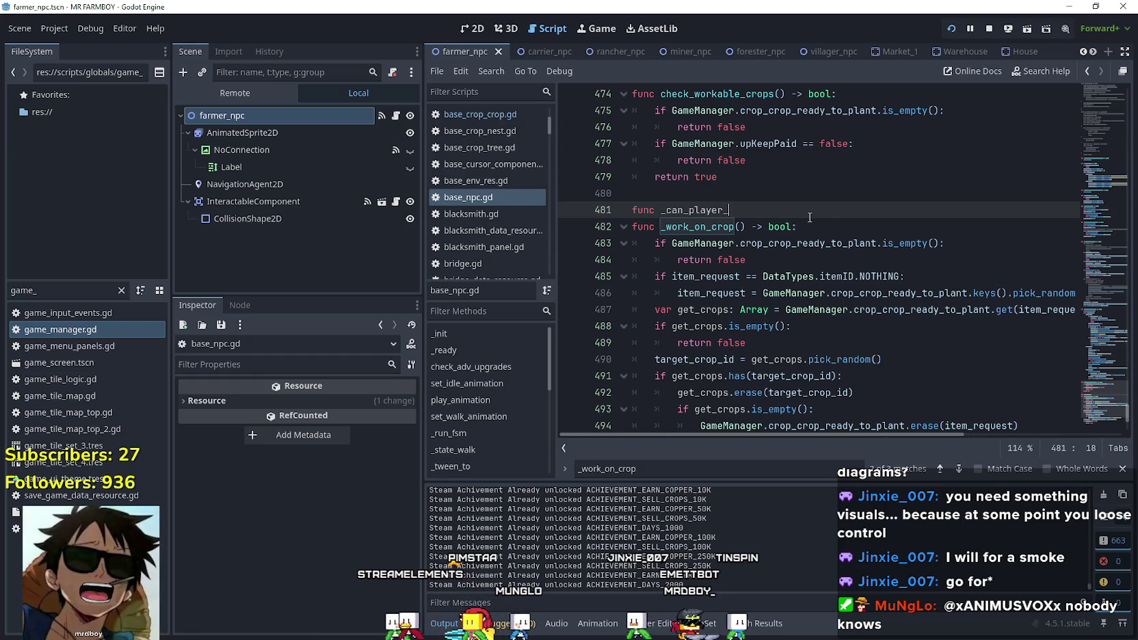
pyautogui.write('afford_it(')
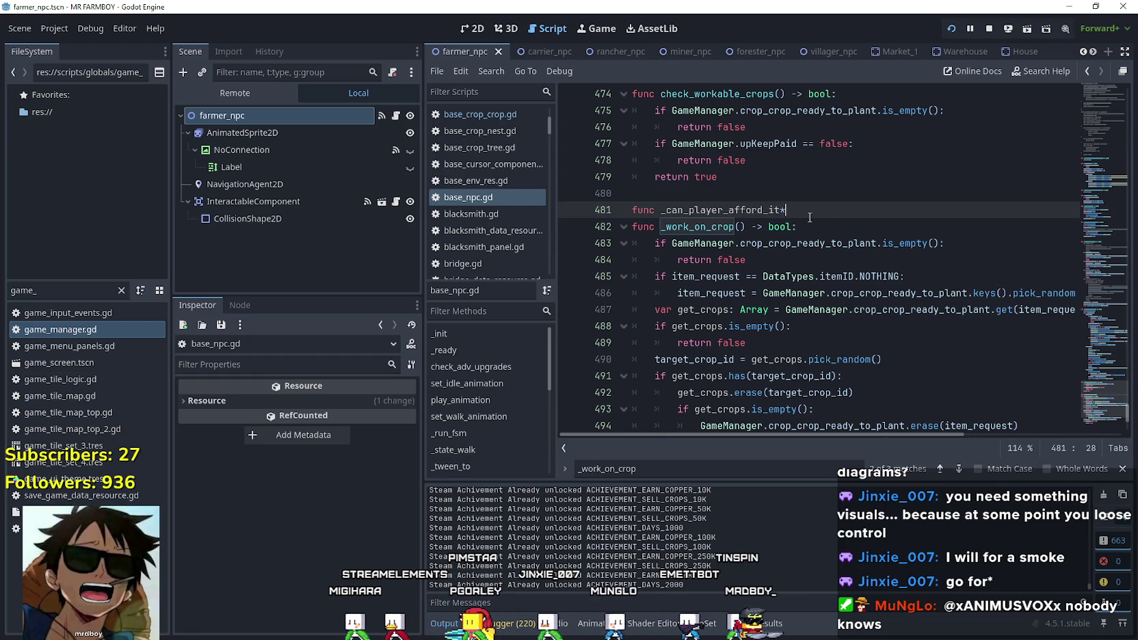
pyautogui.write(') -')
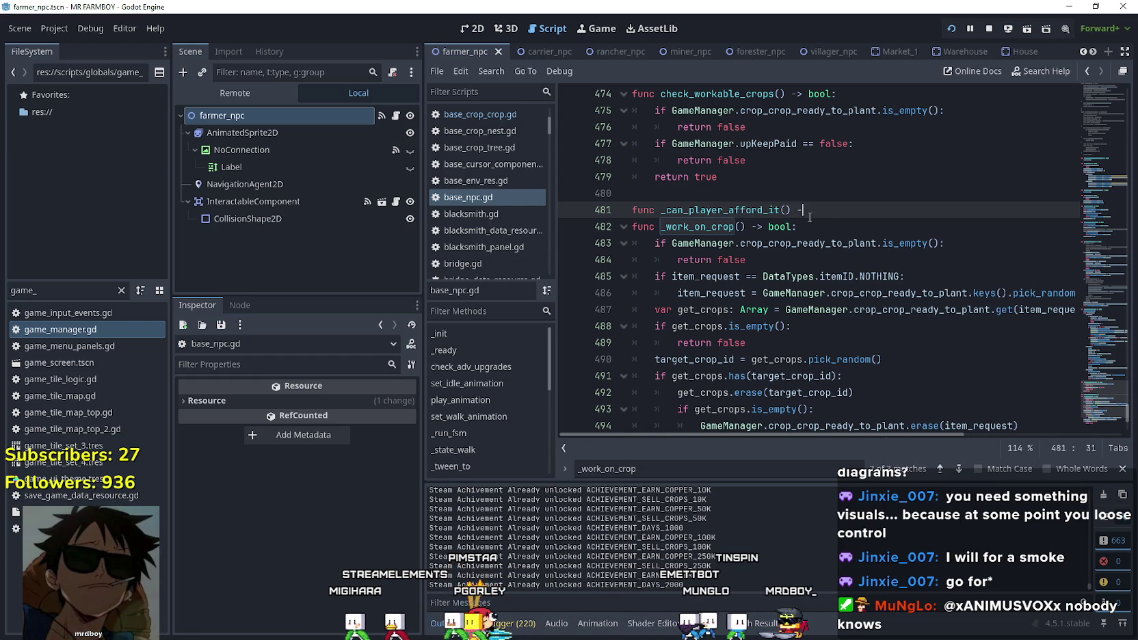
pyautogui.write('> b')
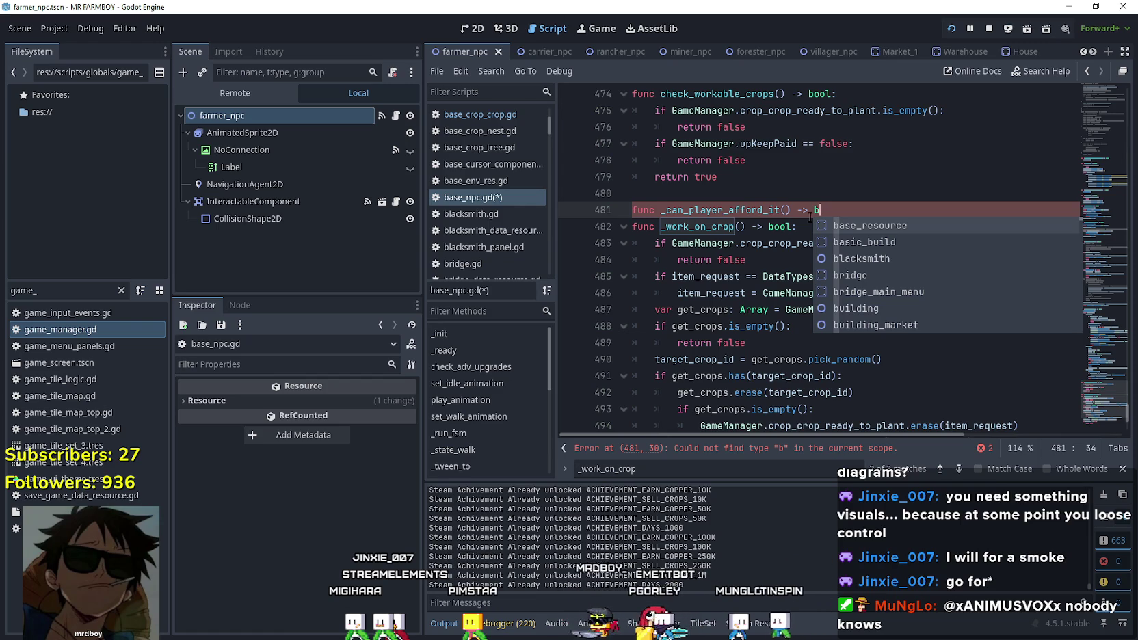
pyautogui.write('ool:')
pyautogui.press('Return')
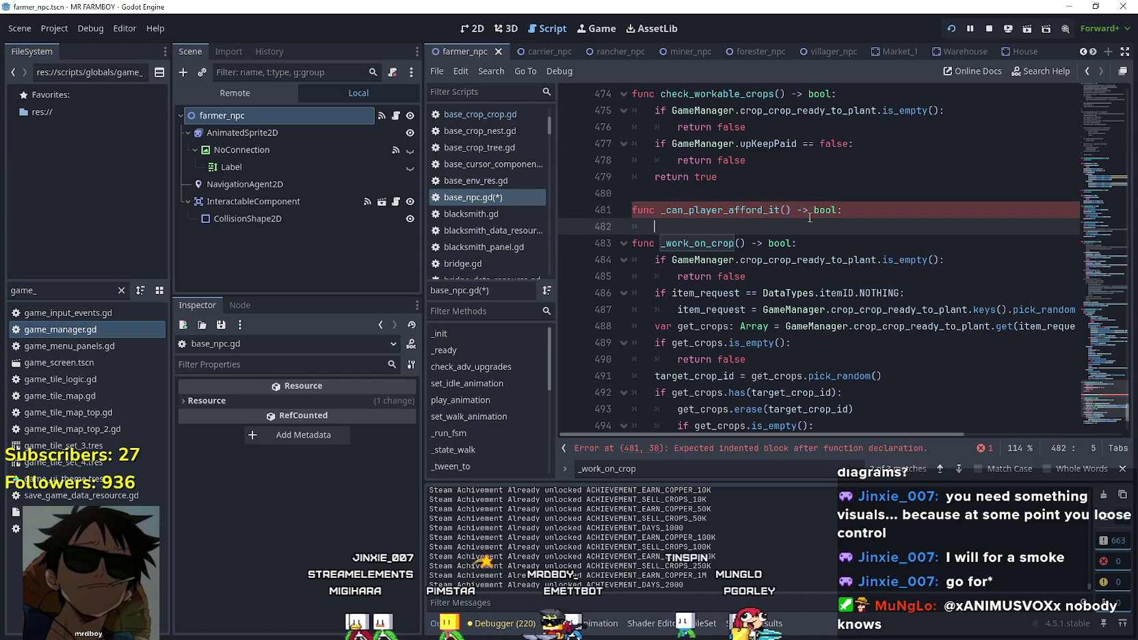
pyautogui.doubleClick(728, 309)
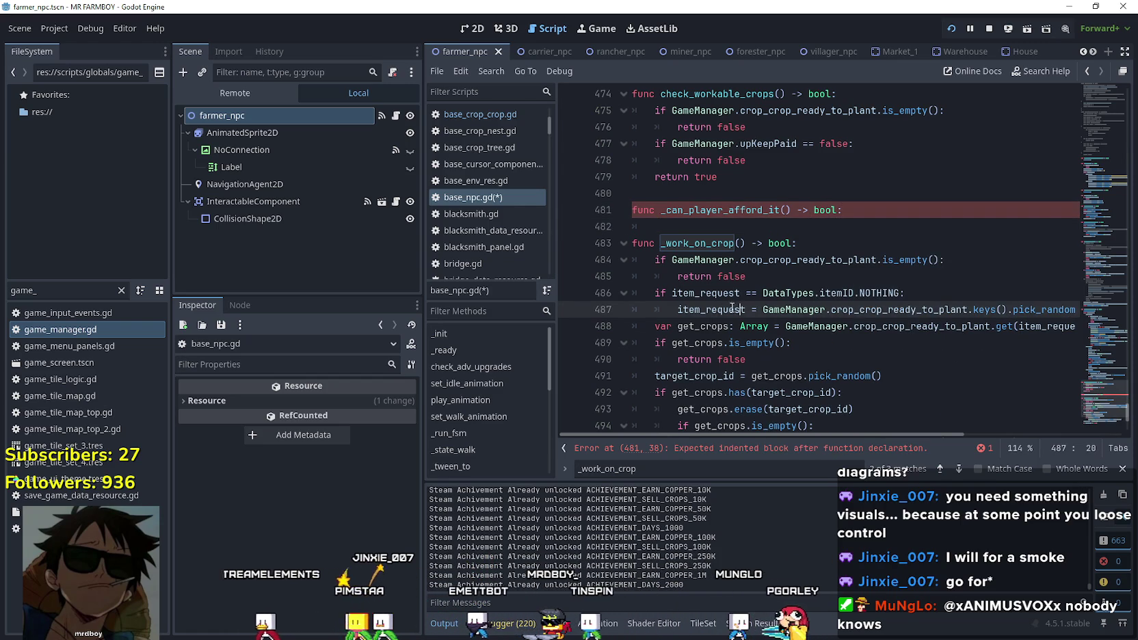
pyautogui.scroll(-2, 748, 246)
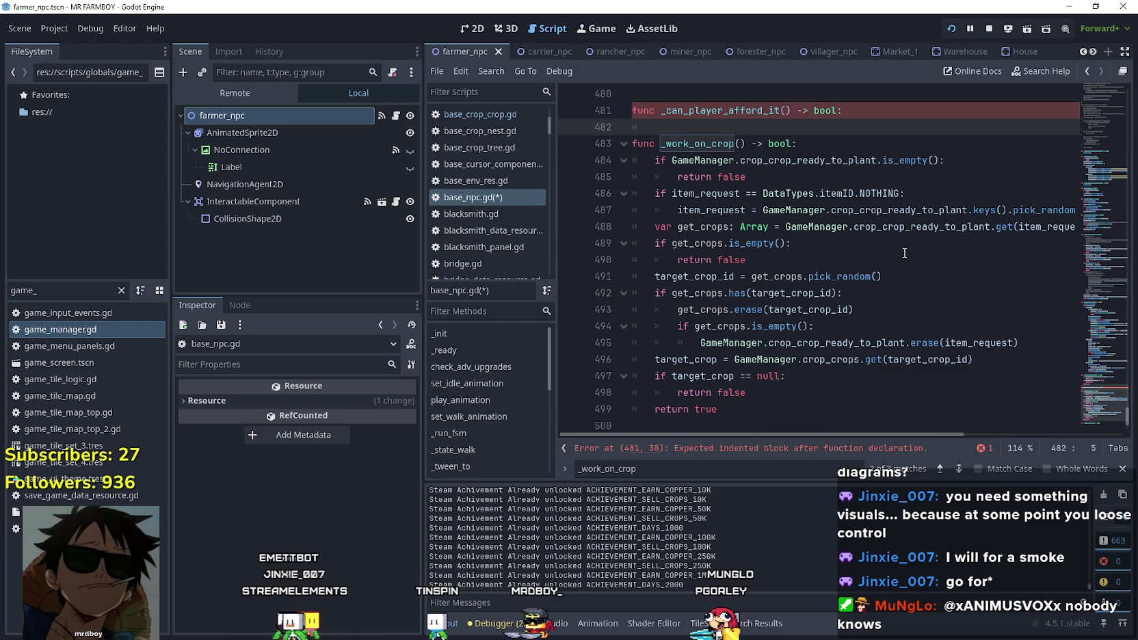
pyautogui.scroll(-2, 904, 253)
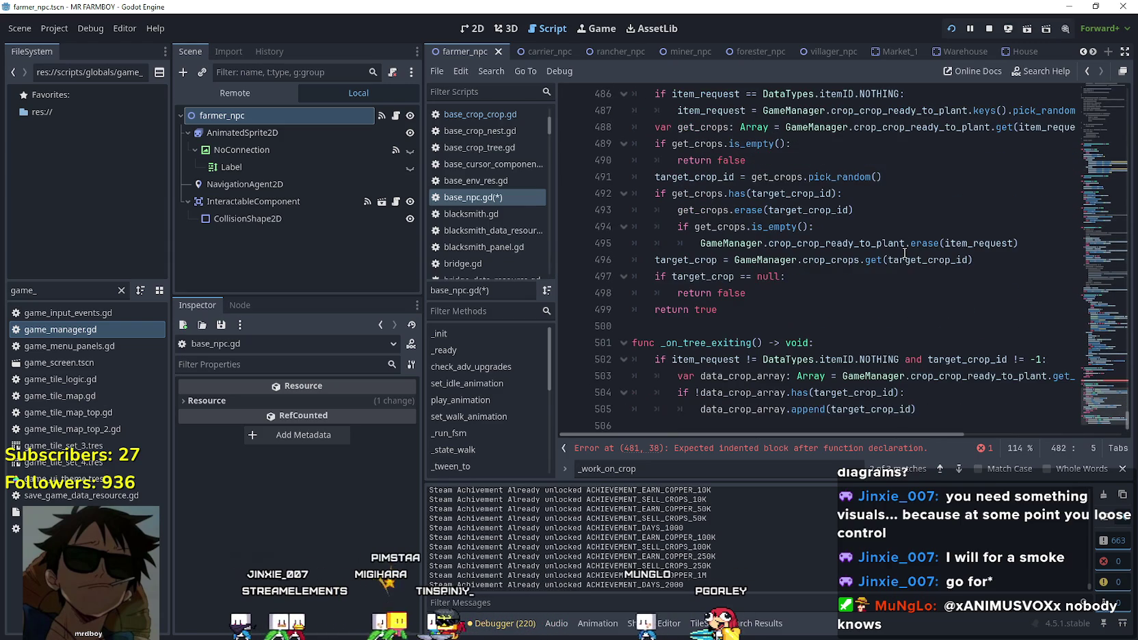
pyautogui.scroll(4, 904, 253)
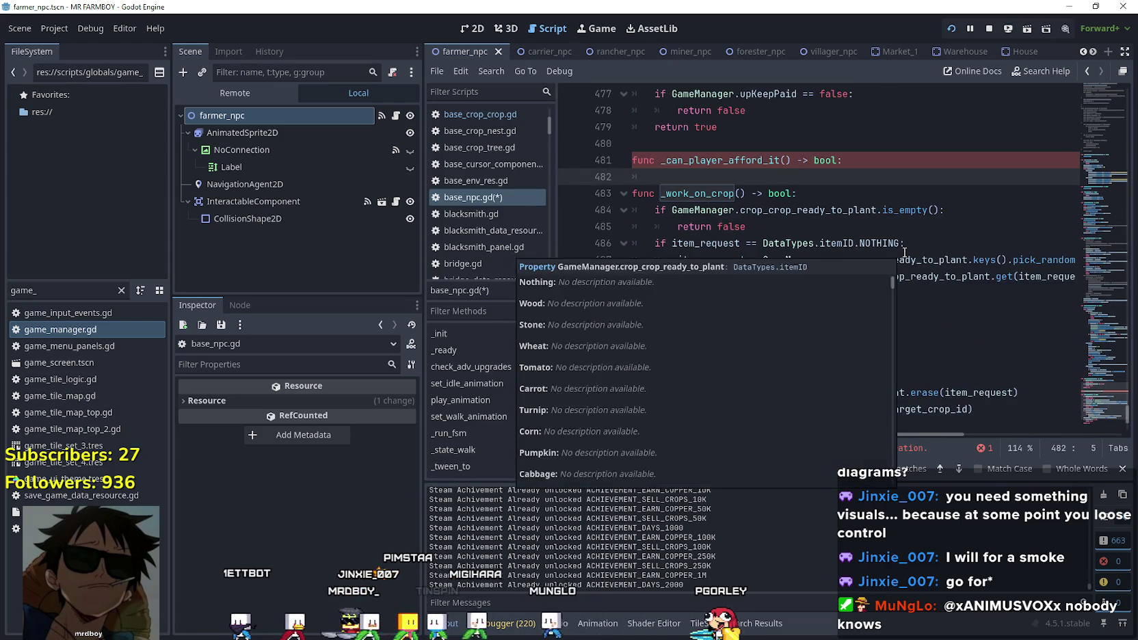
pyautogui.scroll(1, 904, 253)
pyautogui.scroll(6, 832, 200)
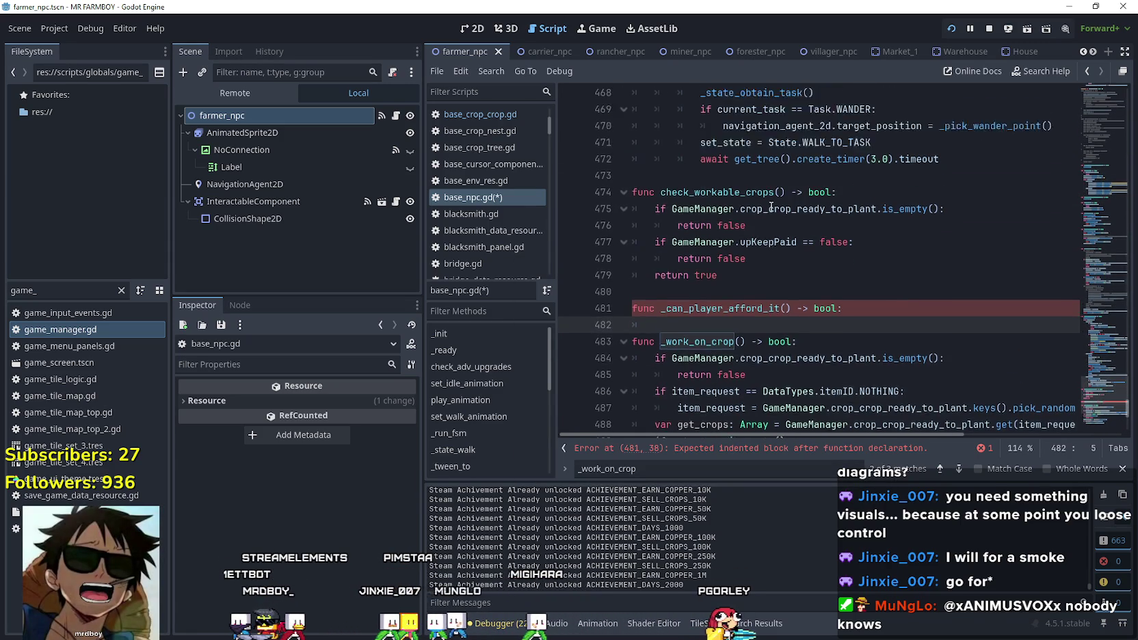
pyautogui.scroll(-5, 796, 243)
pyautogui.scroll(-3, 796, 244)
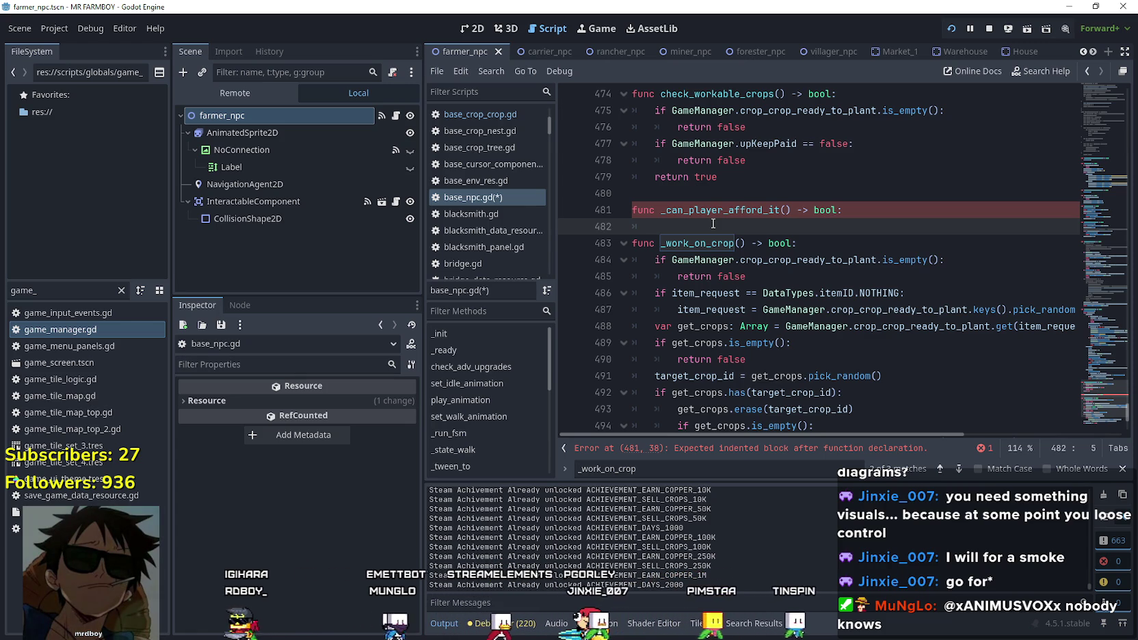
pyautogui.scroll(-2, 727, 251)
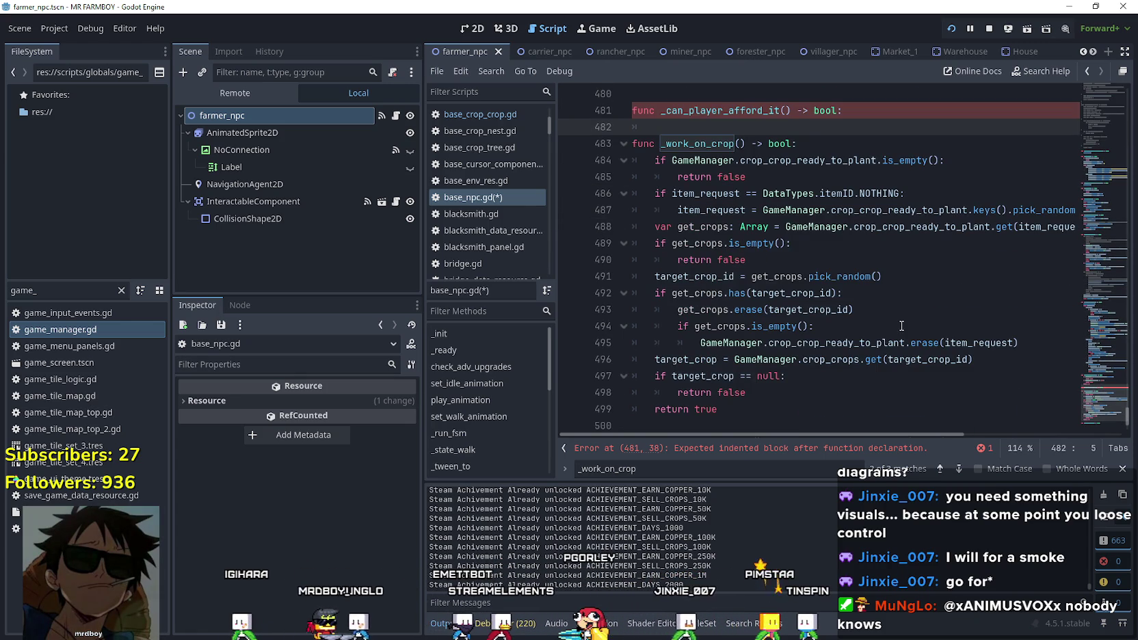
pyautogui.scroll(1, 820, 273)
pyautogui.scroll(-2, 752, 219)
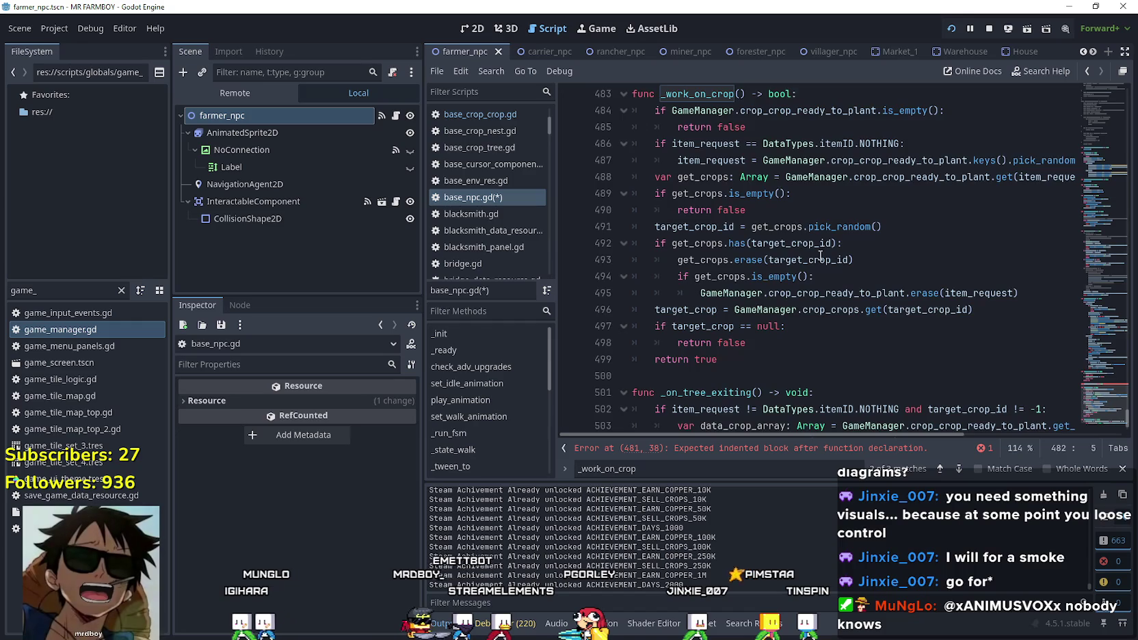
# Start an if on line 482 and try pasting item_request as its condition.
pyautogui.scroll(2, 724, 188)
pyautogui.write('if')
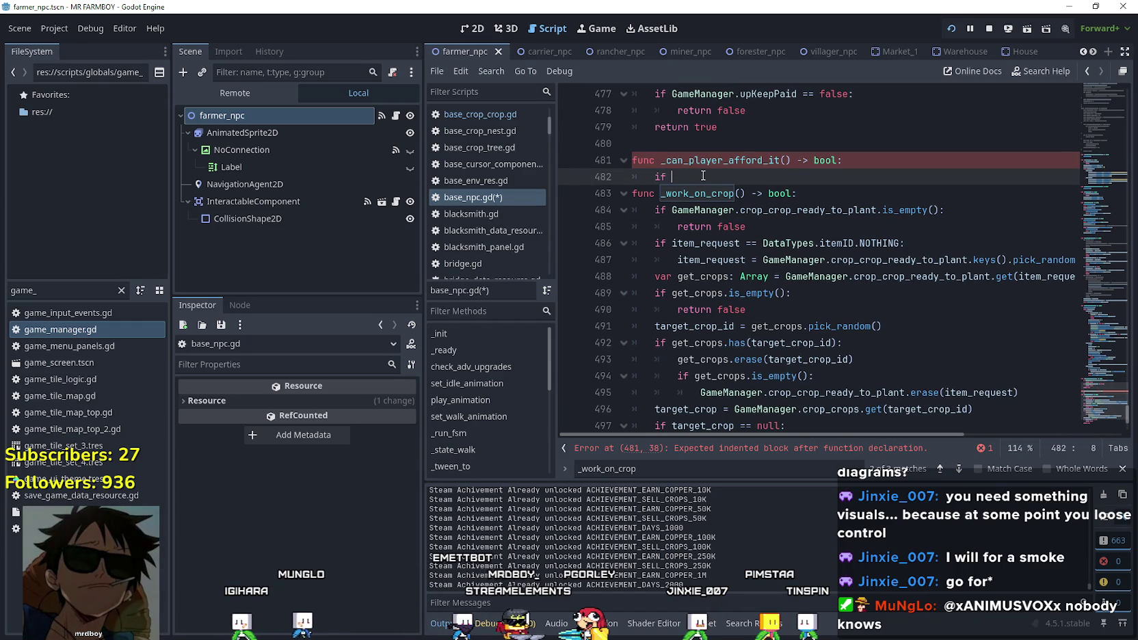
pyautogui.doubleClick(724, 244)
pyautogui.hotkey('ctrl', 'c')
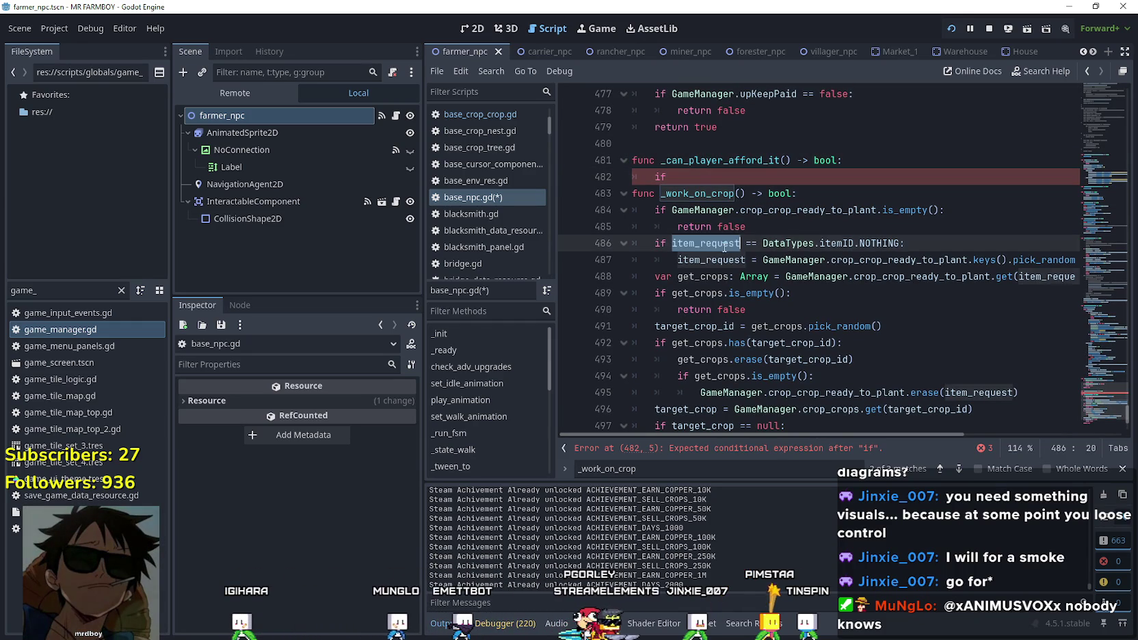
pyautogui.click(697, 172)
pyautogui.hotkey('ctrl', 'v')
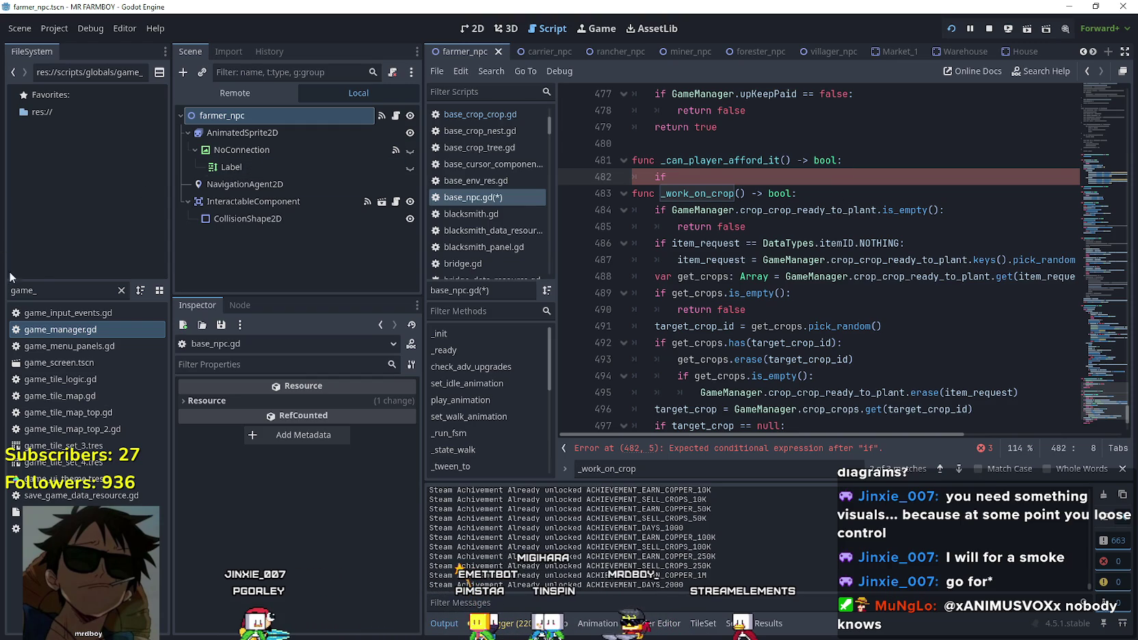
# Select the game_ text in the FileSystem filter, then jump up to the farmer task code.
pyautogui.doubleClick(48, 288)
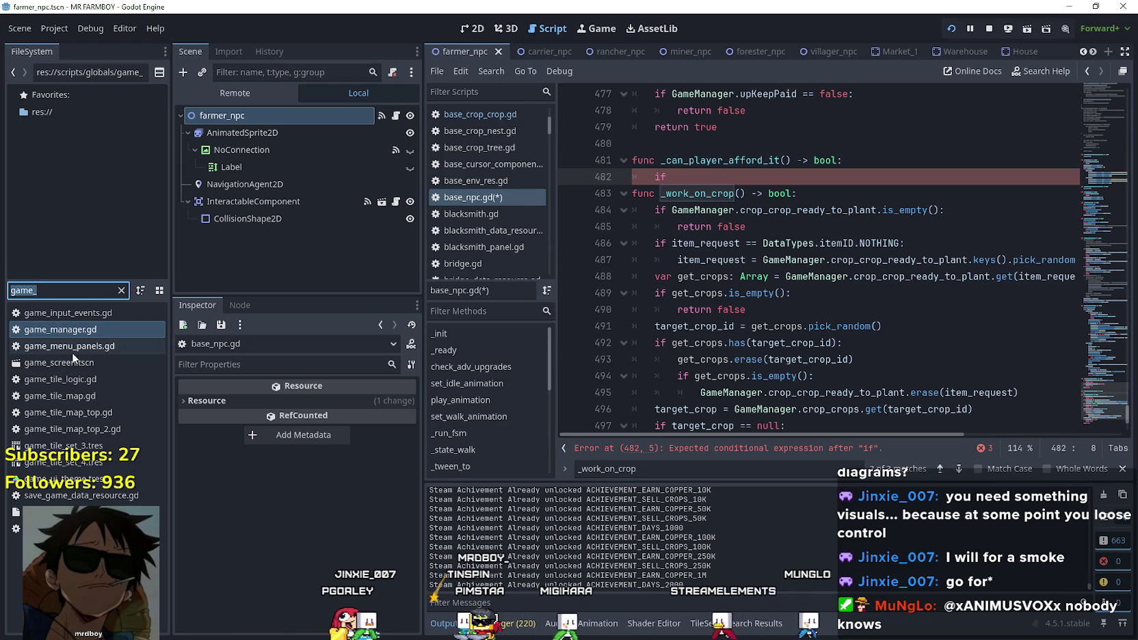
pyautogui.click(380, 326)
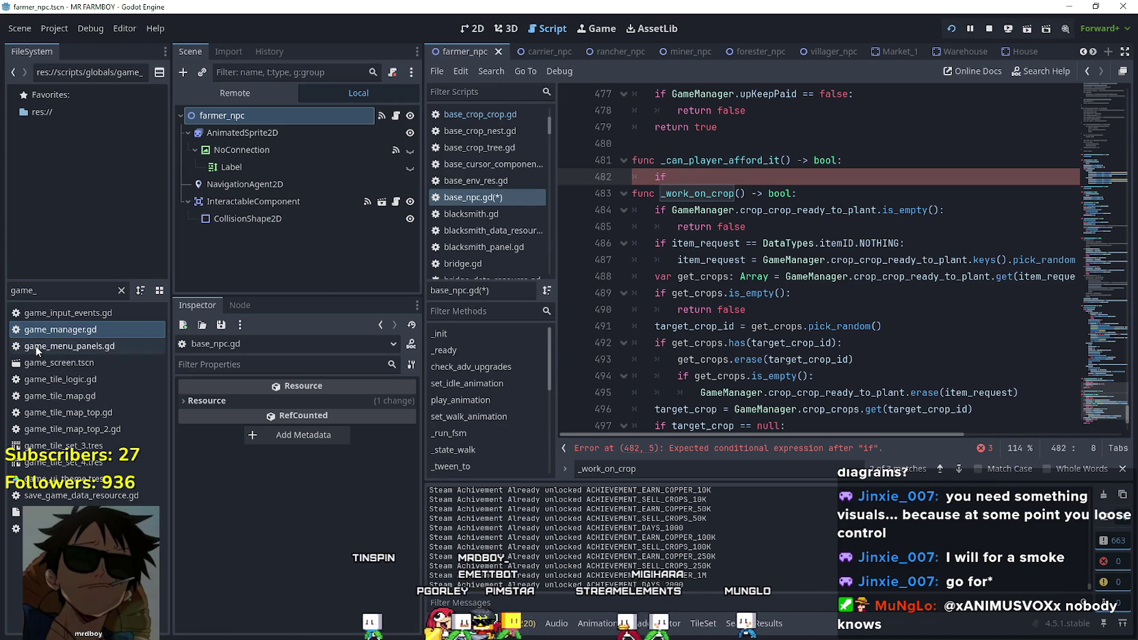
pyautogui.click(52, 289)
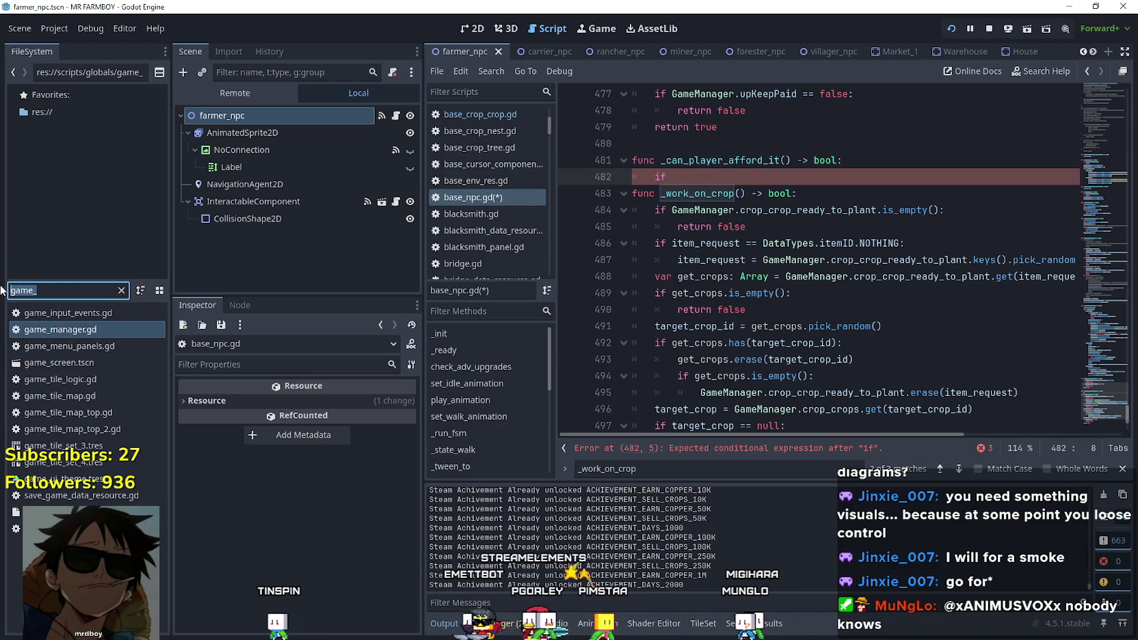
pyautogui.doubleClick(97, 290)
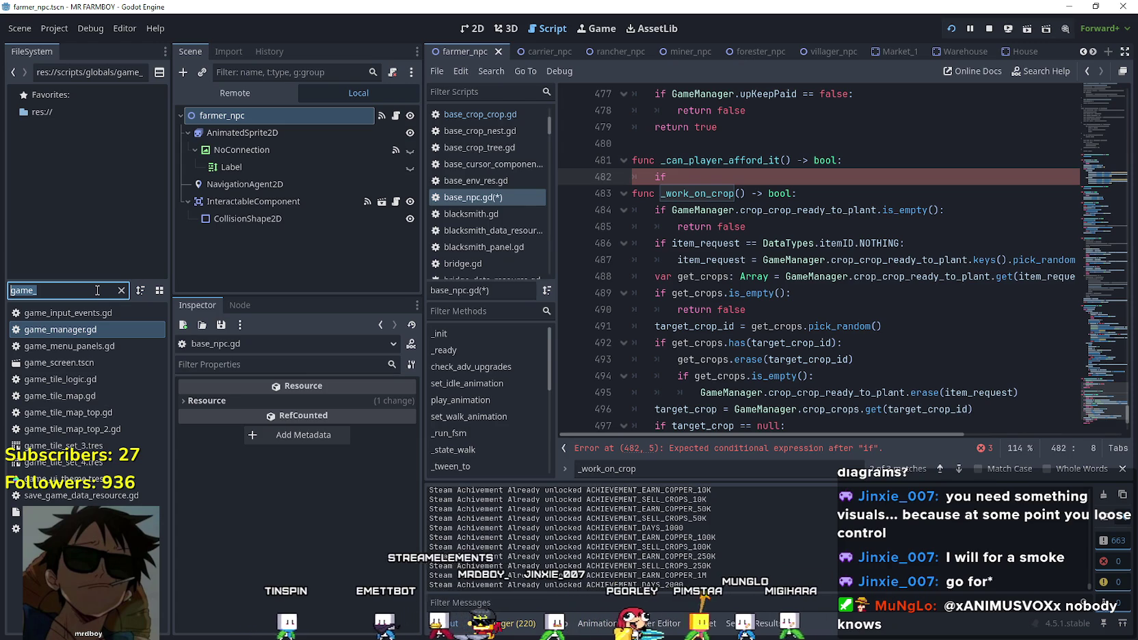
pyautogui.click(1102, 350)
pyautogui.moveTo(1102, 350)
pyautogui.mouseDown()
pyautogui.moveTo(1101, 333)
pyautogui.moveTo(1102, 382)
pyautogui.mouseUp()
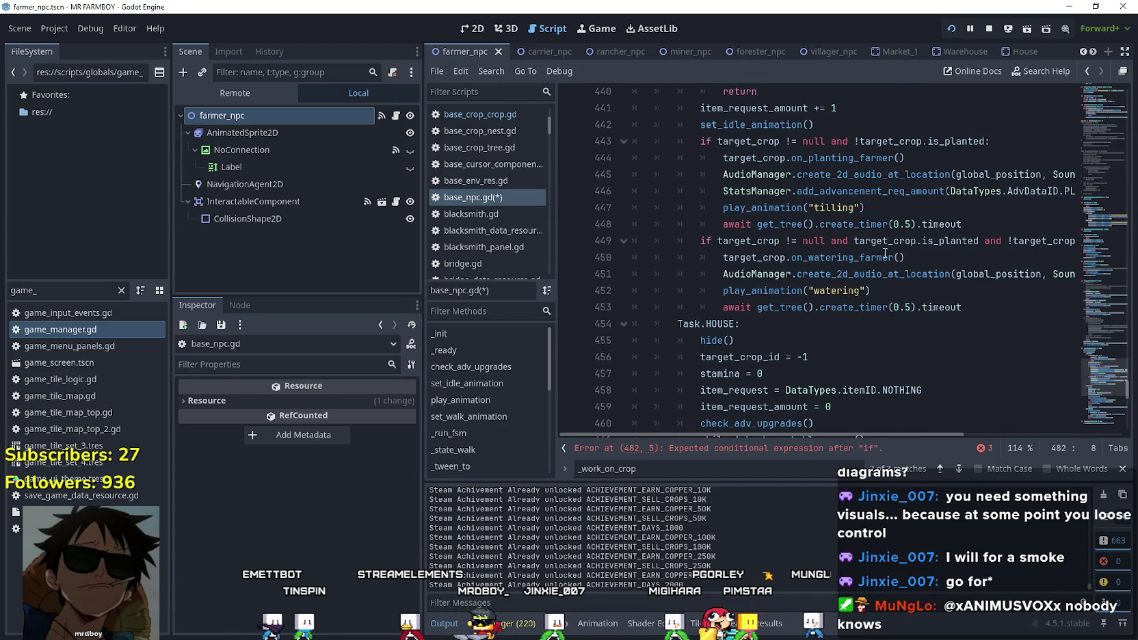
# Look up on_planting_farmer in base_crop_crop.gd and select remove_inventory_item and resource_data.
pyautogui.rightClick(855, 159)
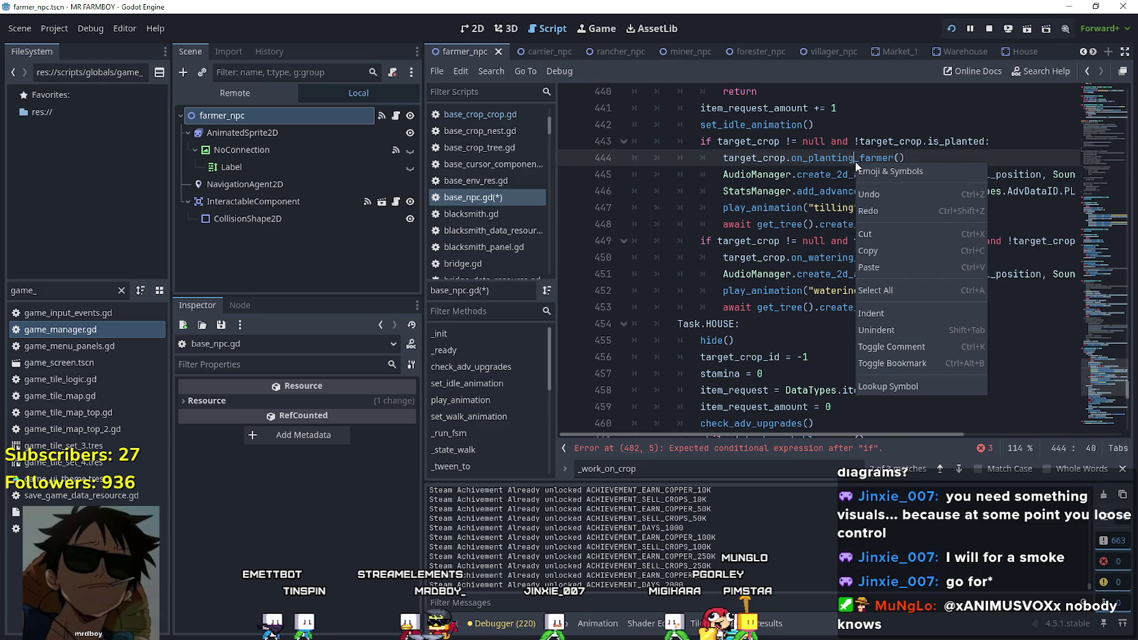
pyautogui.click(912, 387)
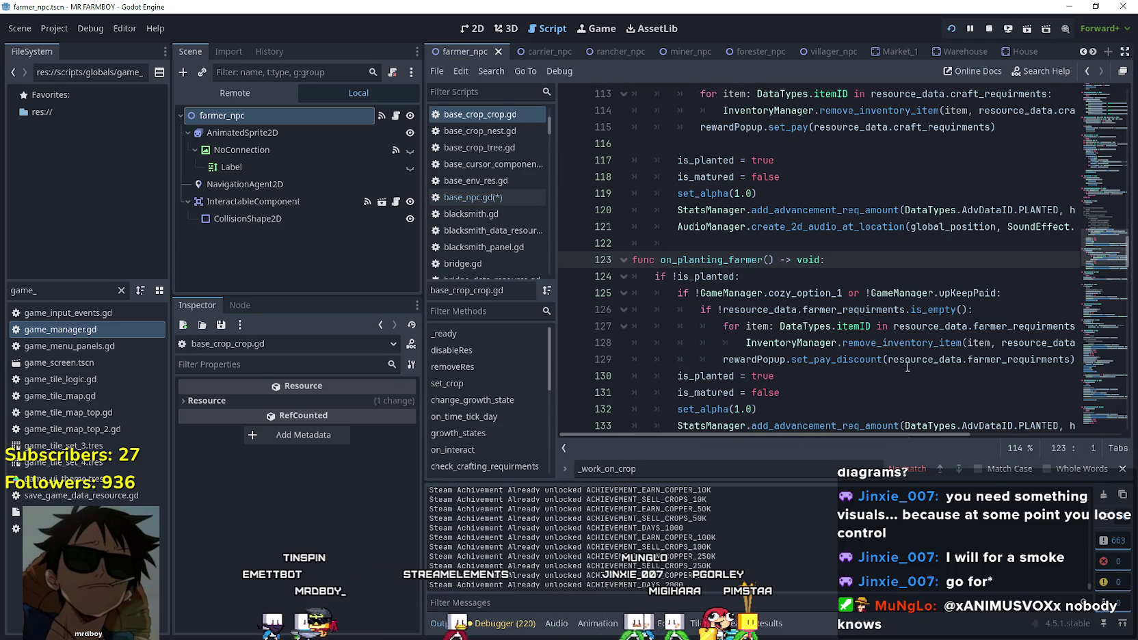
pyautogui.scroll(-1, 908, 367)
pyautogui.doubleClick(908, 294)
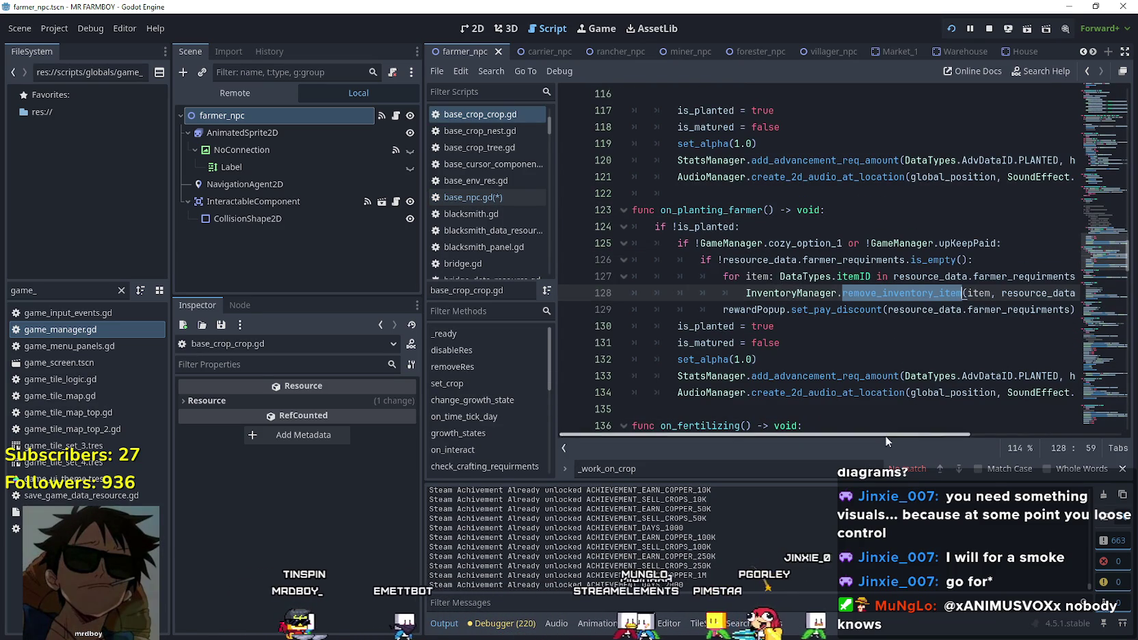
pyautogui.moveTo(875, 436); pyautogui.dragTo(901, 432)
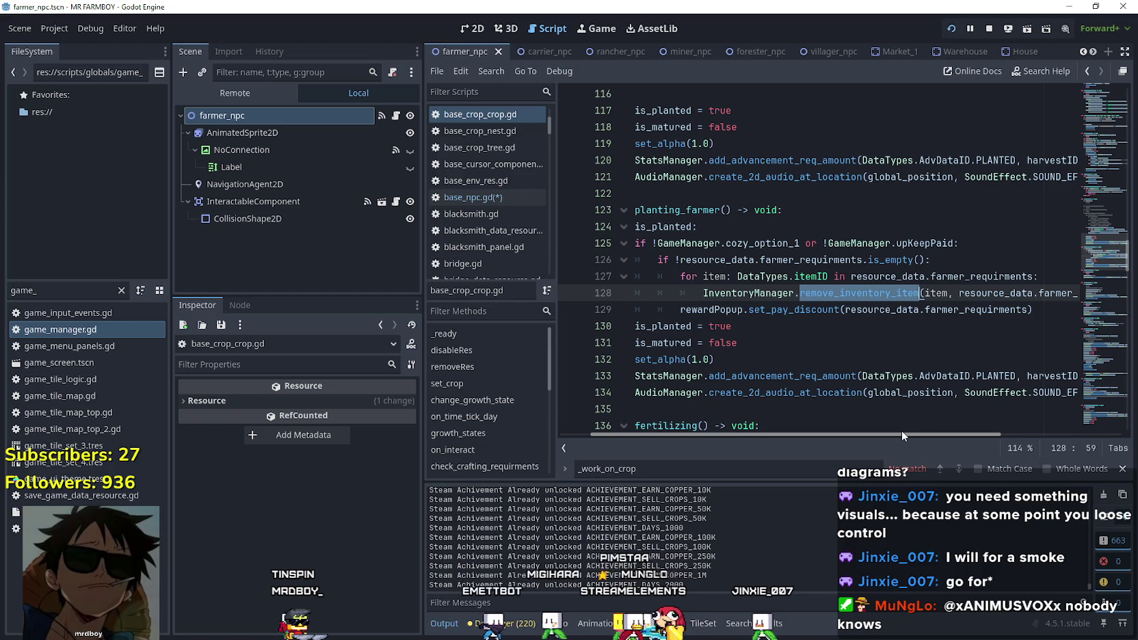
pyautogui.doubleClick(890, 273)
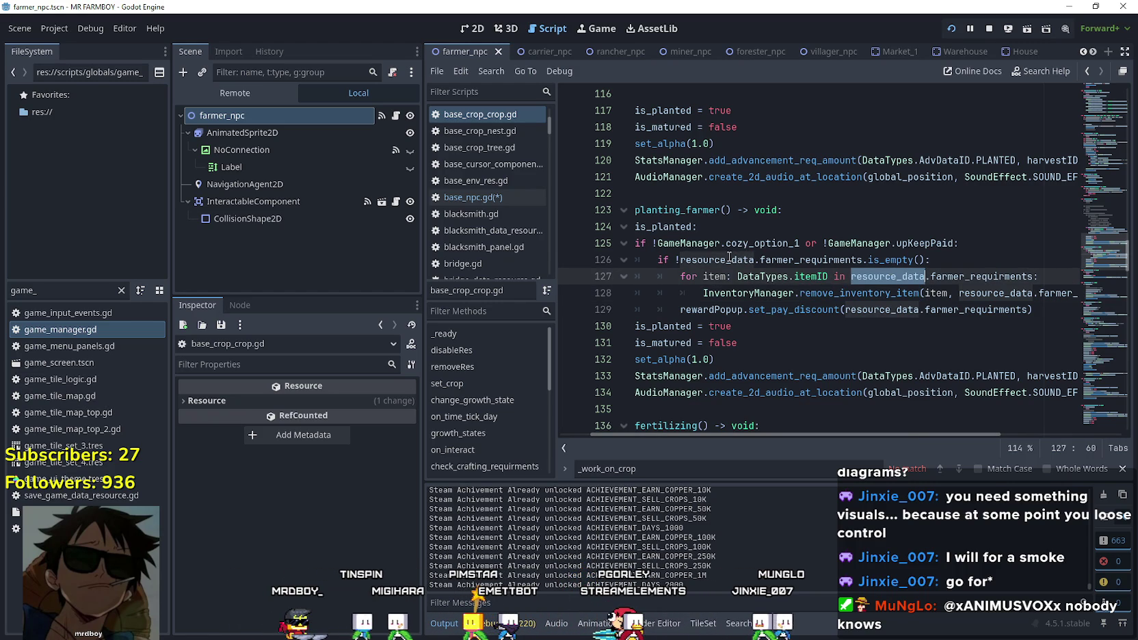
# Study the farmer_requirments removal loop, then clear the game_ file filter.
pyautogui.moveTo(730, 257)
pyautogui.moveTo(869, 435)
pyautogui.mouseDown()
pyautogui.moveTo(893, 433)
pyautogui.moveTo(733, 399)
pyautogui.mouseUp()
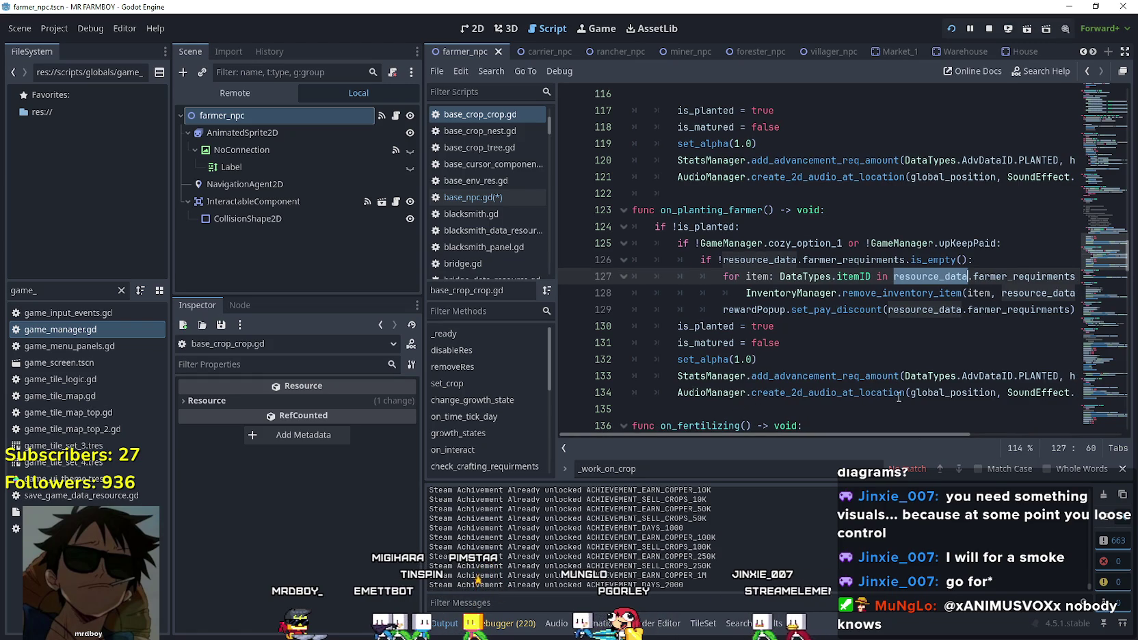
pyautogui.moveTo(886, 434)
pyautogui.mouseDown()
pyautogui.moveTo(946, 439)
pyautogui.moveTo(802, 430)
pyautogui.mouseUp()
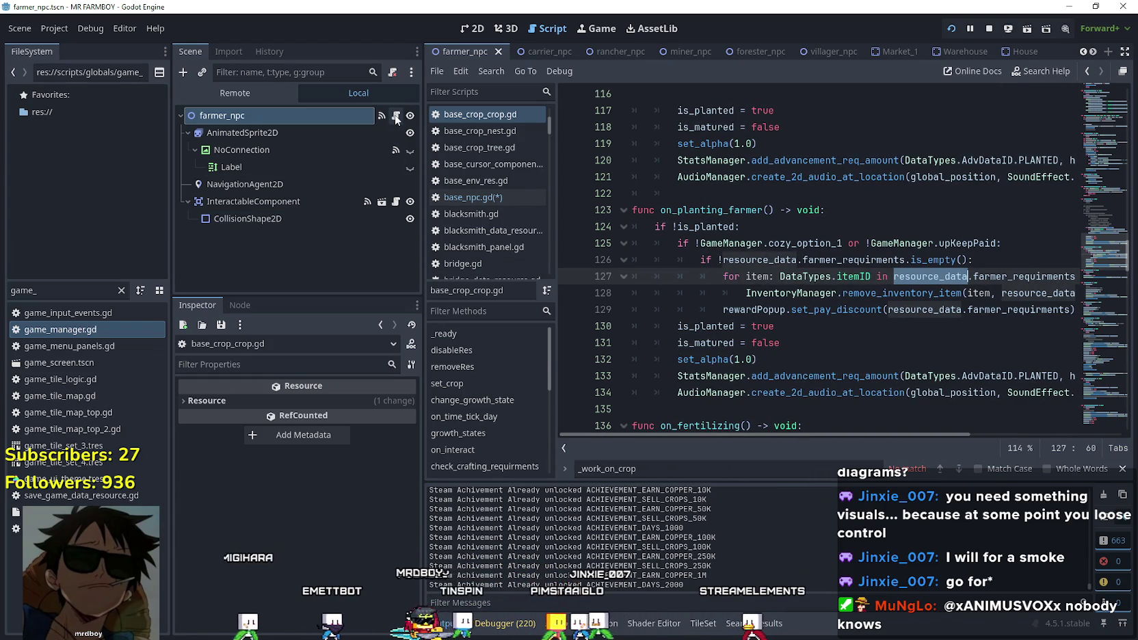
pyautogui.scroll(3, 768, 310)
pyautogui.scroll(1, 768, 309)
pyautogui.scroll(-3, 769, 309)
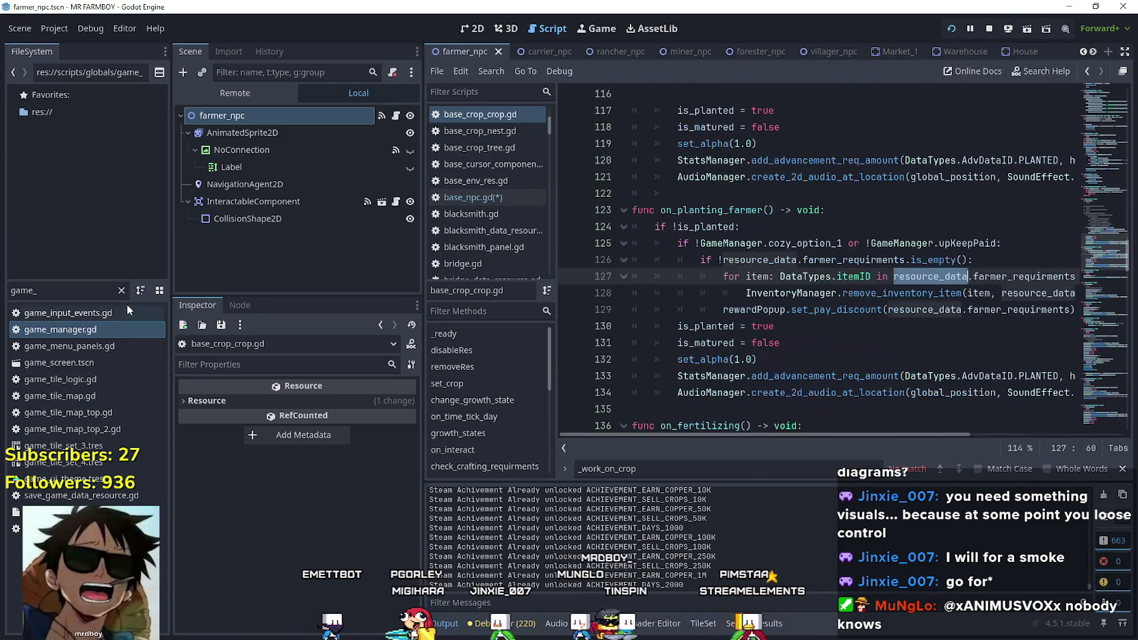
pyautogui.click(121, 291)
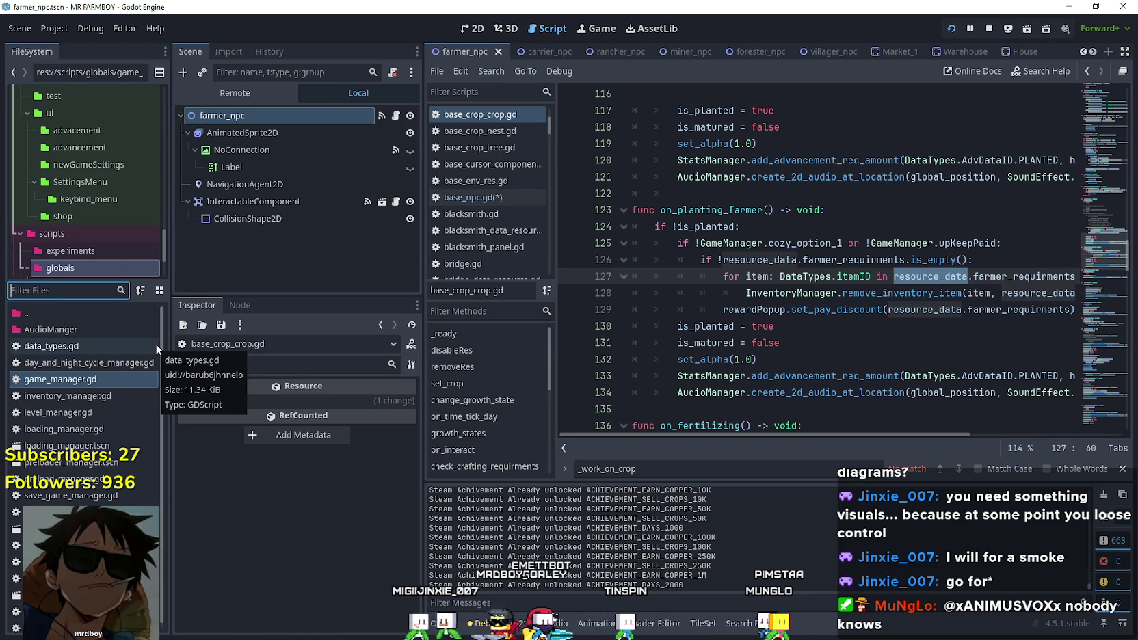
# Filter the files for 'farmer', select farmer_npc.tscn and open its script.
pyautogui.write('farmer')
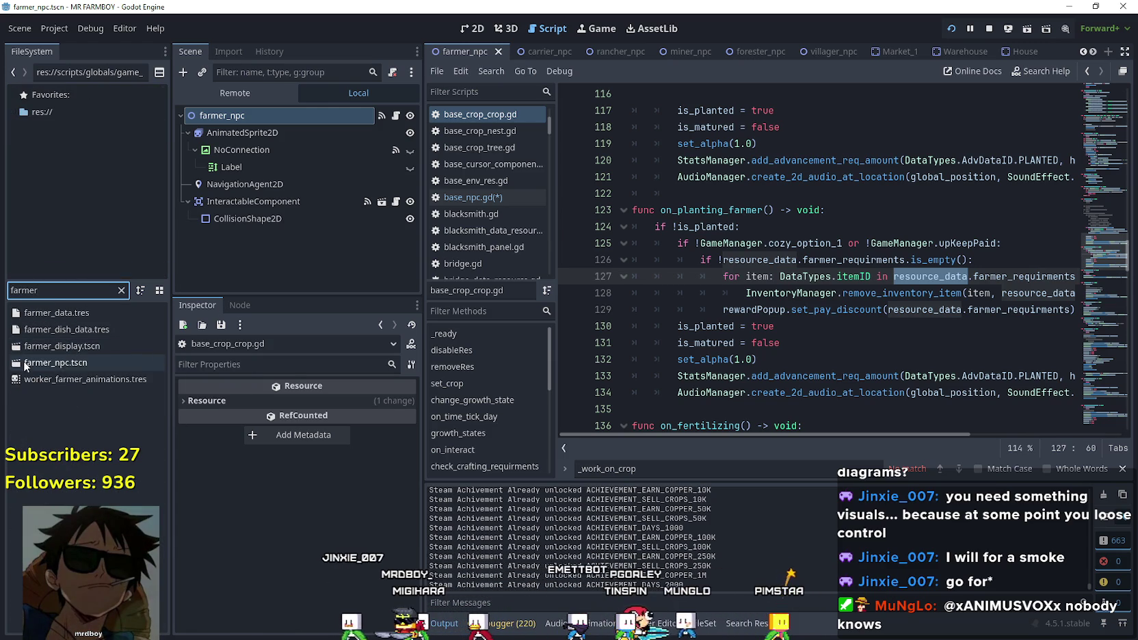
pyautogui.click(54, 362)
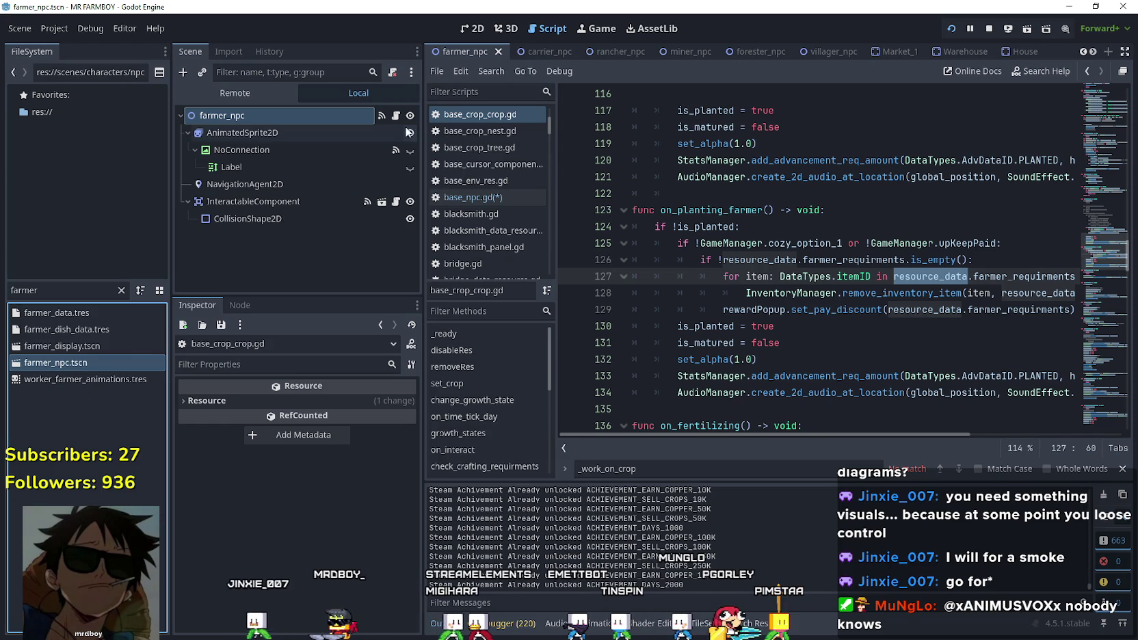
pyautogui.click(396, 116)
# Return to the unfinished if on line 482, checking item_request on line 487, caret on line 480.
pyautogui.click(971, 309)
pyautogui.scroll(-7, 1057, 294)
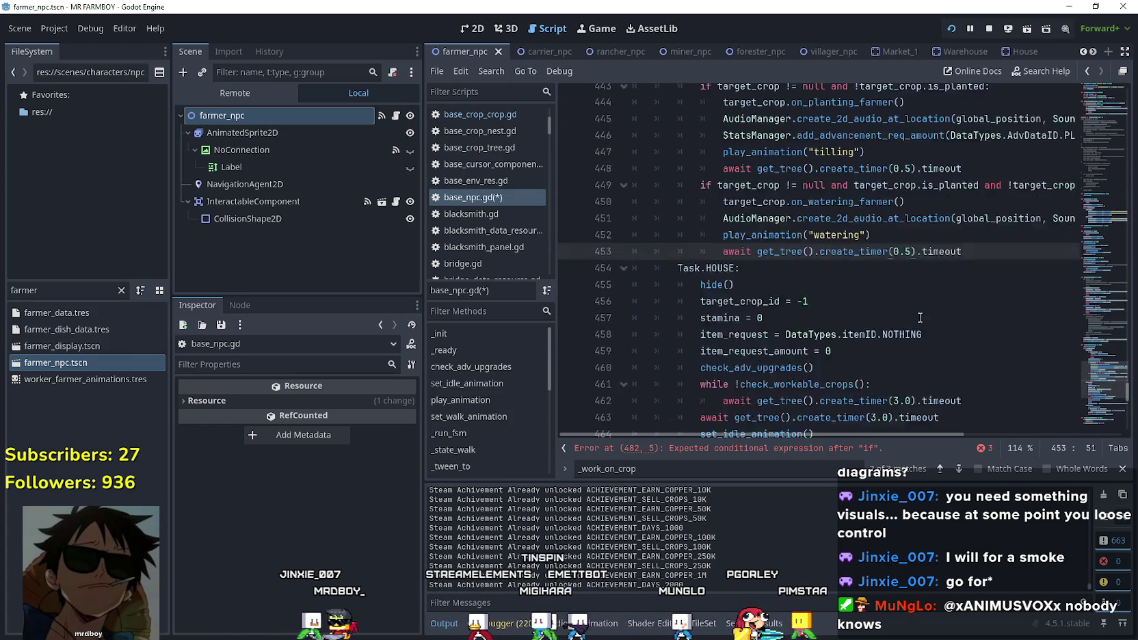
pyautogui.scroll(-3, 1102, 408)
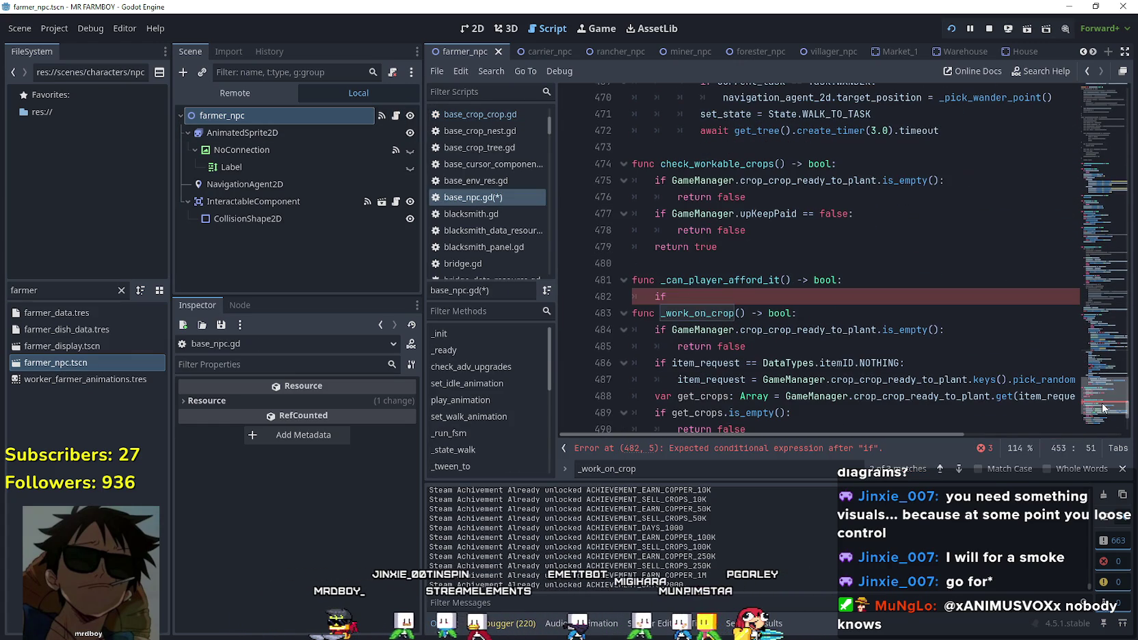
pyautogui.click(732, 298)
pyautogui.scroll(-1, 732, 299)
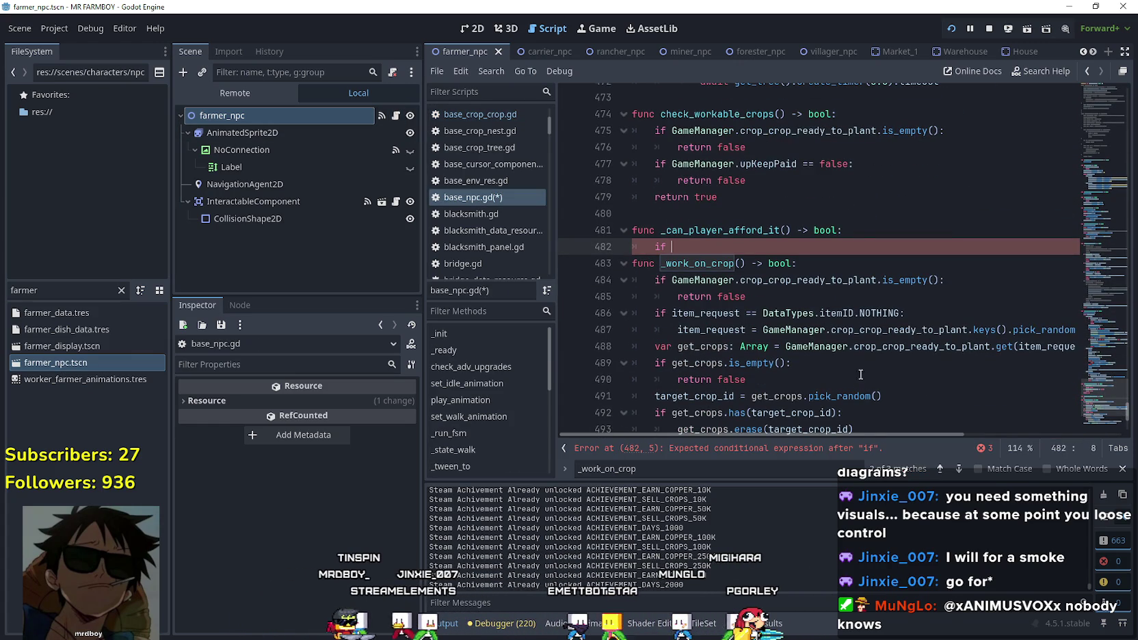
pyautogui.moveTo(841, 393)
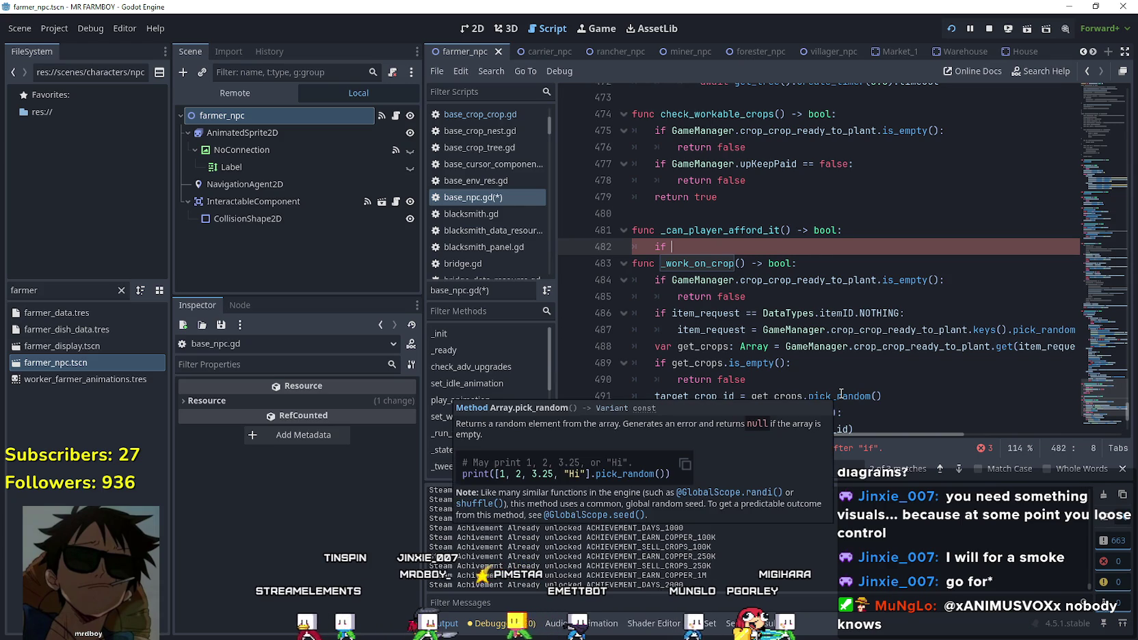
pyautogui.doubleClick(716, 328)
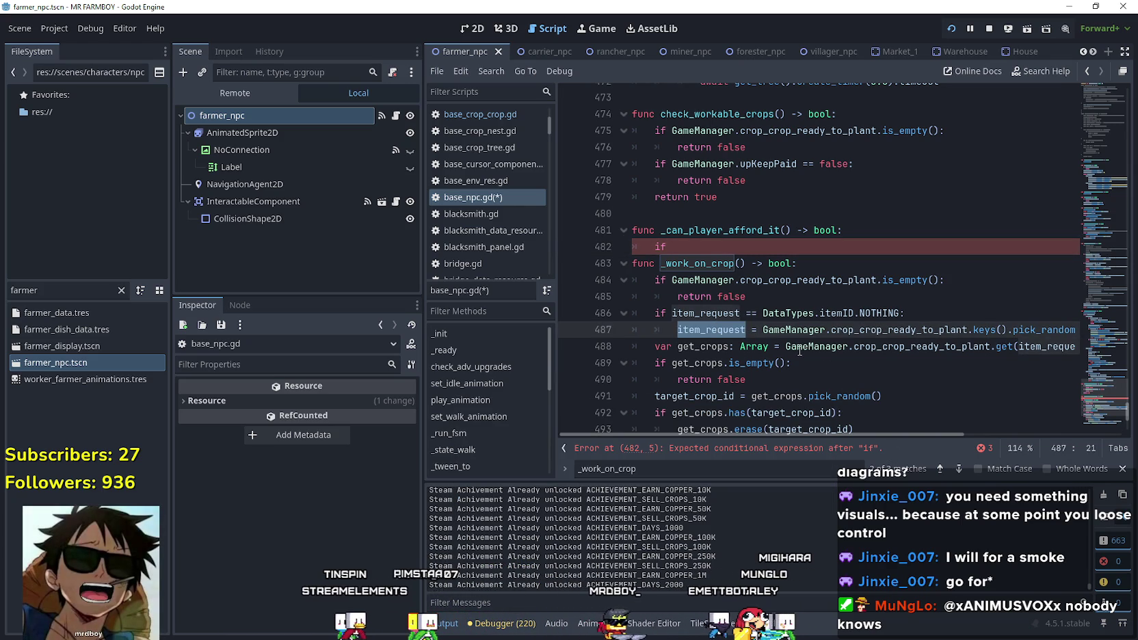
pyautogui.click(831, 329)
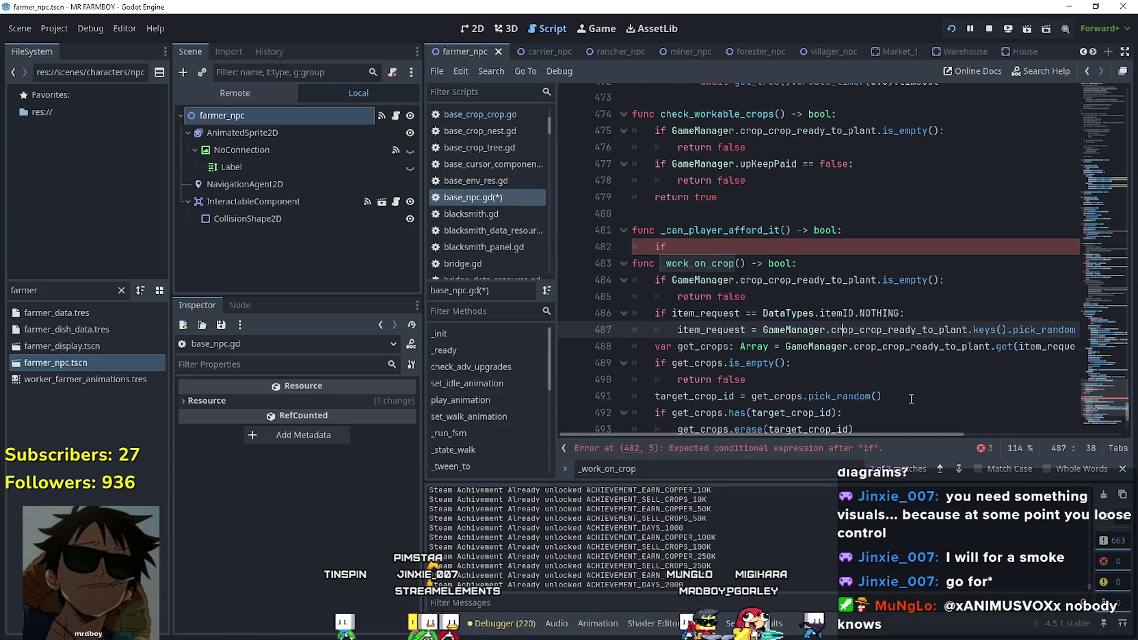
pyautogui.scroll(-1, 758, 308)
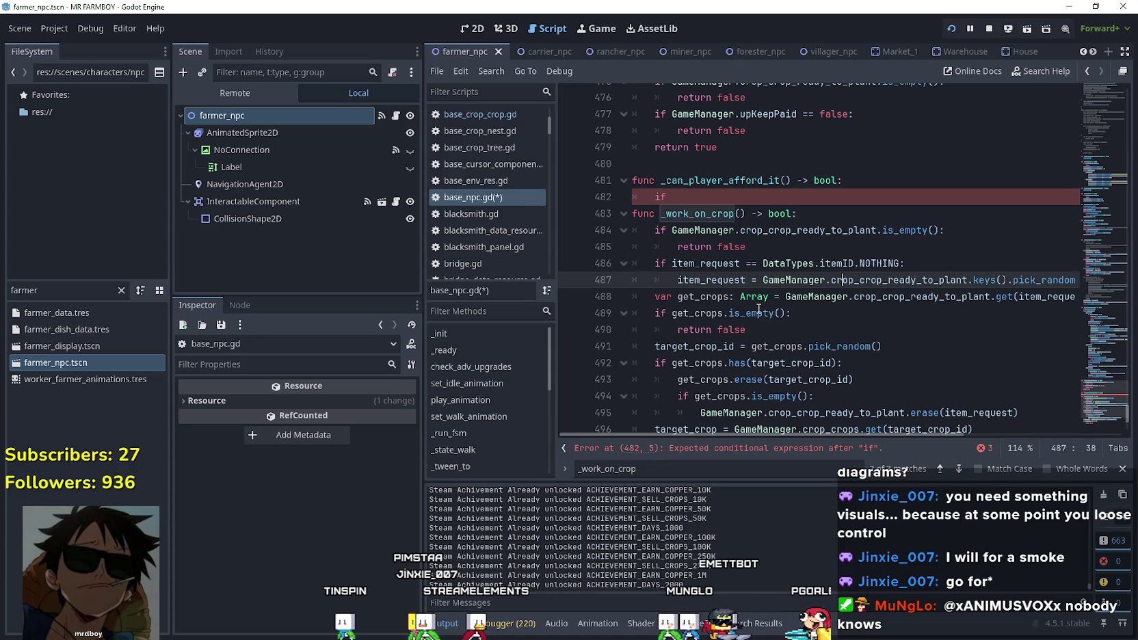
pyautogui.doubleClick(711, 279)
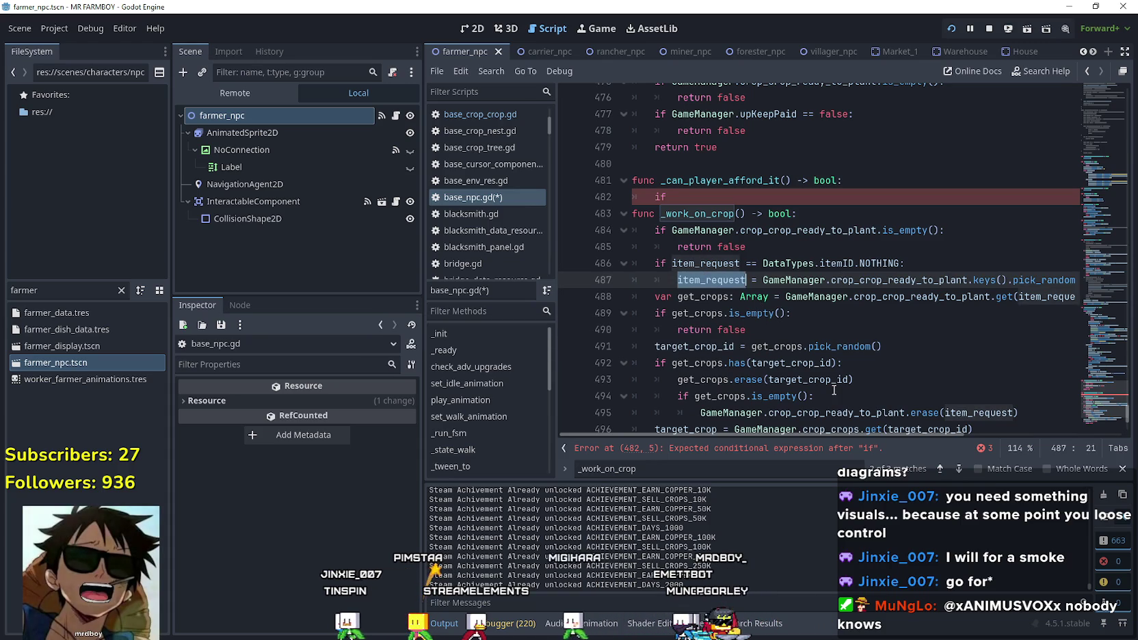
pyautogui.click(747, 280)
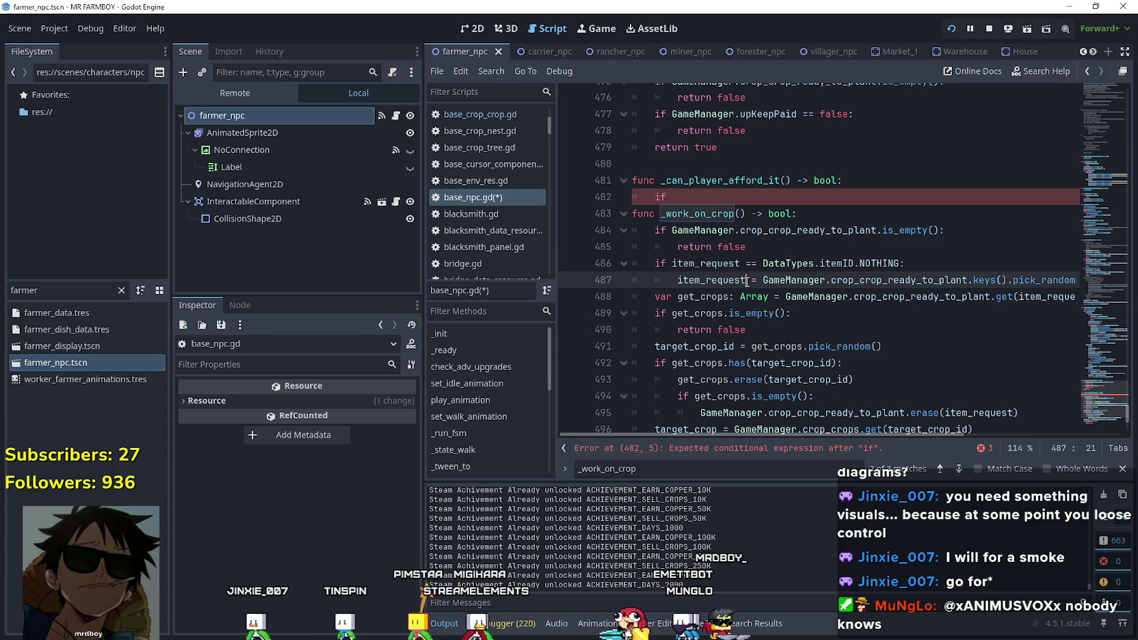
pyautogui.moveTo(765, 385)
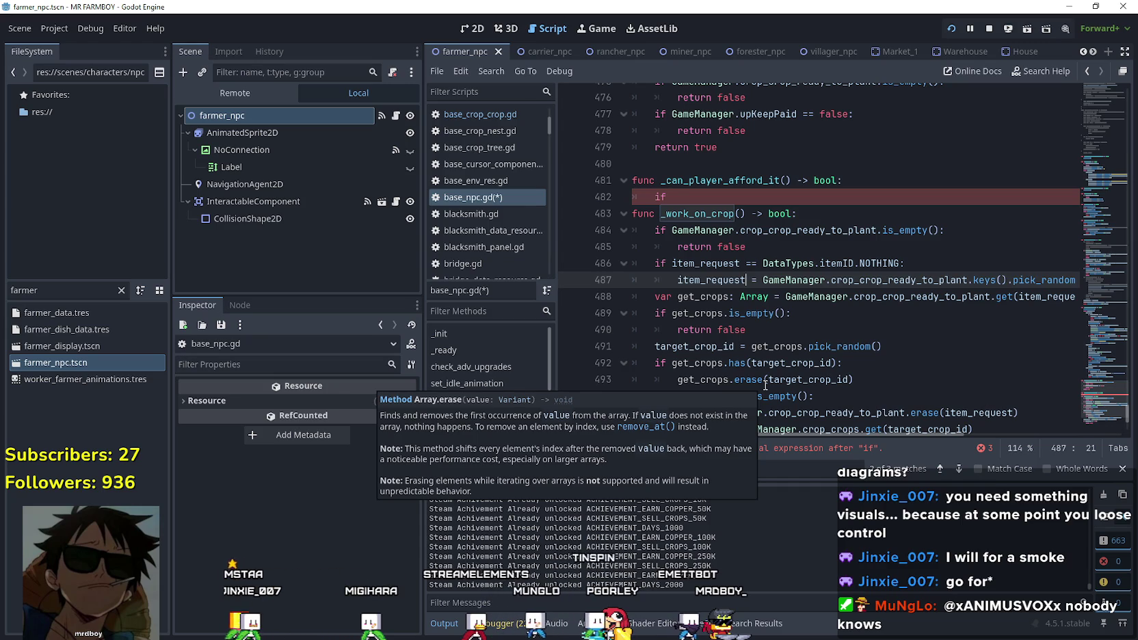
pyautogui.click(660, 165)
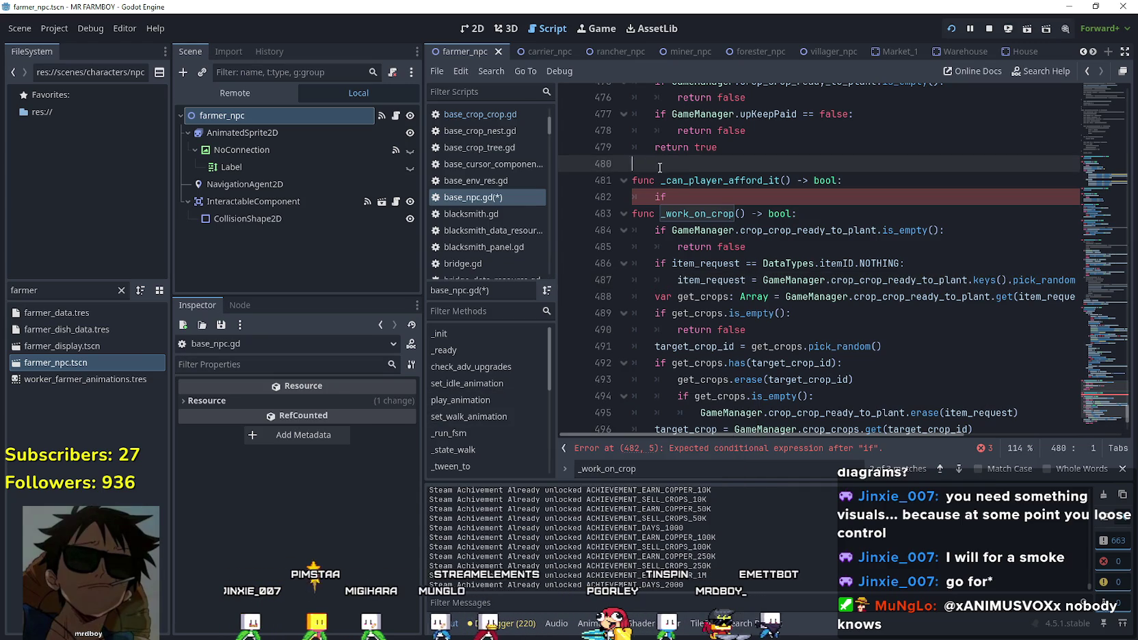
# Declare var item_request_data:ItemDataCrop on a new line 481.
pyautogui.press('Return')
pyautogui.write('var item_')
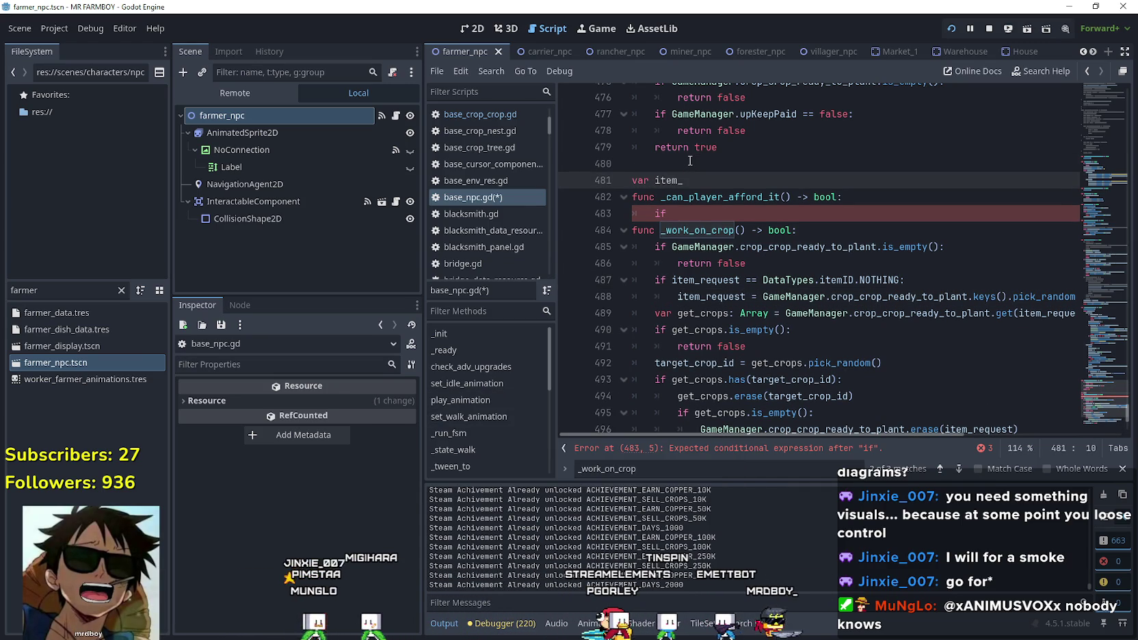
pyautogui.write('reques')
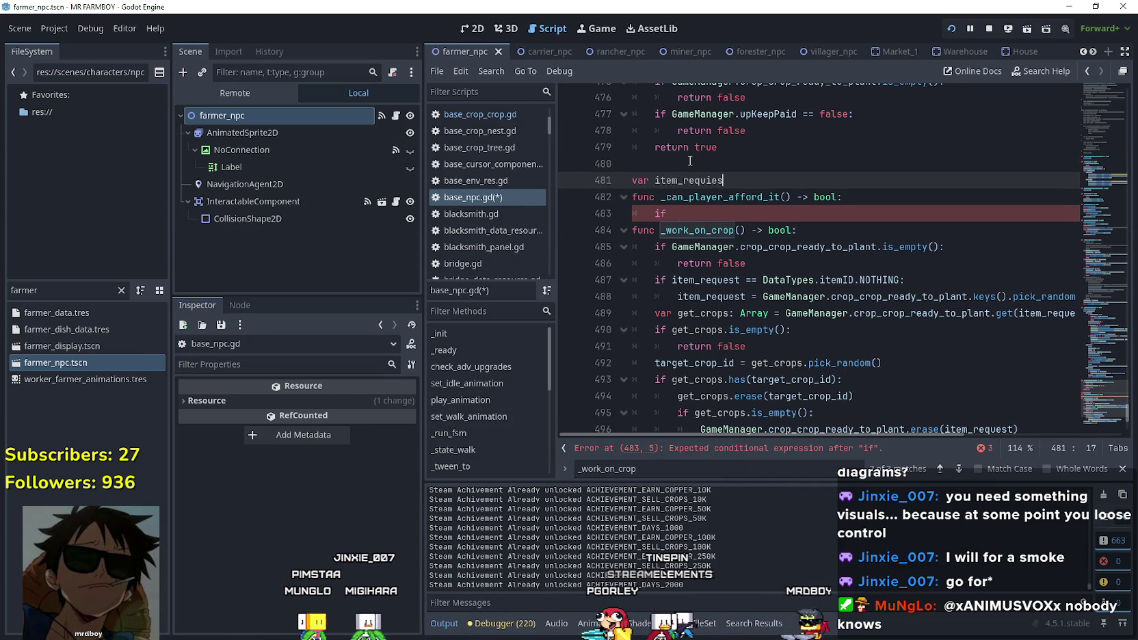
pyautogui.write('st_data =')
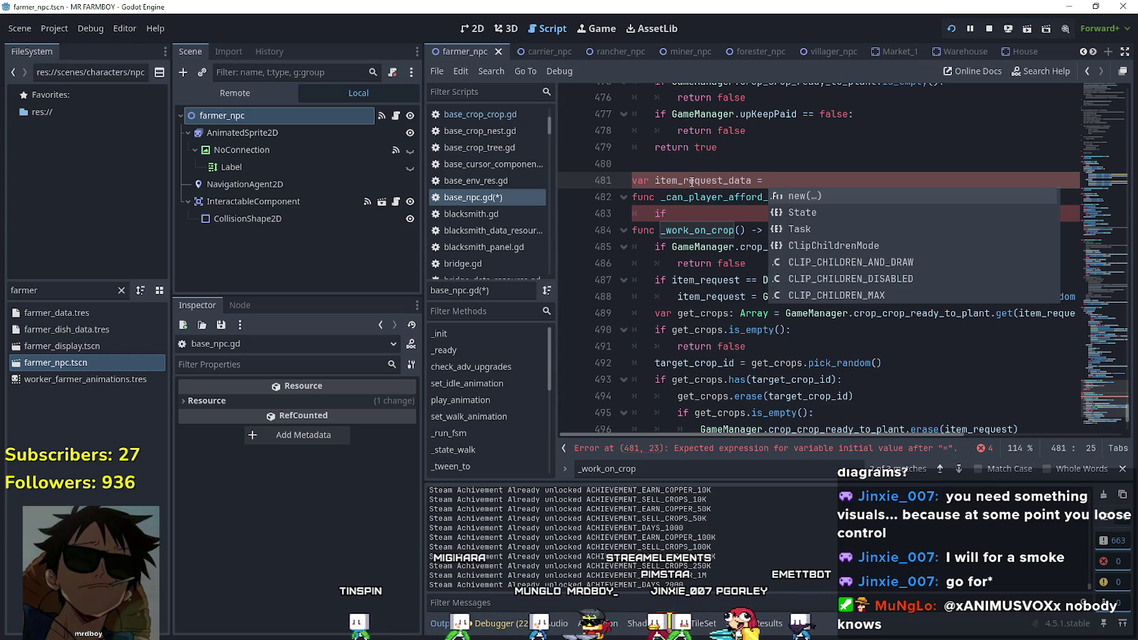
pyautogui.moveTo(769, 180); pyautogui.dragTo(742, 172)
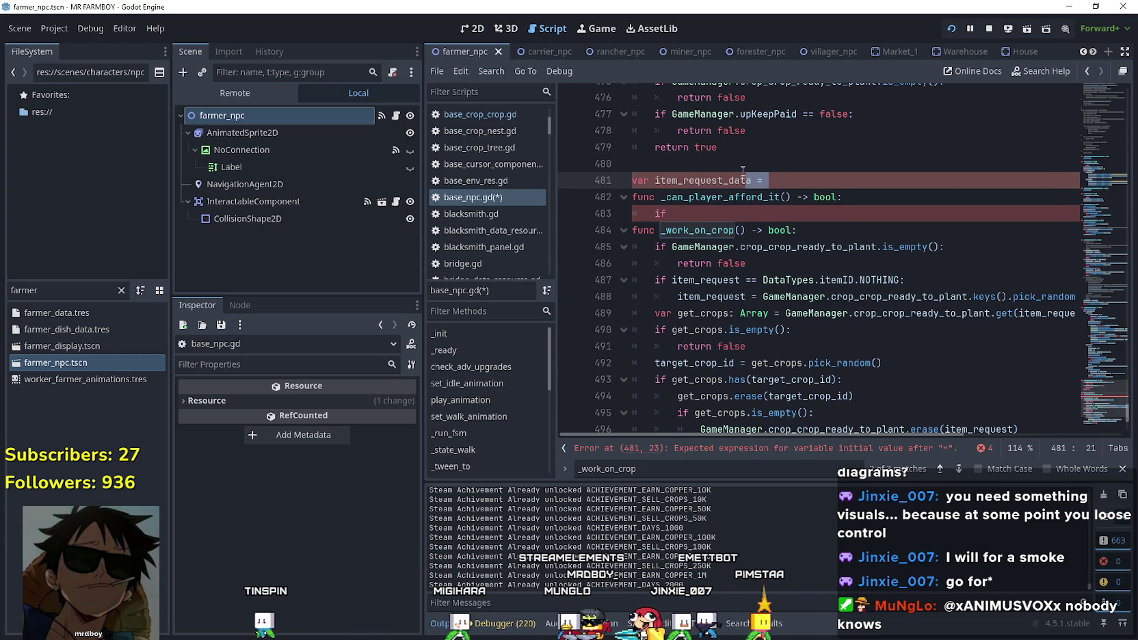
pyautogui.write('a:')
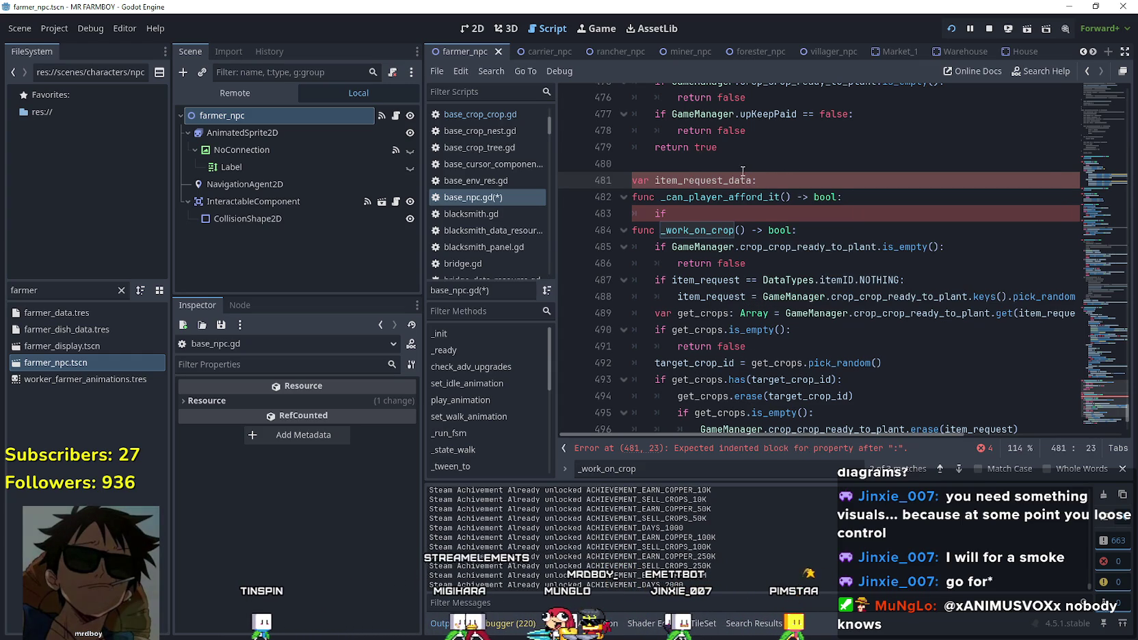
pyautogui.write('item')
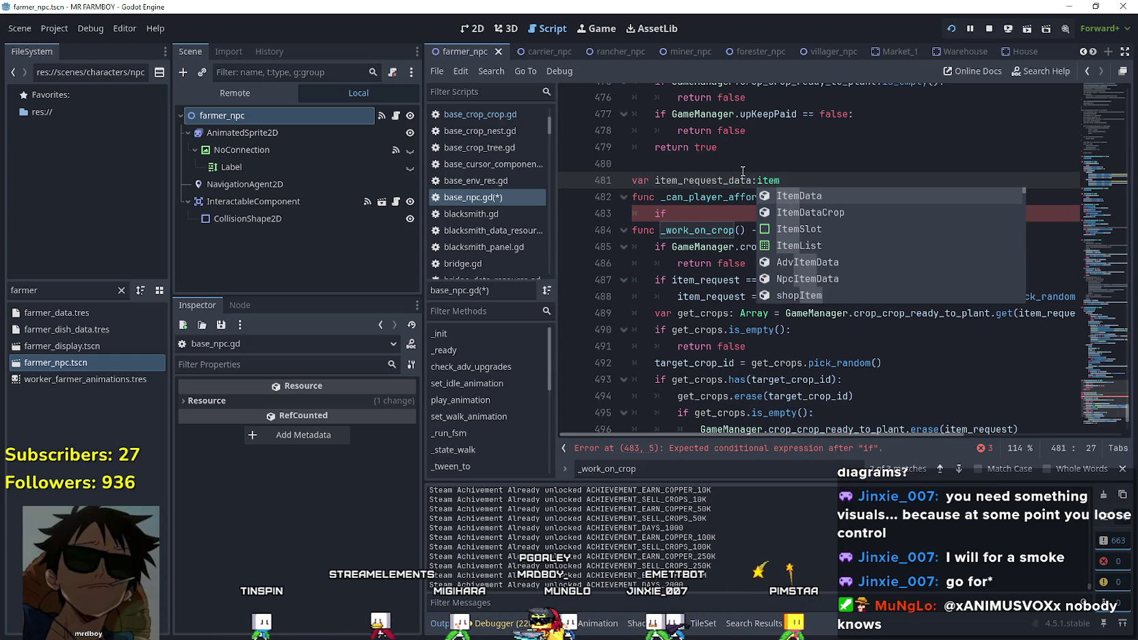
pyautogui.press('Down')
pyautogui.press('Return')
pyautogui.press('Return')
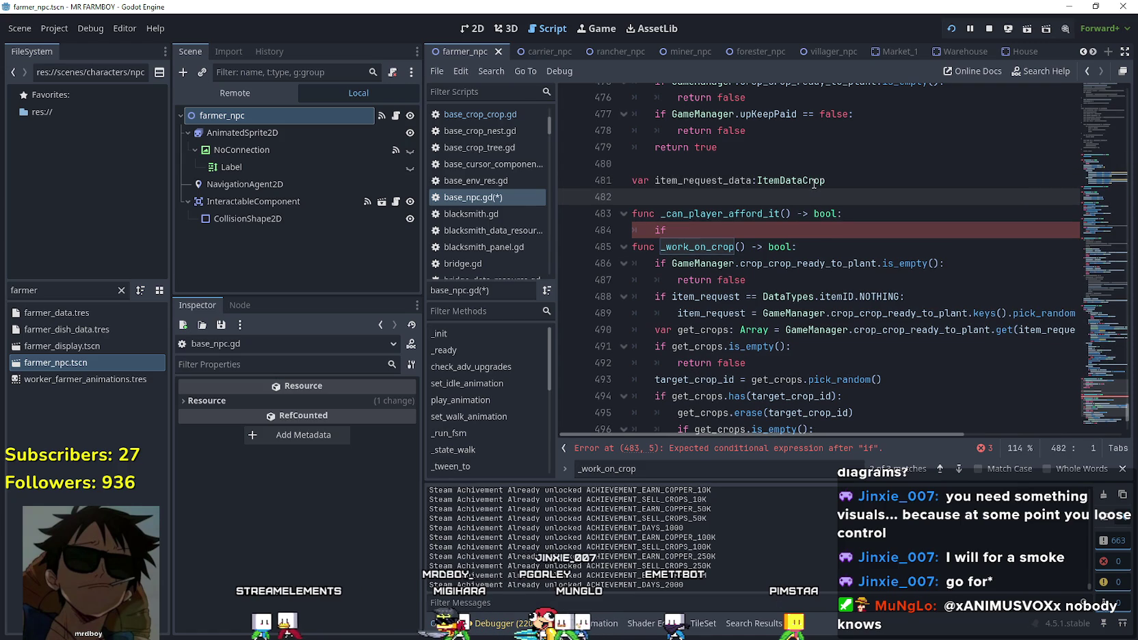
pyautogui.doubleClick(742, 177)
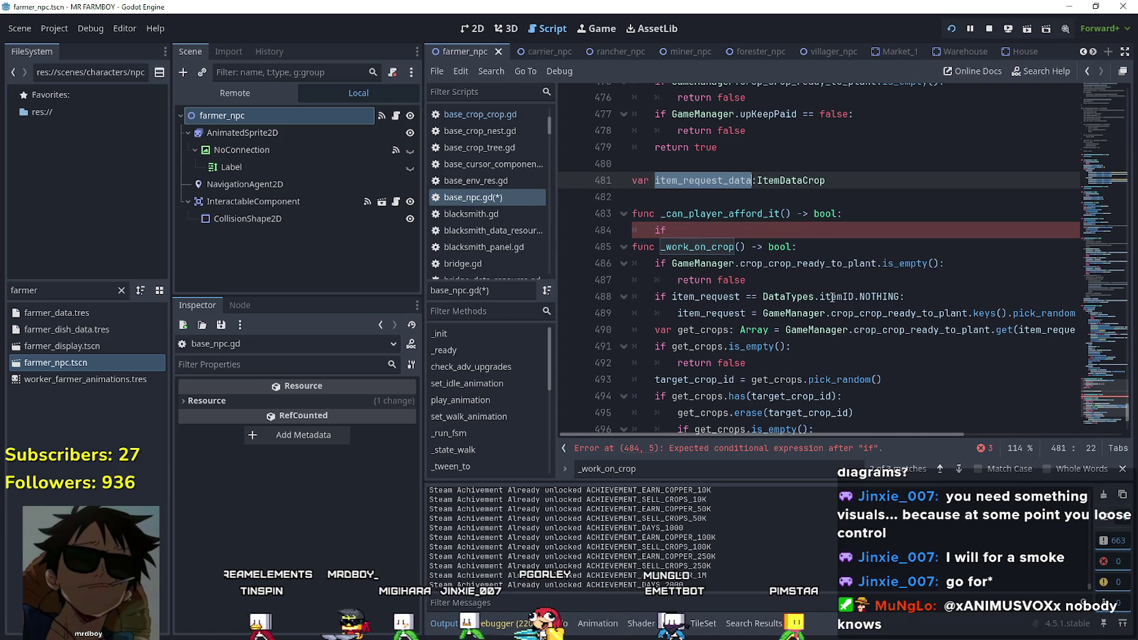
# Below the pick_random line, start item_request_data = PreloaderManager.get_item_data(.
pyautogui.click(788, 274)
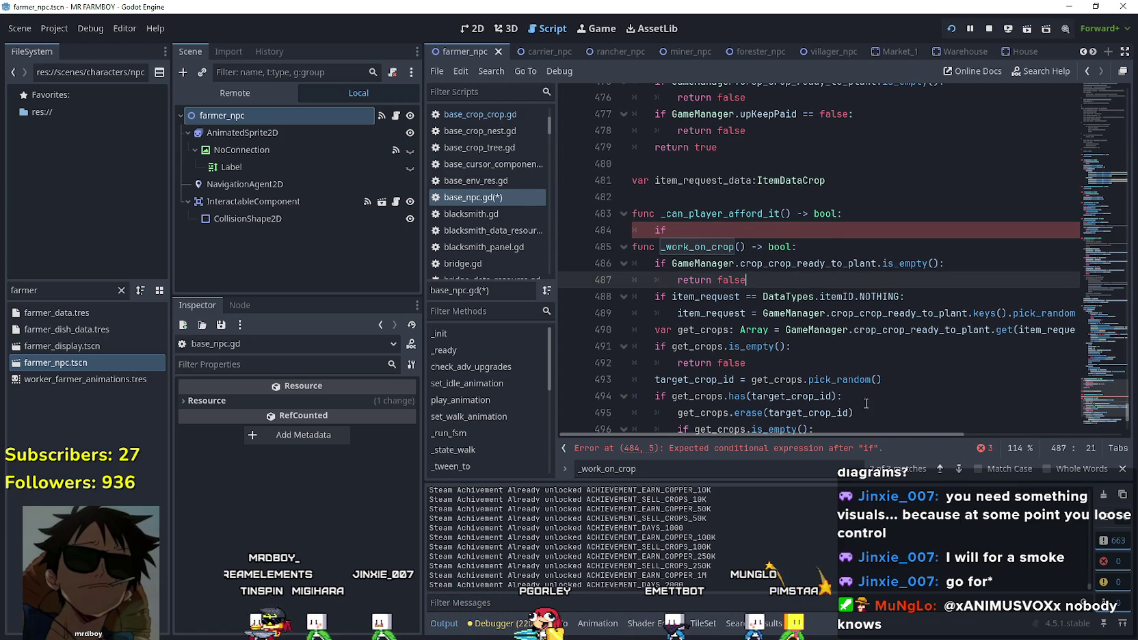
pyautogui.moveTo(761, 313); pyautogui.dragTo(1068, 314)
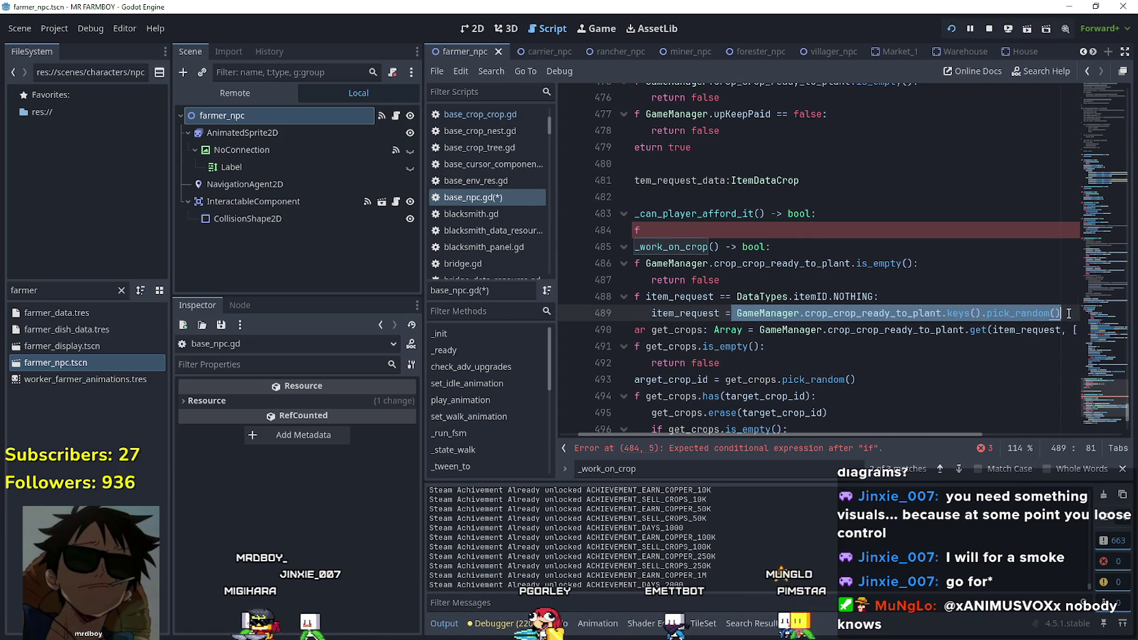
pyautogui.click(1068, 313)
pyautogui.press('Return')
pyautogui.write('item_request_data')
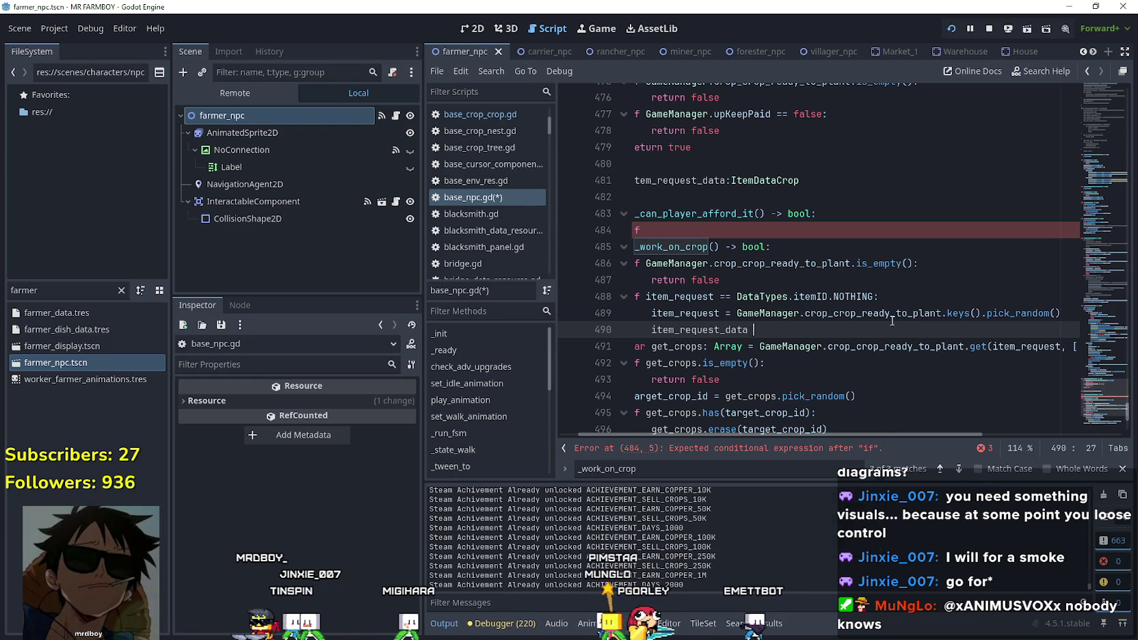
pyautogui.write(' =')
pyautogui.press('Escape')
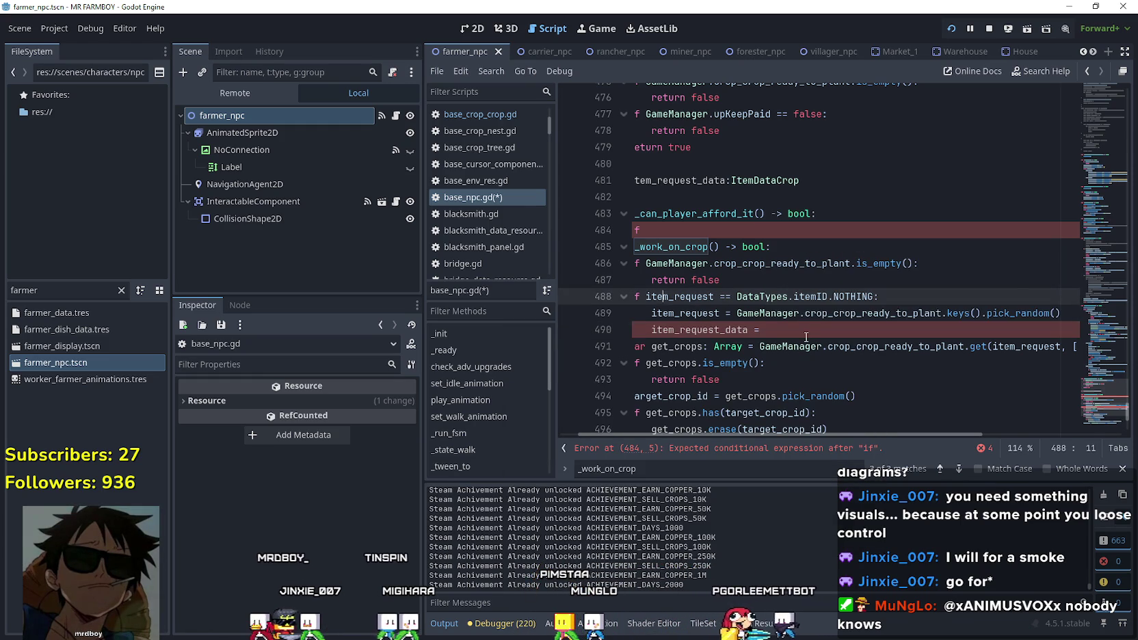
pyautogui.write('Prel')
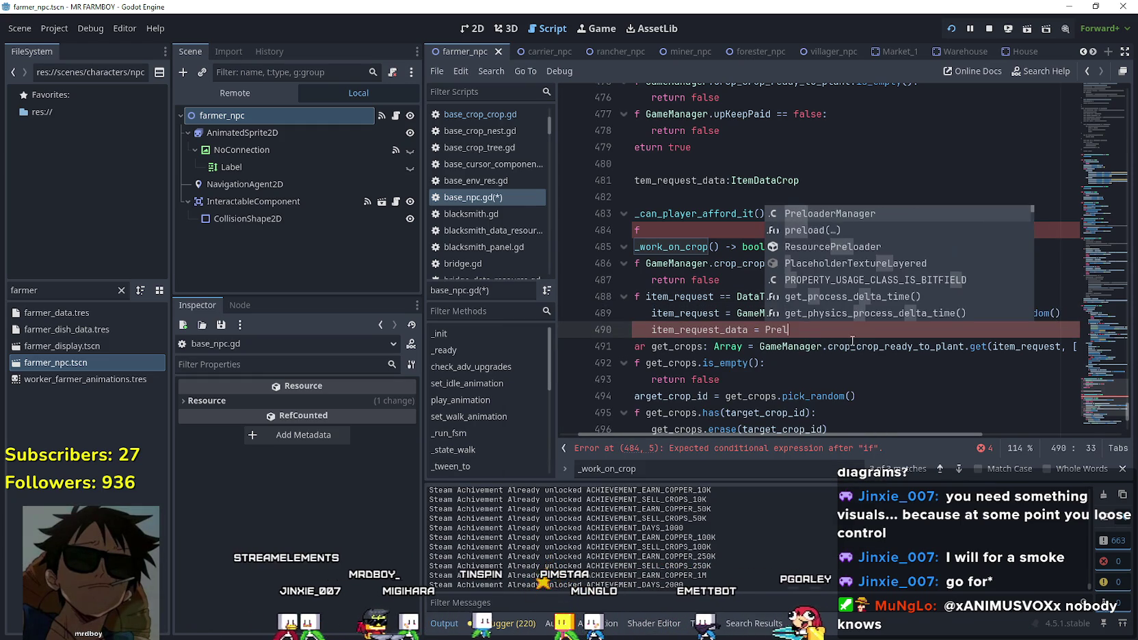
pyautogui.write('oaderManager.get')
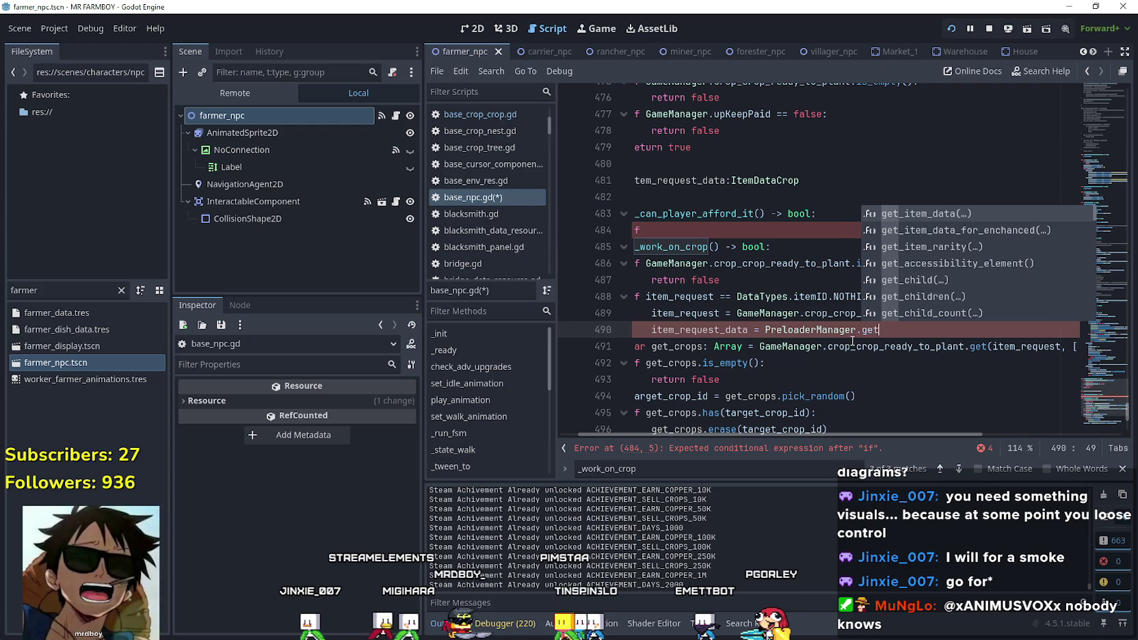
pyautogui.press('Return')
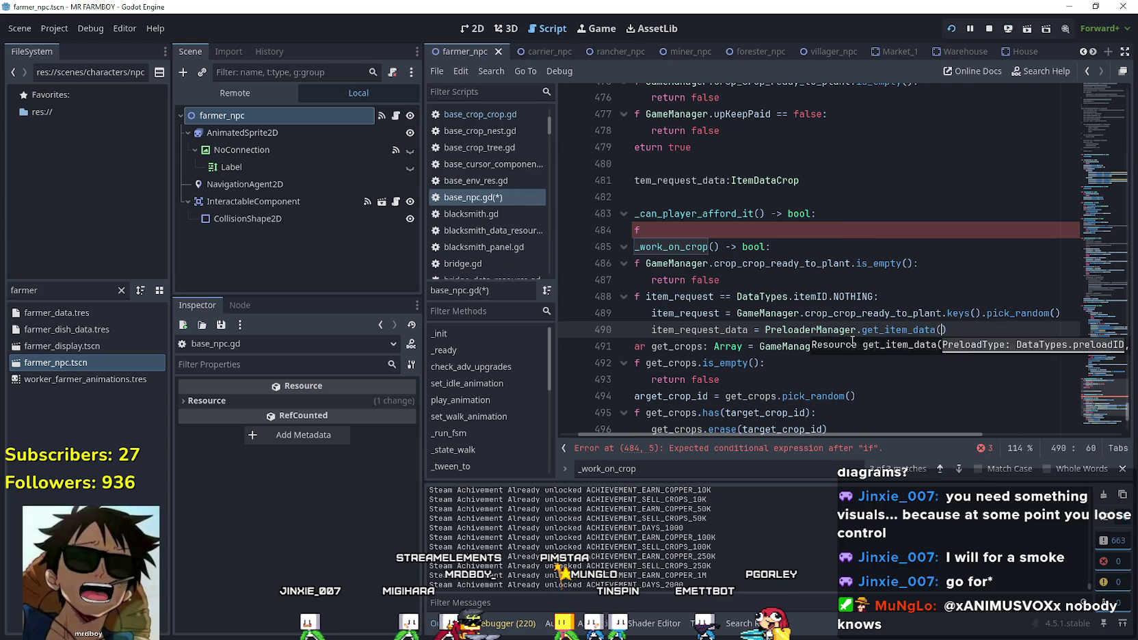
pyautogui.write('Pre')
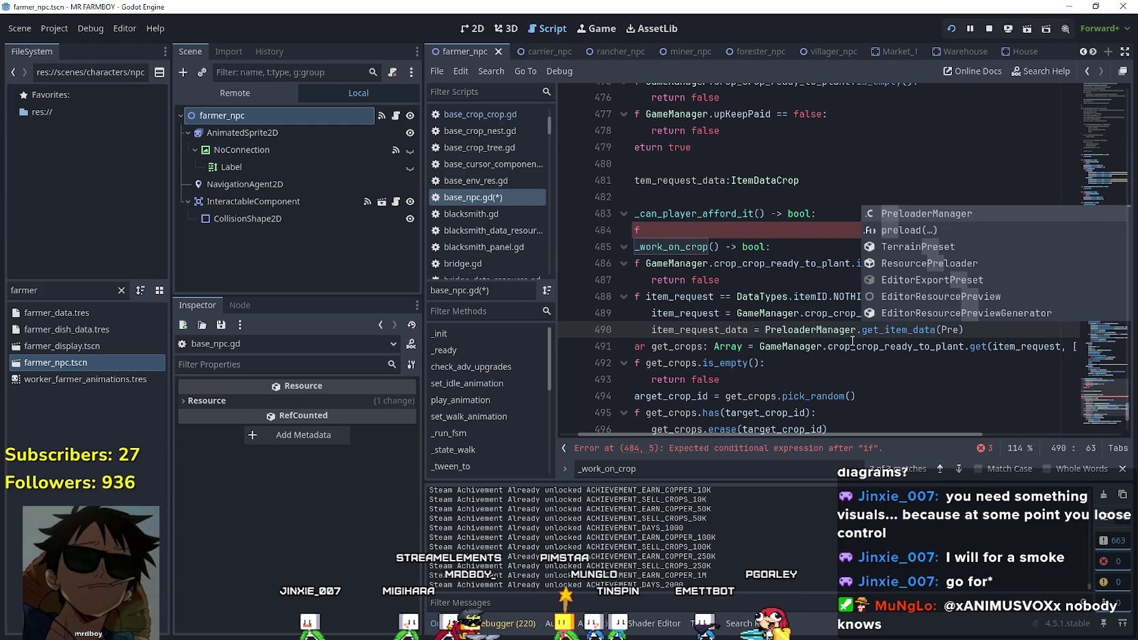
pyautogui.press('Return')
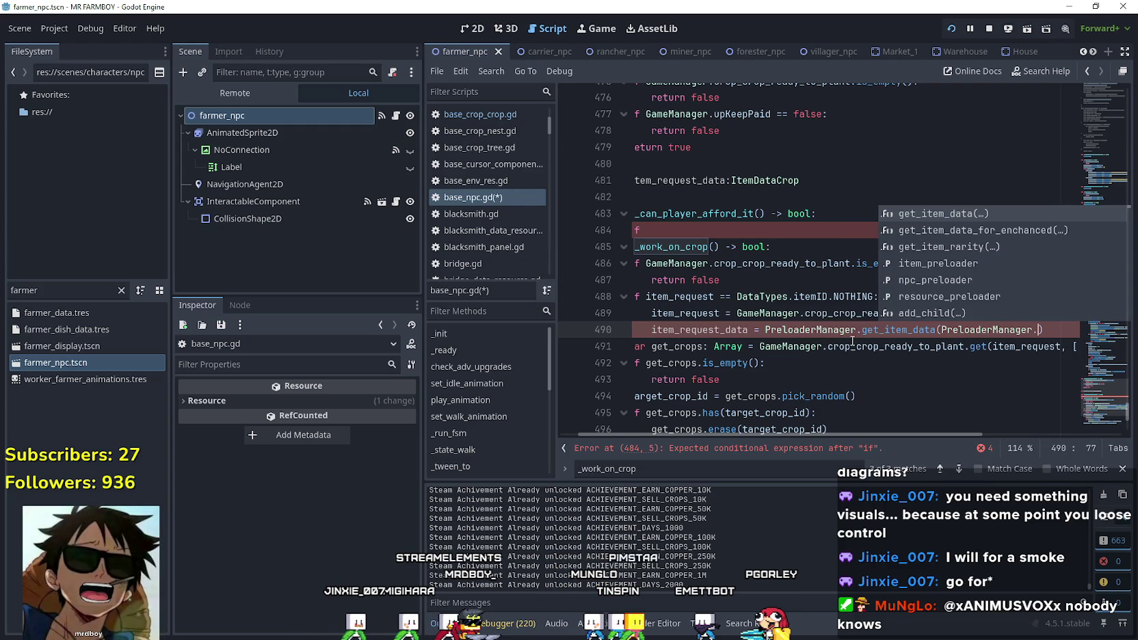
pyautogui.press('Escape')
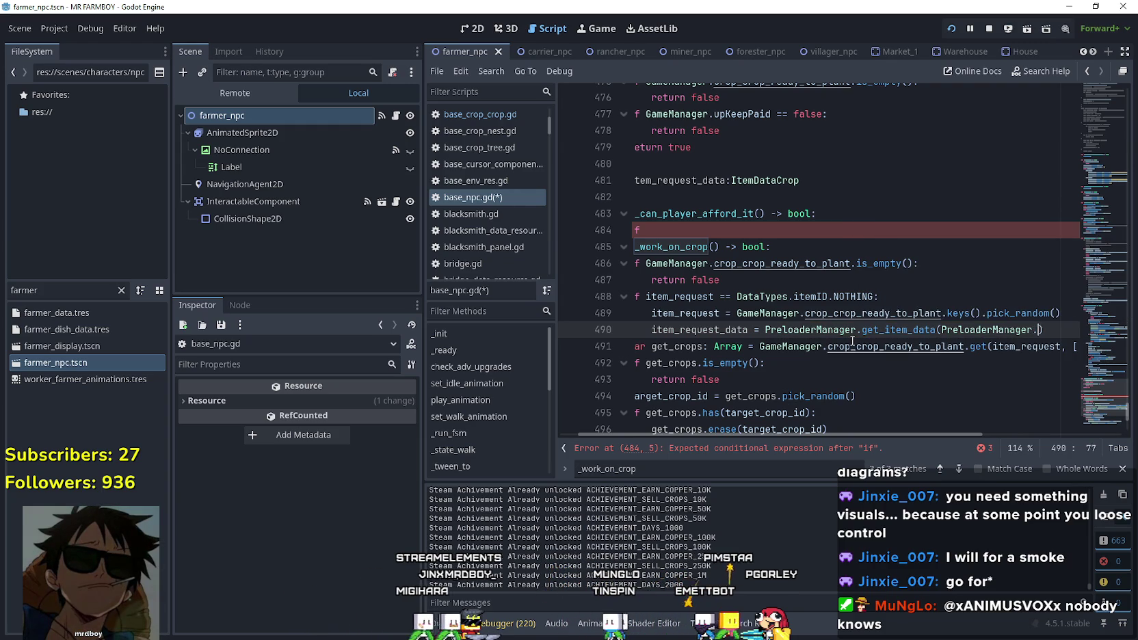
# Fix the first get_item_data argument to DataTypes.preloadID.ITEM.
pyautogui.press('BackSpace')
pyautogui.press('BackSpace')
pyautogui.press('BackSpace')
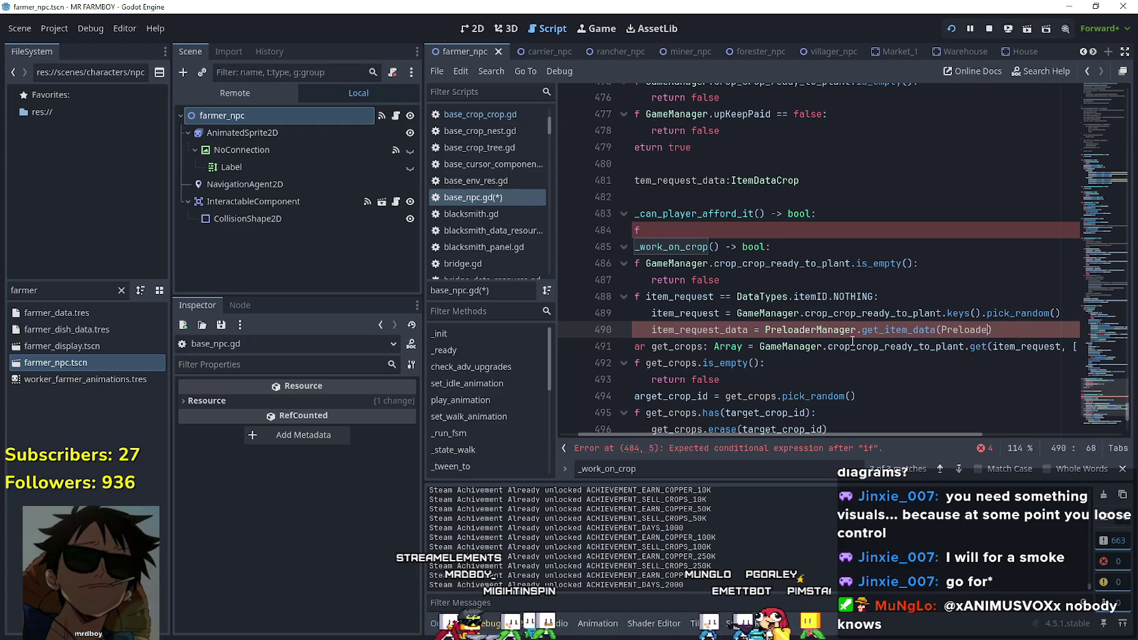
pyautogui.press('BackSpace')
pyautogui.press('BackSpace')
pyautogui.write('item')
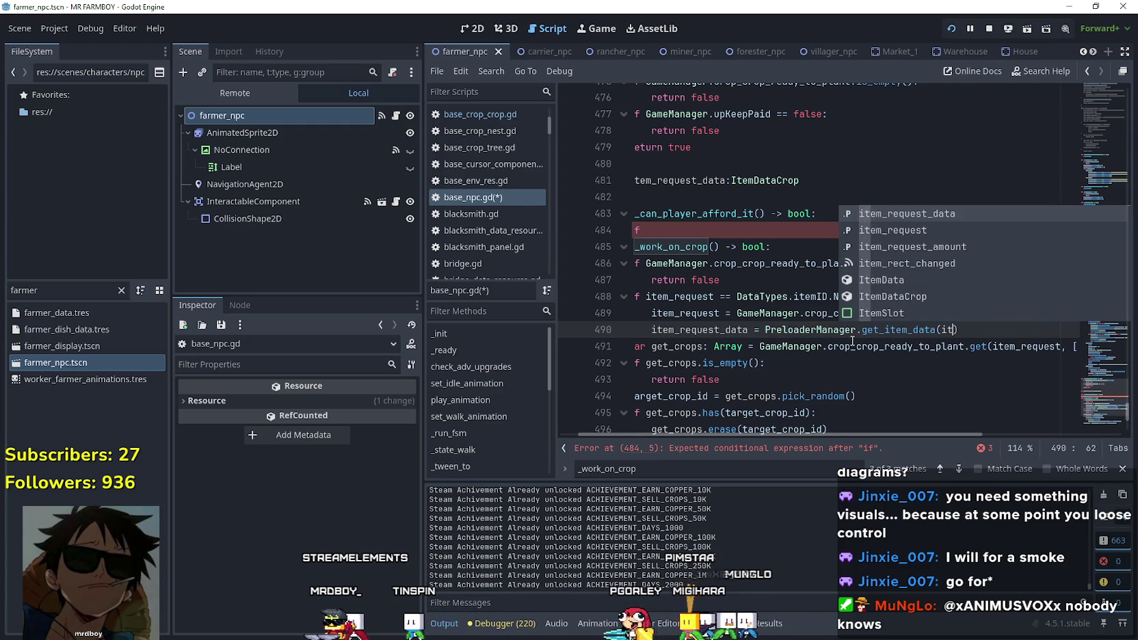
pyautogui.press('BackSpace')
pyautogui.press('BackSpace')
pyautogui.press('BackSpace')
pyautogui.write('D')
pyautogui.press('BackSpace')
pyautogui.write('(Data')
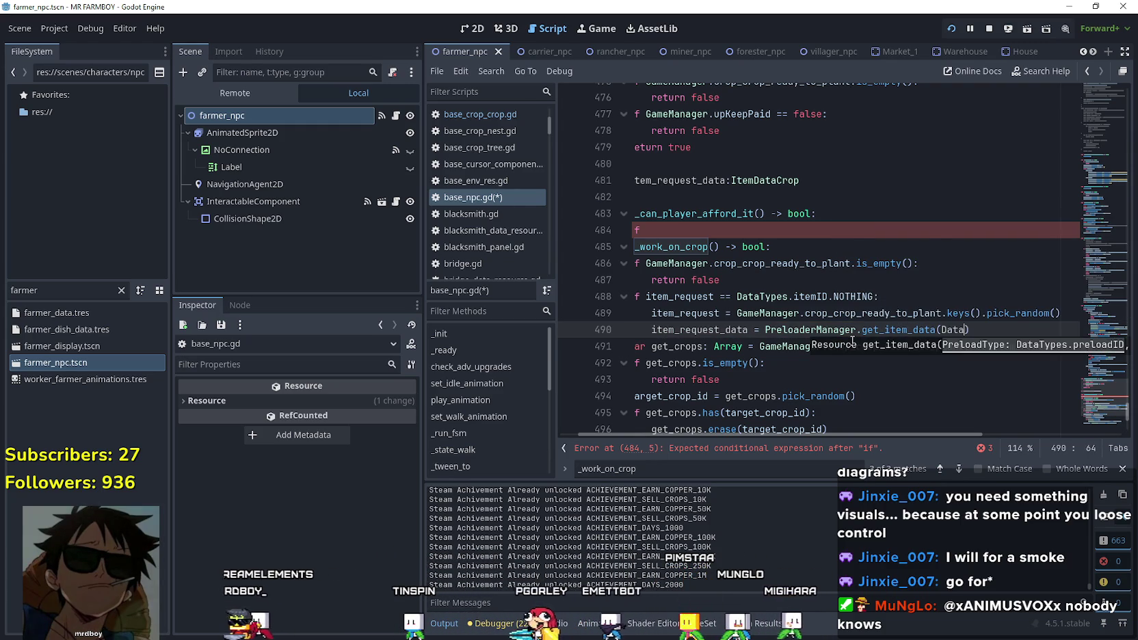
pyautogui.press('Return')
pyautogui.write('.')
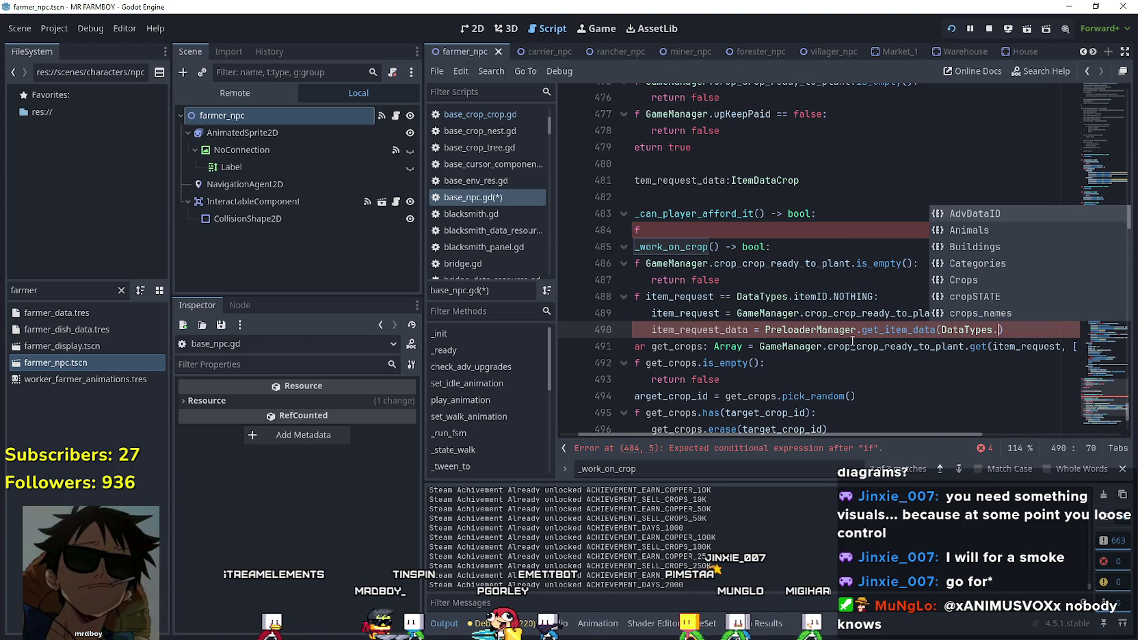
pyautogui.write('pre')
pyautogui.press('Return')
pyautogui.write('.')
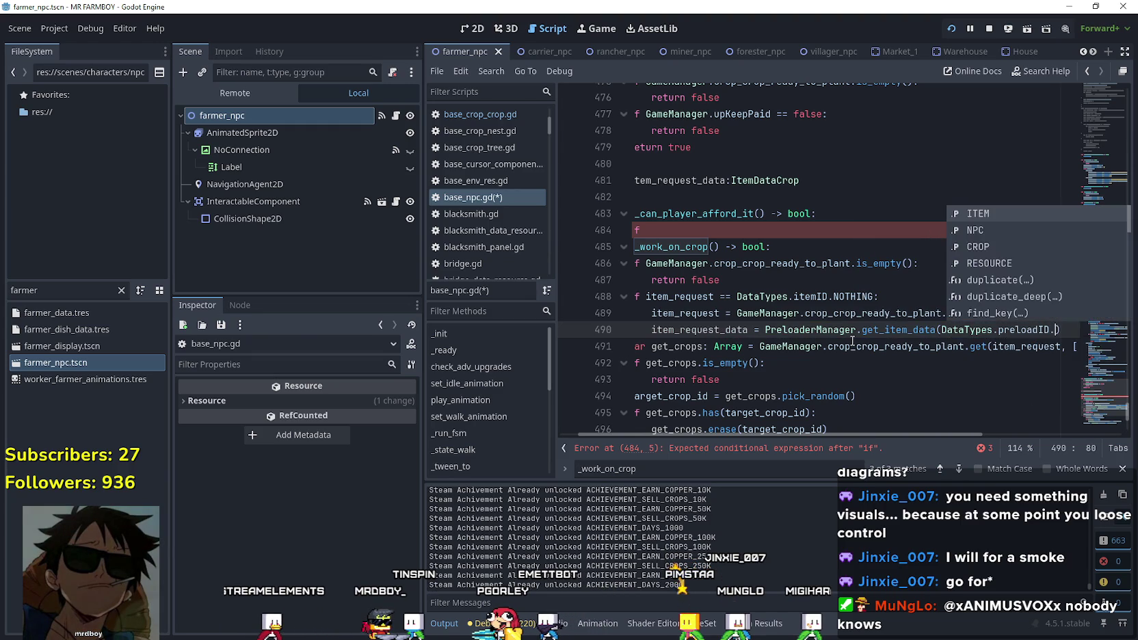
pyautogui.press('Return')
pyautogui.write(',')
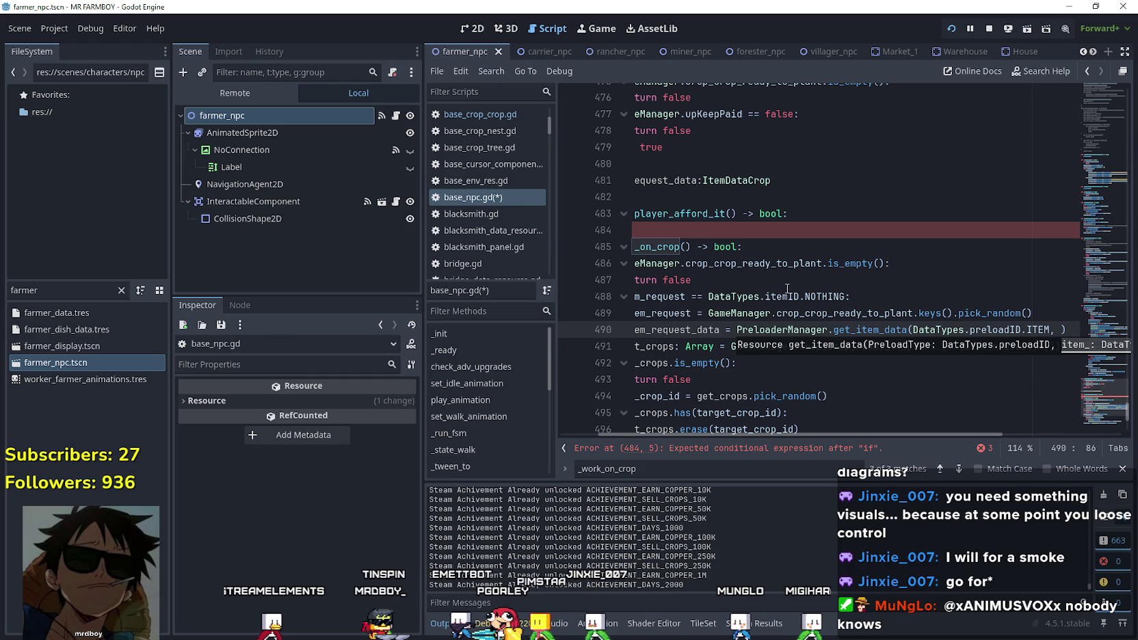
# Paste item_request as the second get_item_data argument and review the assignment.
pyautogui.click(682, 314)
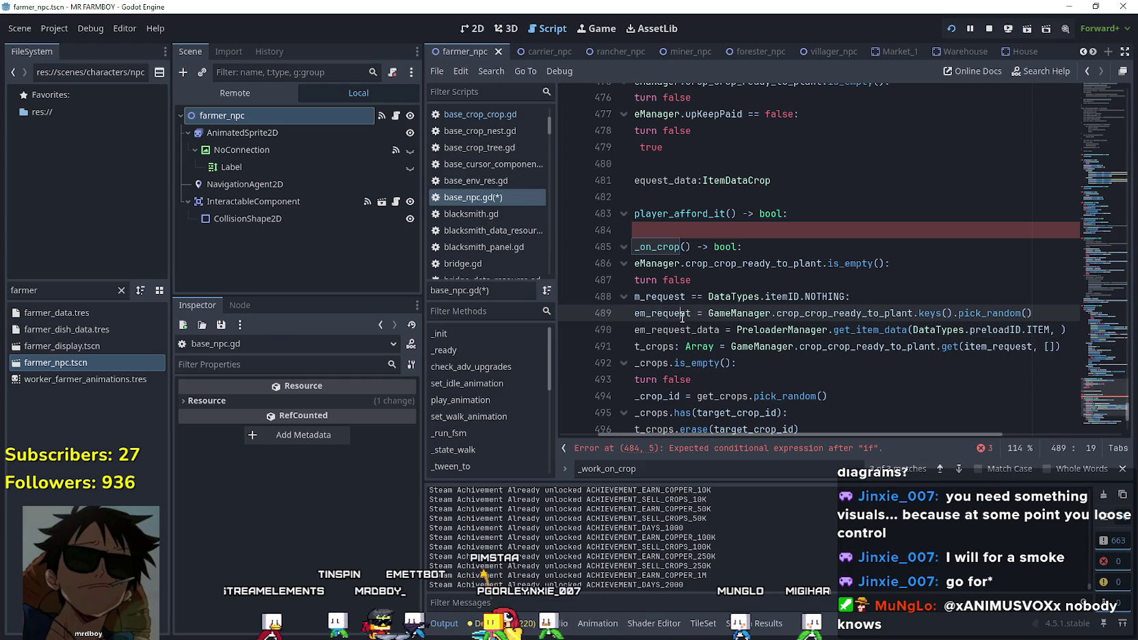
pyautogui.click(1063, 331)
pyautogui.write('item_request')
pyautogui.click(633, 346)
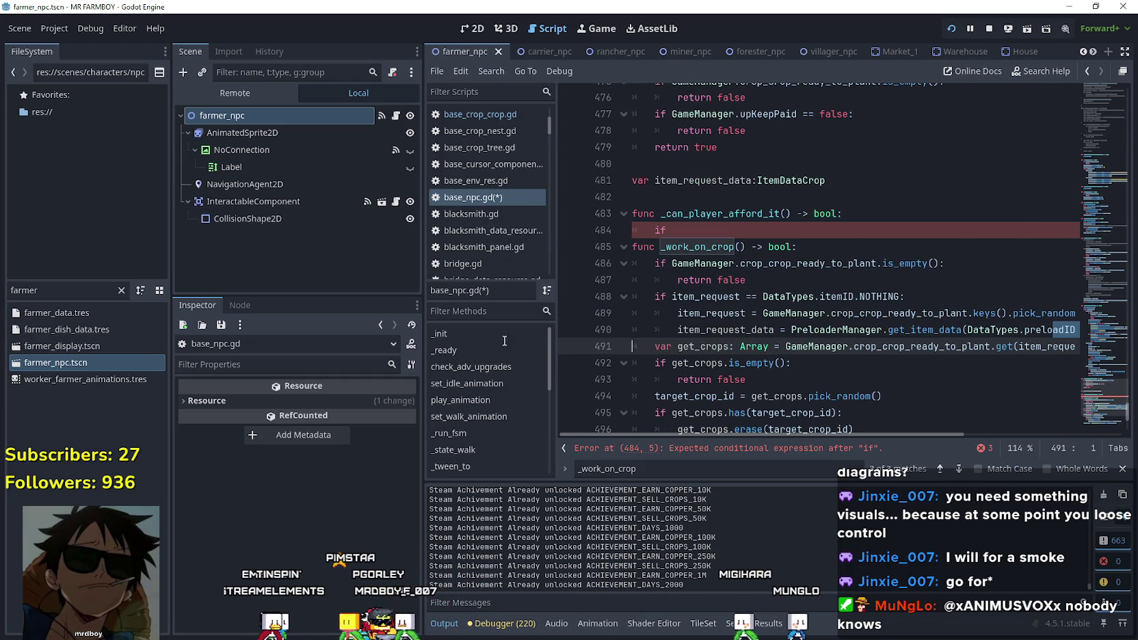
pyautogui.click(763, 330)
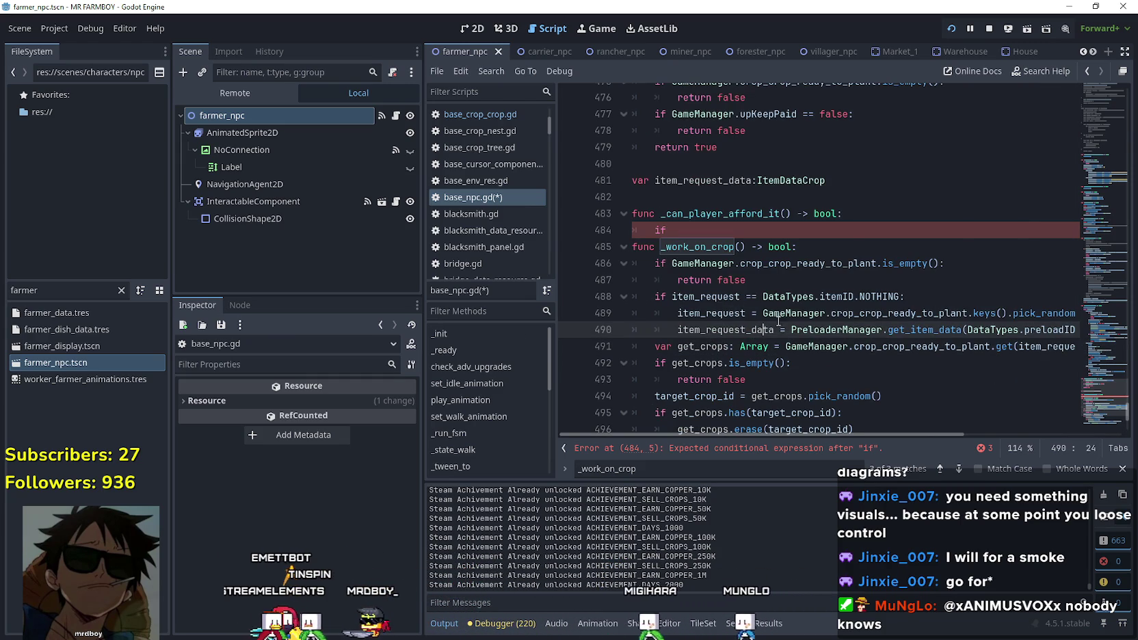
pyautogui.click(729, 311)
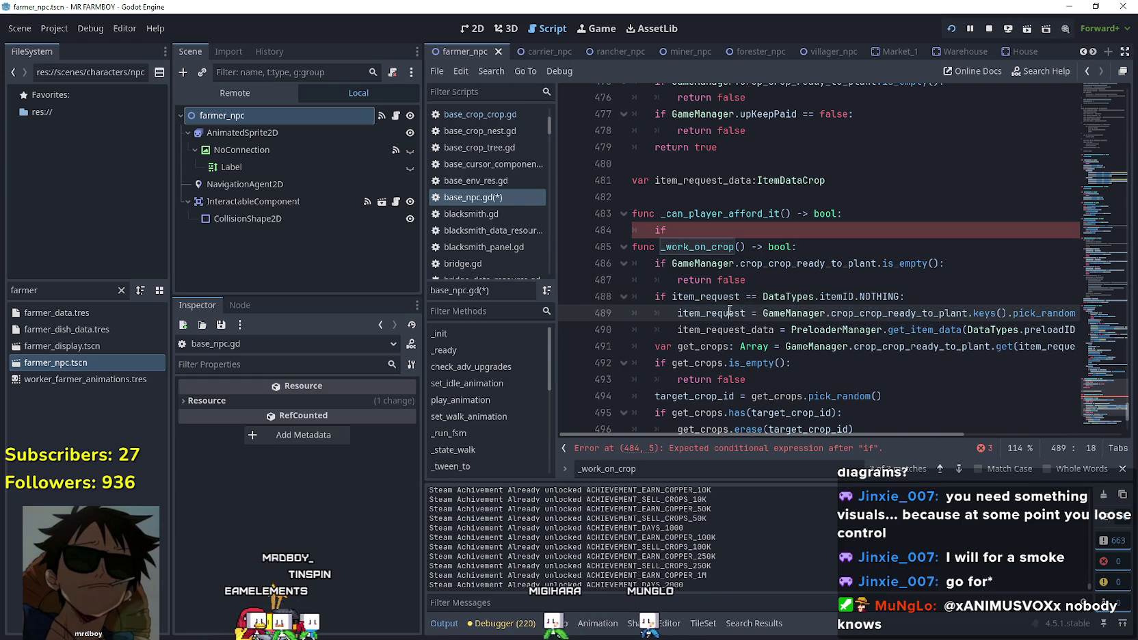
pyautogui.doubleClick(729, 311)
pyautogui.moveTo(928, 316); pyautogui.dragTo(1115, 320)
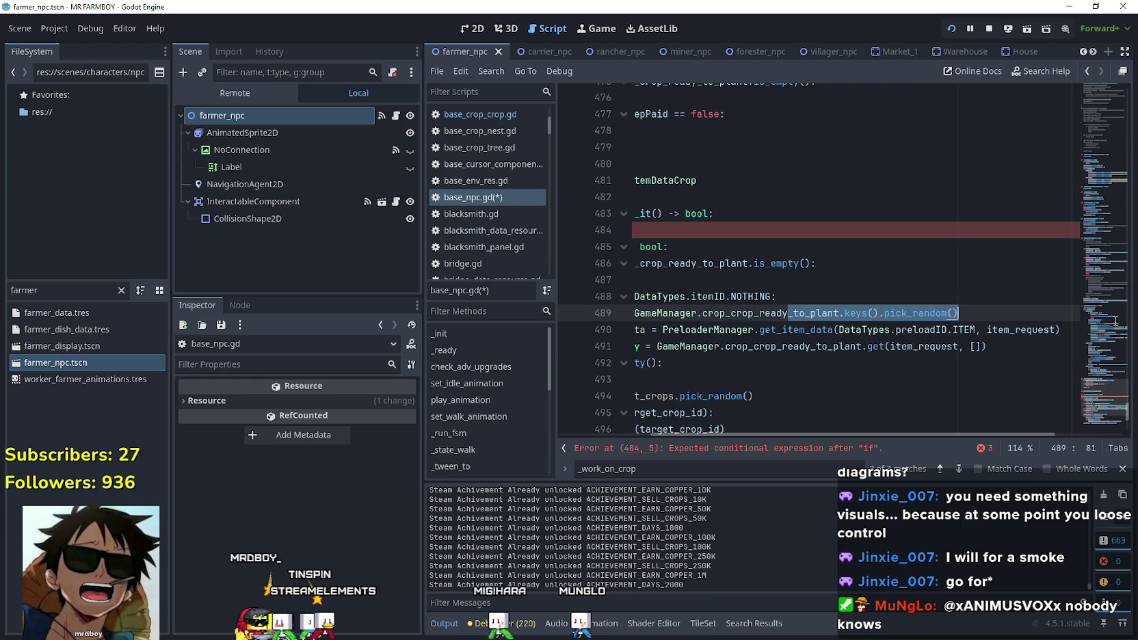
# Add if item_request != DataTypes.itemID.NOTHING: below the random pick line.
pyautogui.click(1027, 316)
pyautogui.press('Return')
pyautogui.write('item_request !=')
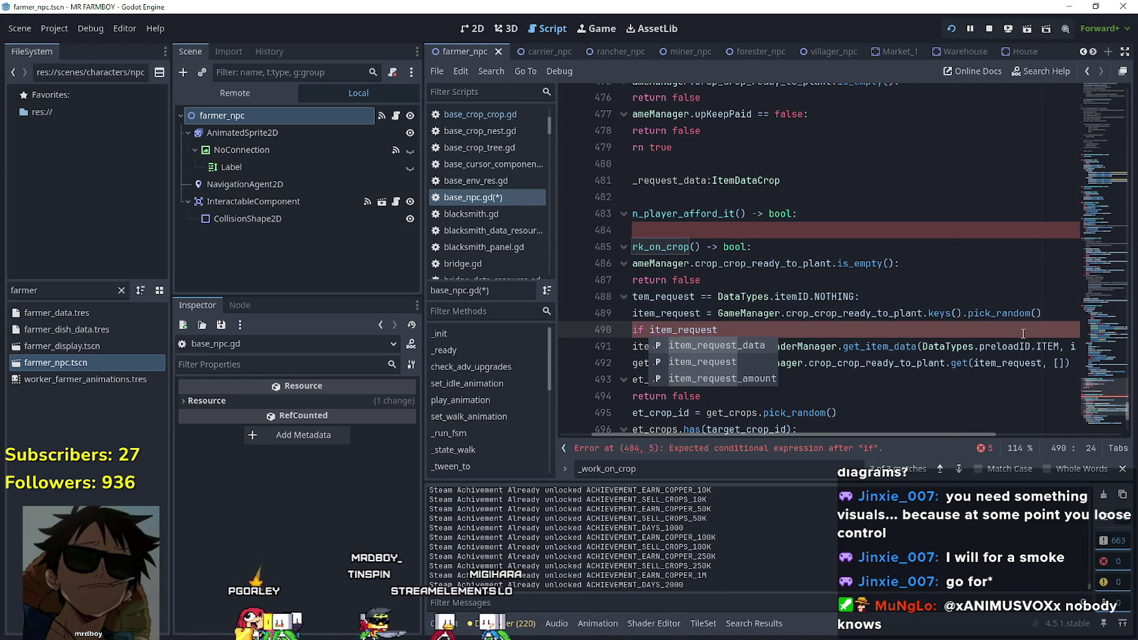
pyautogui.write(' Data')
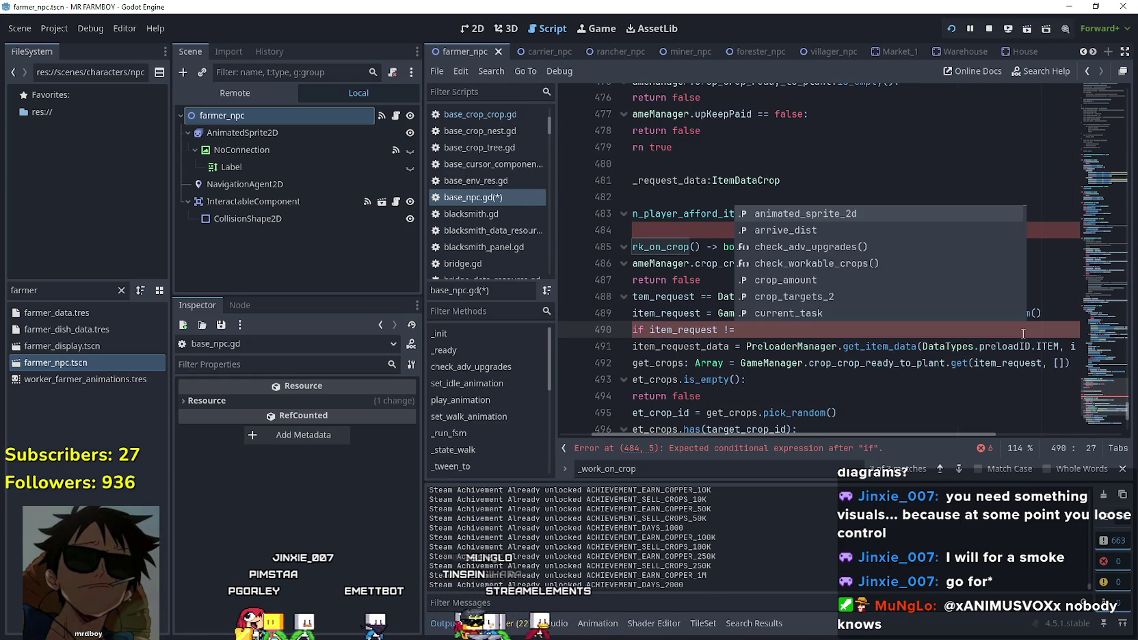
pyautogui.press('Return')
pyautogui.write('itemID')
pyautogui.press('Return')
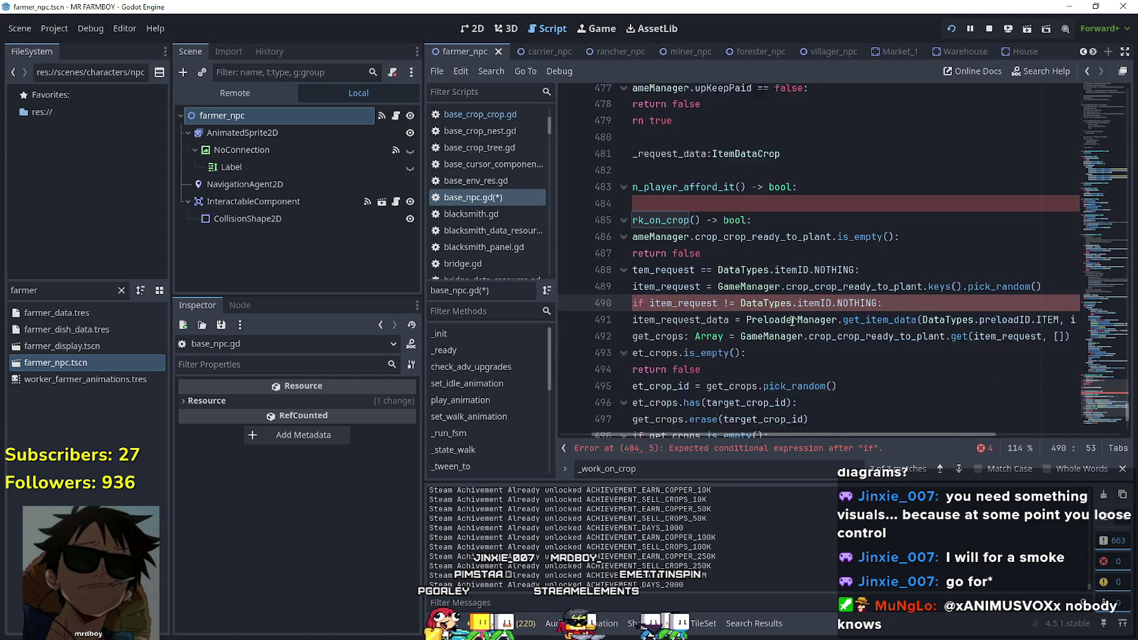
# Indent the item_request_data assignment under the new if.
pyautogui.scroll(-1, 889, 308)
pyautogui.moveTo(728, 296); pyautogui.dragTo(678, 292)
pyautogui.click(677, 296)
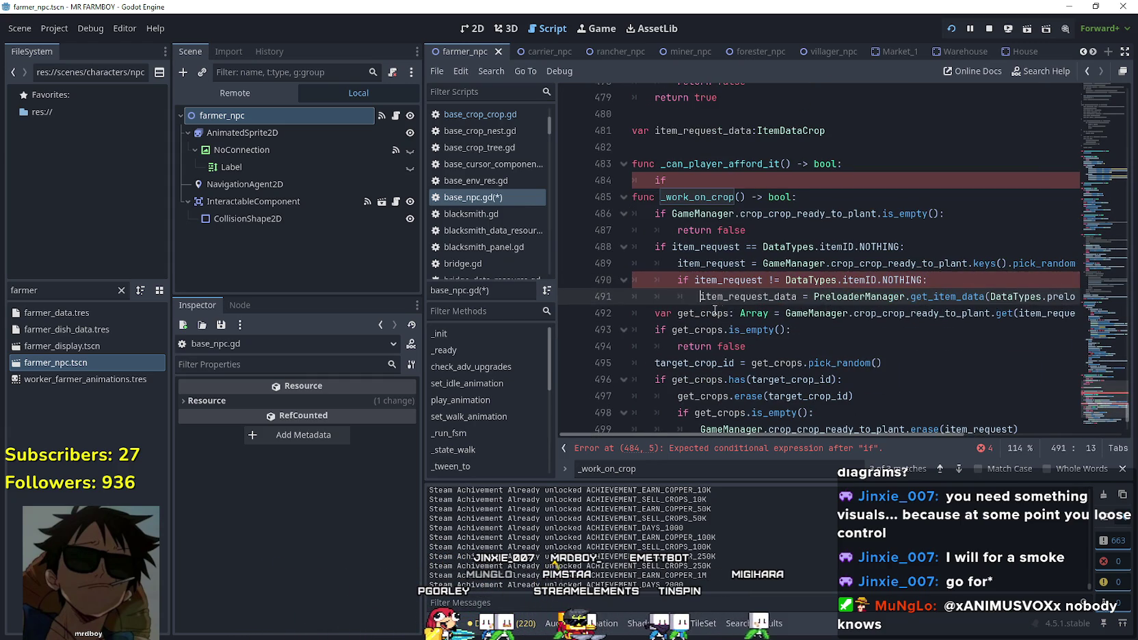
pyautogui.press('Tab')
pyautogui.moveTo(887, 296)
pyautogui.mouseDown()
pyautogui.moveTo(1077, 296)
pyautogui.moveTo(619, 296)
pyautogui.mouseUp()
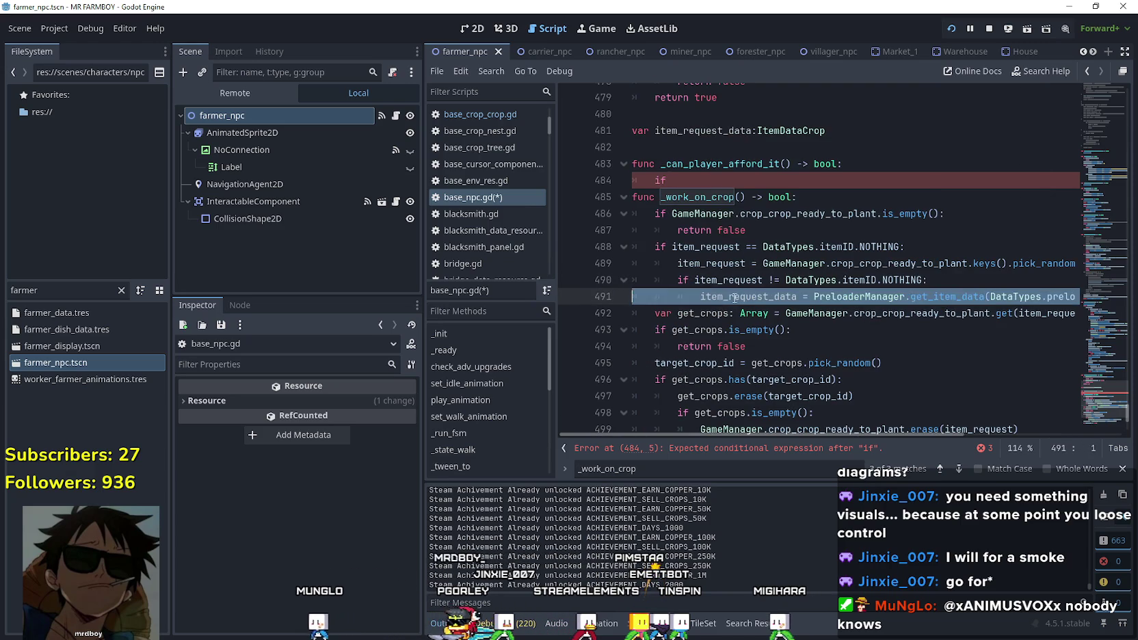
pyautogui.click(741, 312)
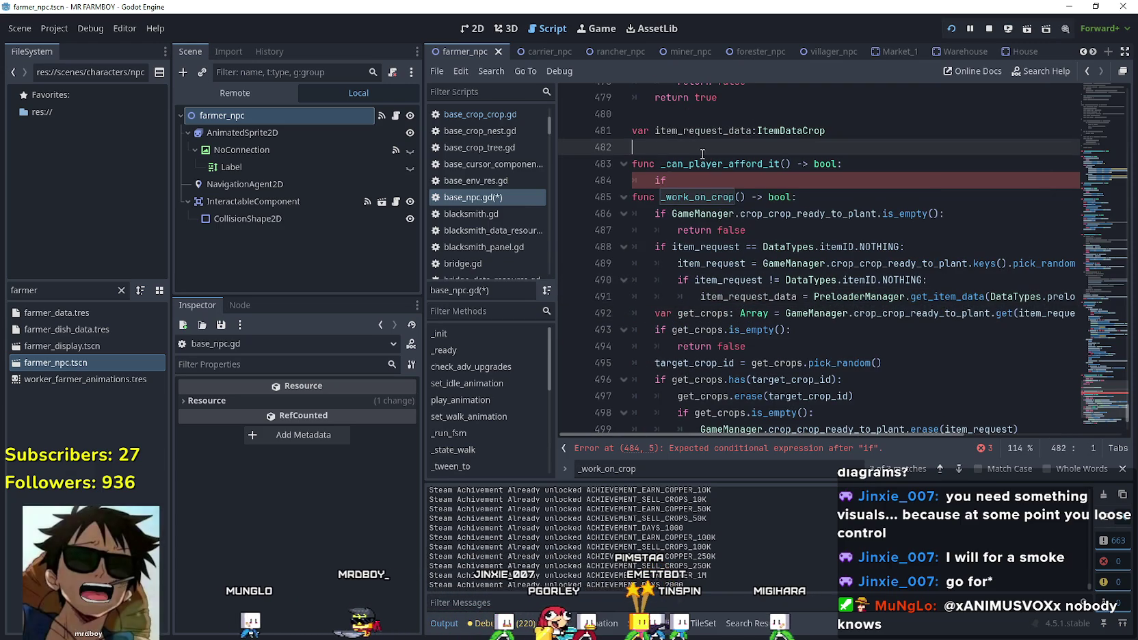
# Complete the if in _can_player_afford_it as item_request_data == null:.
pyautogui.click(731, 182)
pyautogui.click(722, 137)
pyautogui.click(740, 184)
pyautogui.write('item_request_data')
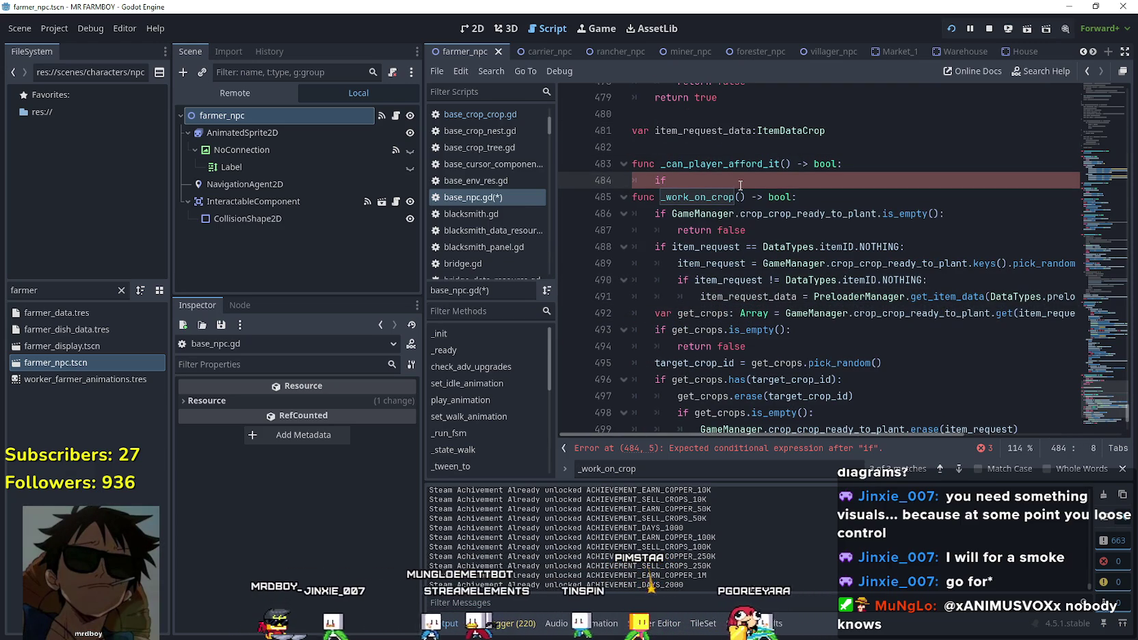
pyautogui.write(' == null')
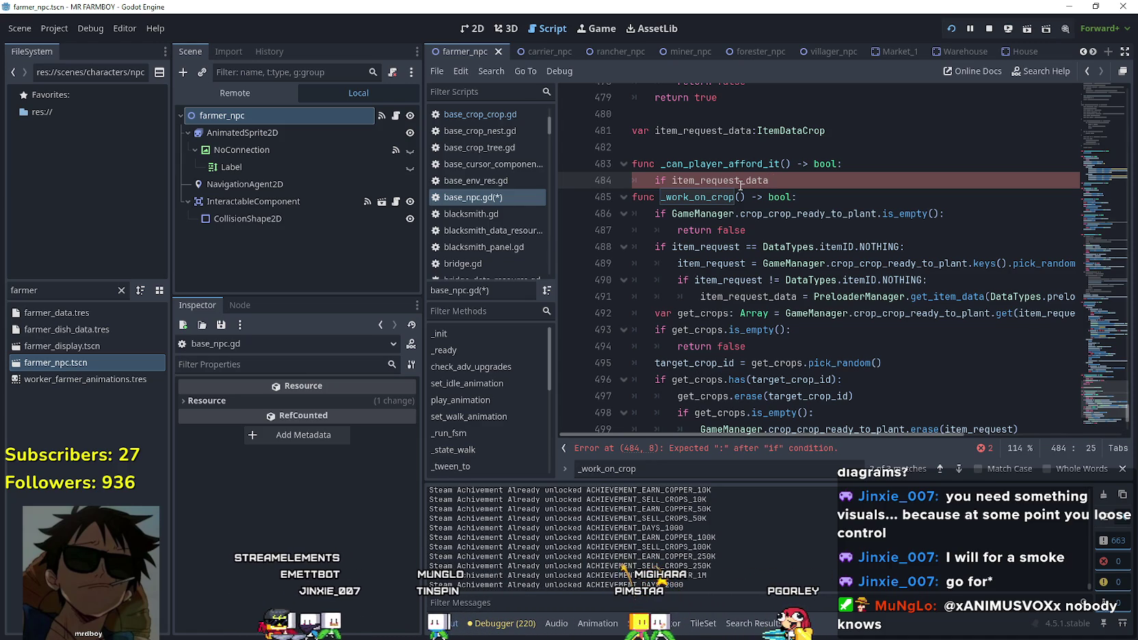
pyautogui.write(':')
# Add return false under the null check and return true below, separated by a blank line.
pyautogui.press('Return')
pyautogui.write('re')
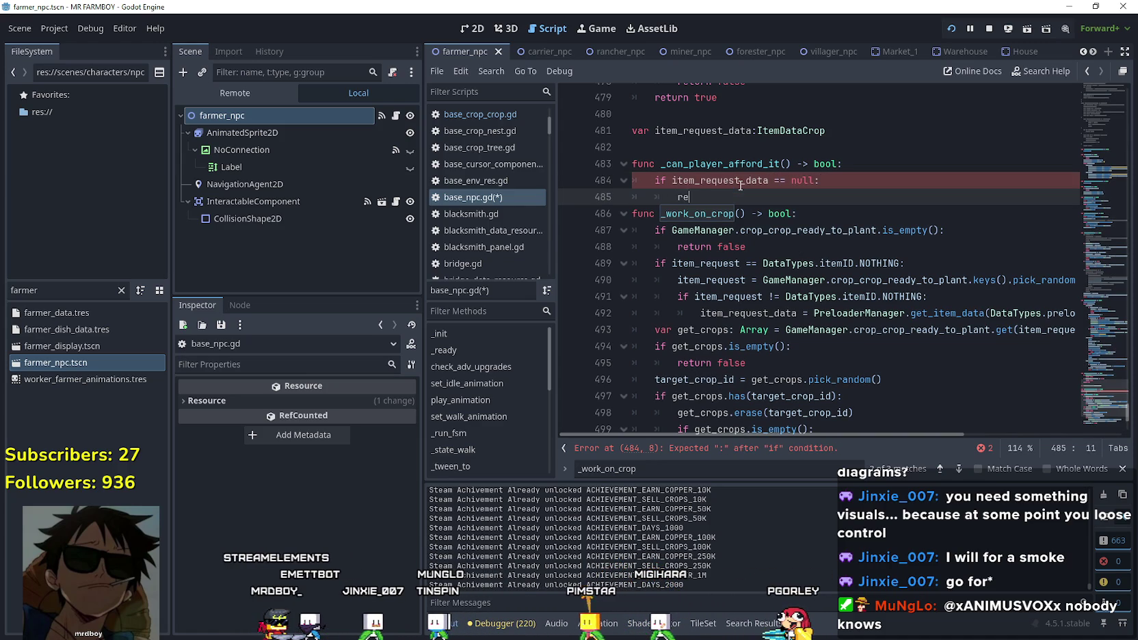
pyautogui.write('e')
pyautogui.press('Return')
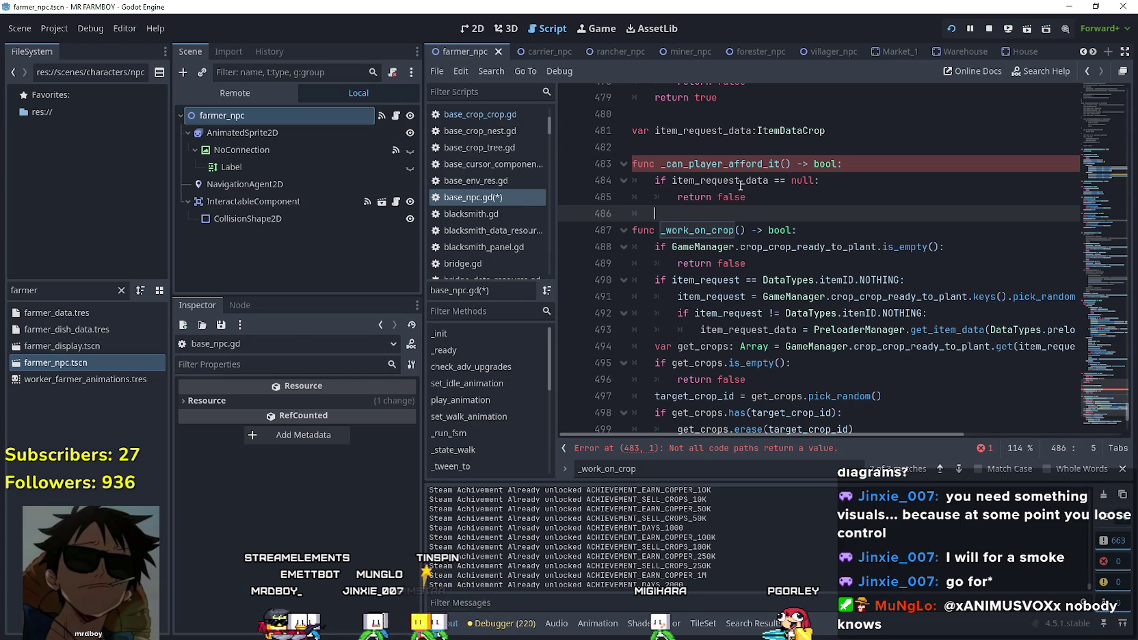
pyautogui.write('return true')
pyautogui.click(760, 197)
pyautogui.press('Return')
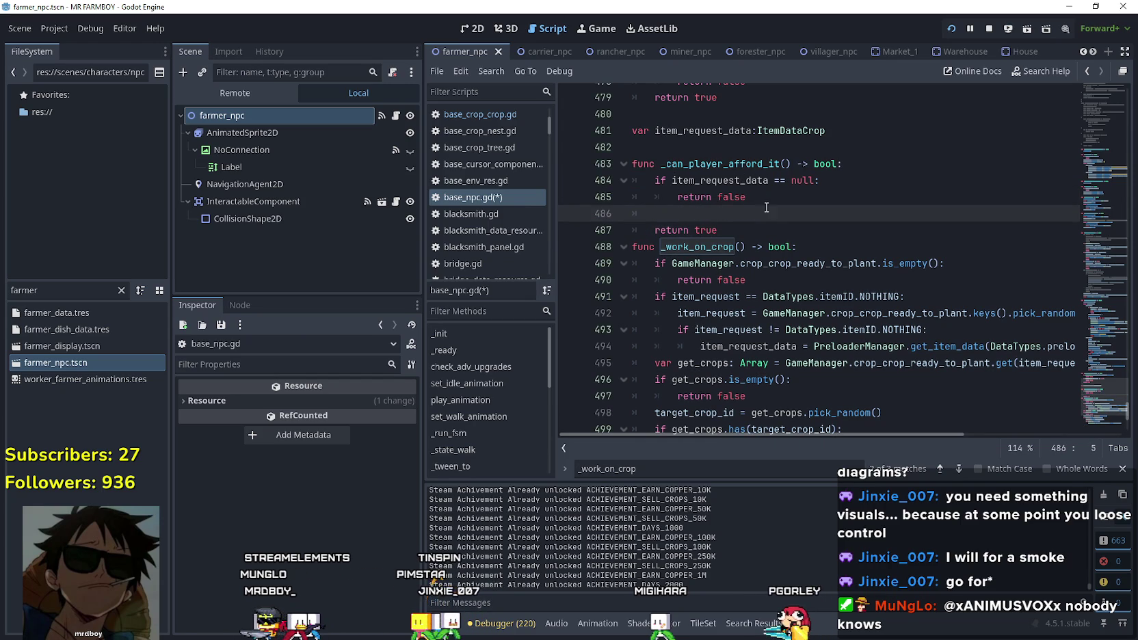
pyautogui.press('Down')
pyautogui.press('End')
pyautogui.press('Return')
# Check the item_request_data declaration, then return to empty line 486.
pyautogui.click(725, 212)
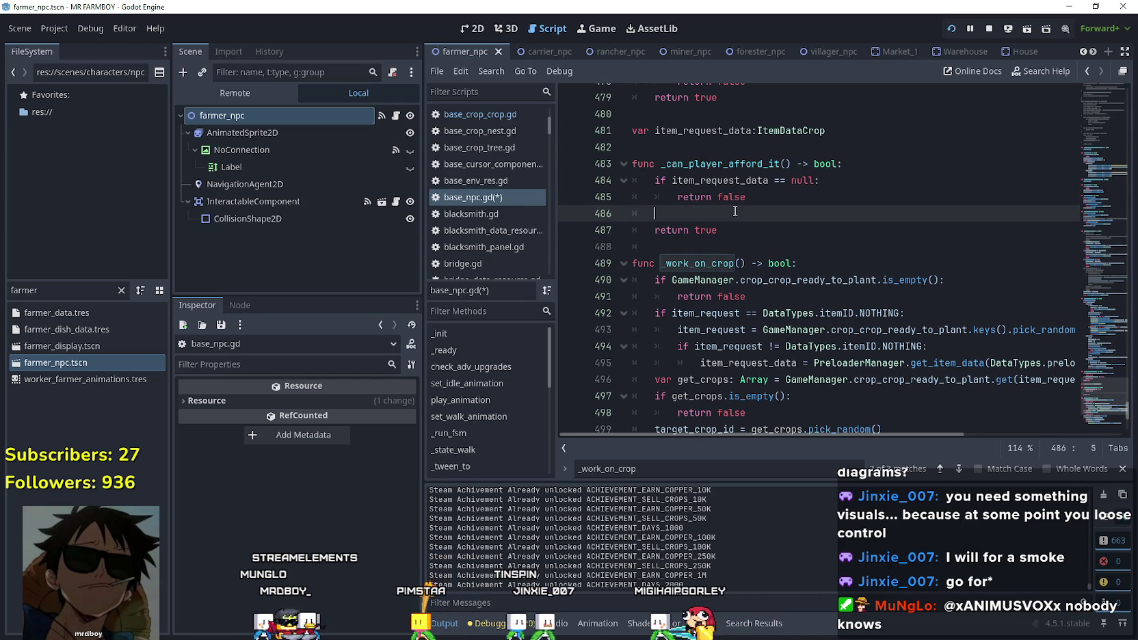
pyautogui.hotkey('alt', 'Left')
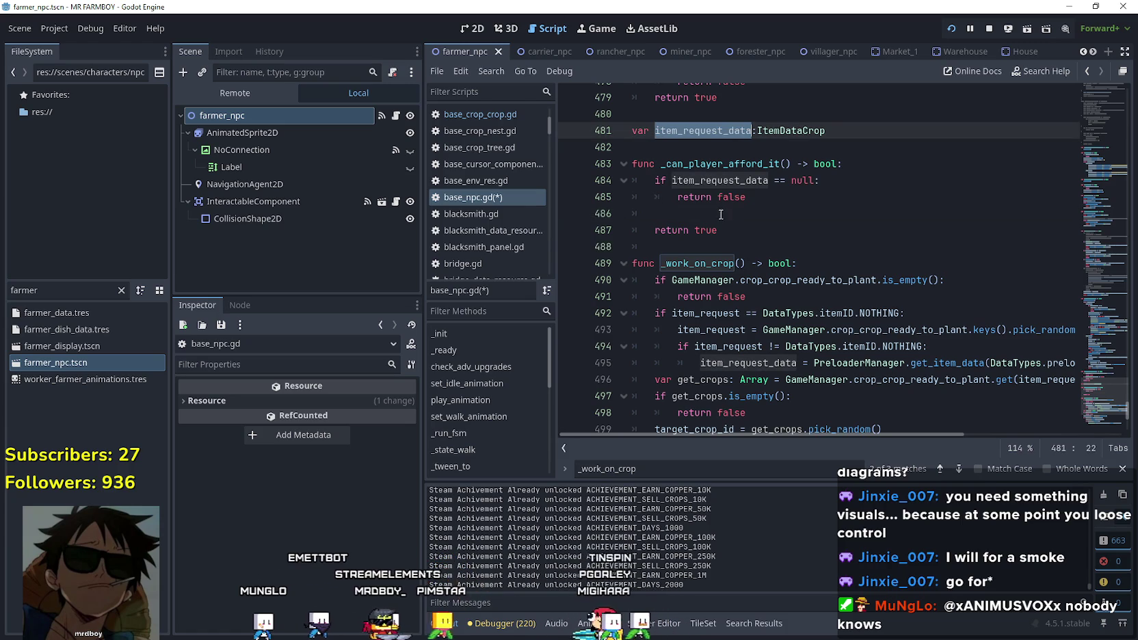
pyautogui.click(726, 215)
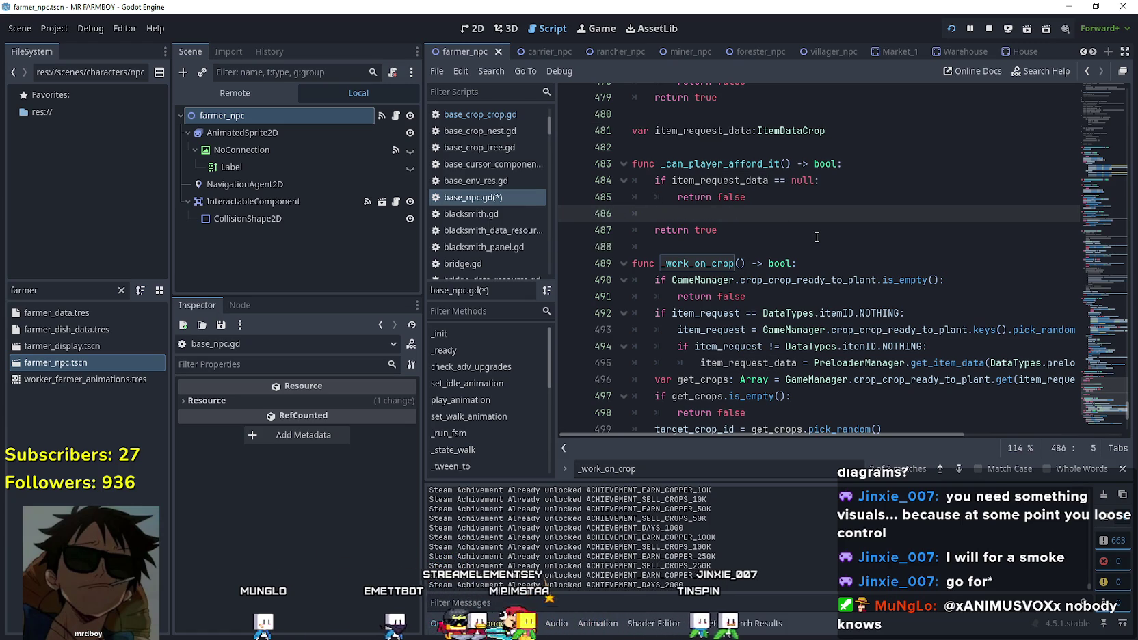
pyautogui.write('if')
pyautogui.press('BackSpace')
pyautogui.press('BackSpace')
pyautogui.press('BackSpace')
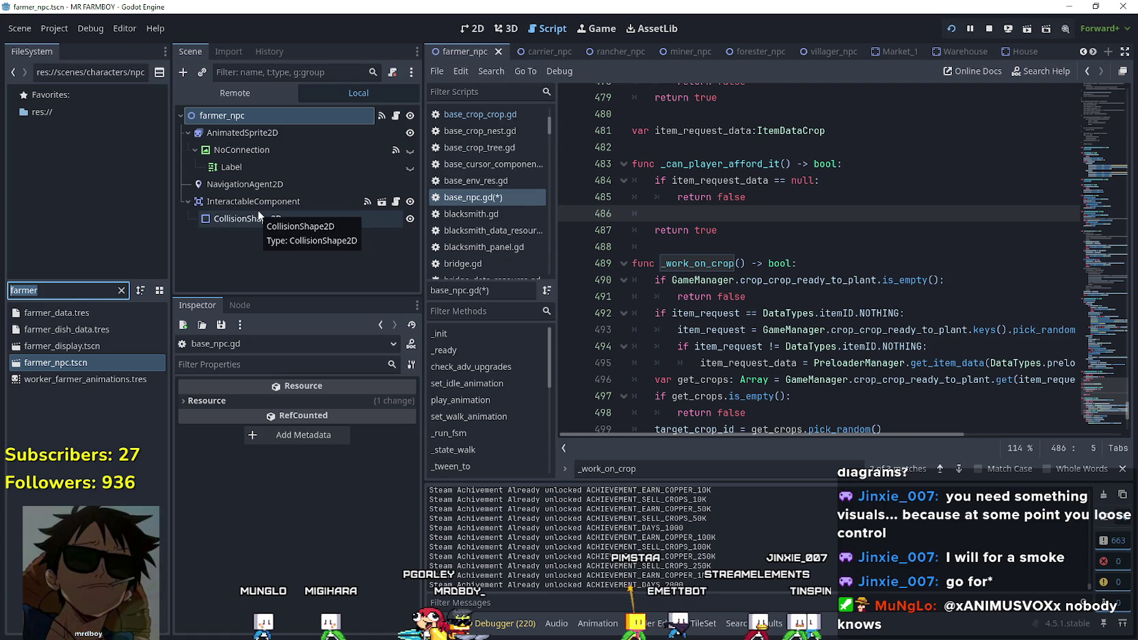
# Filter files for 'test', open test_scene_everything.tscn, and open CursorComponent's script field_cursor_component.gd.
pyautogui.write('test')
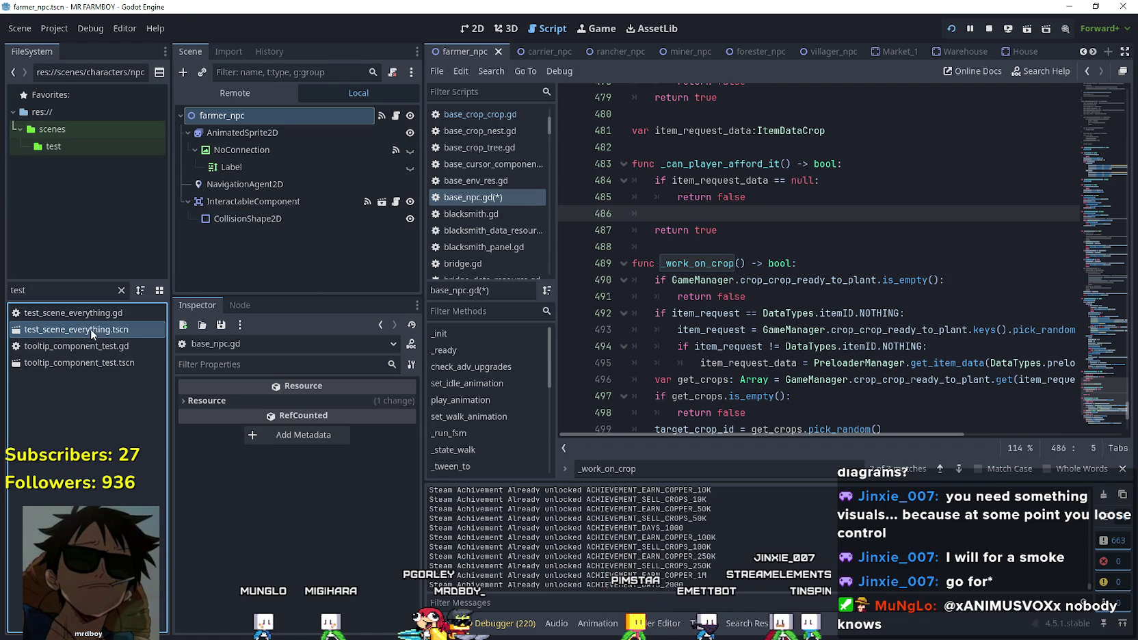
pyautogui.doubleClick(94, 330)
pyautogui.scroll(-5, 370, 206)
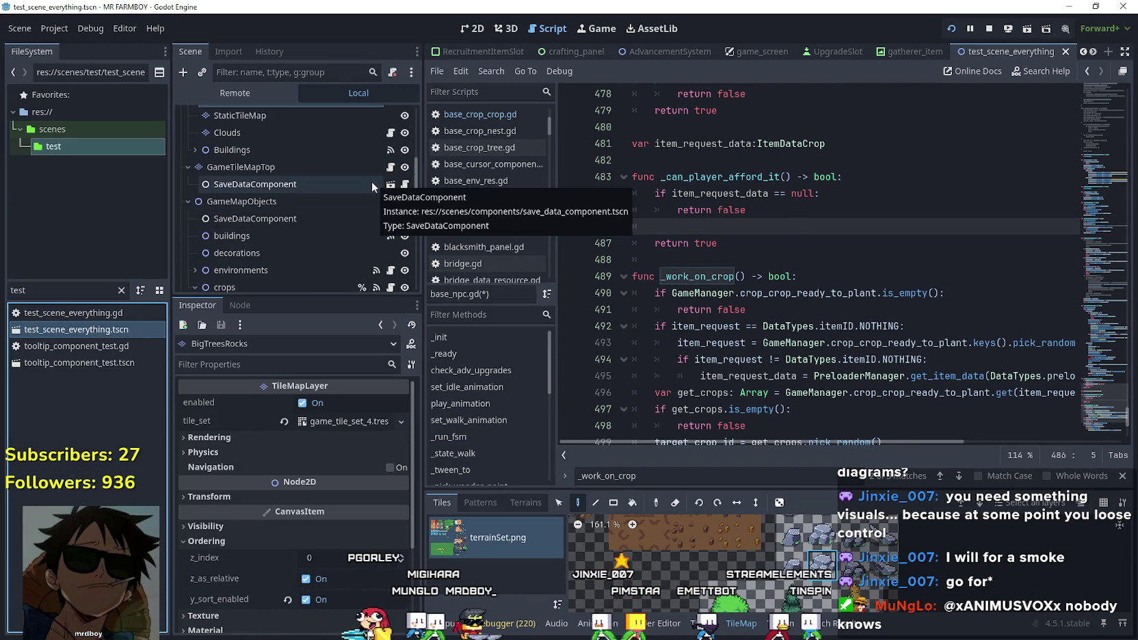
pyautogui.scroll(-2, 351, 222)
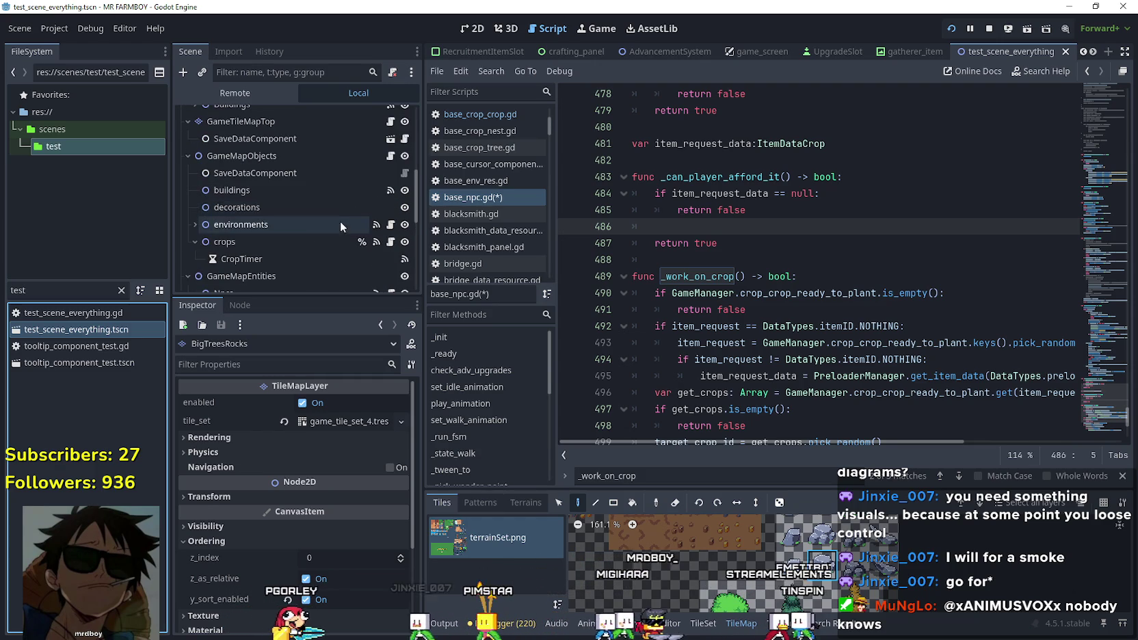
pyautogui.scroll(-2, 339, 183)
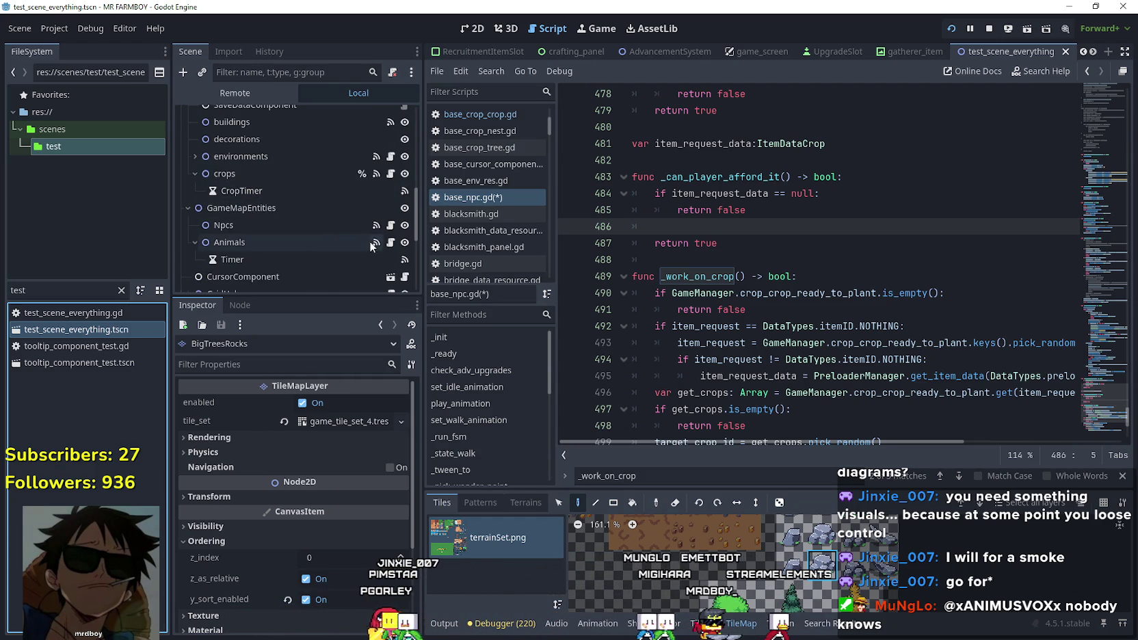
pyautogui.scroll(-2, 383, 225)
pyautogui.click(405, 230)
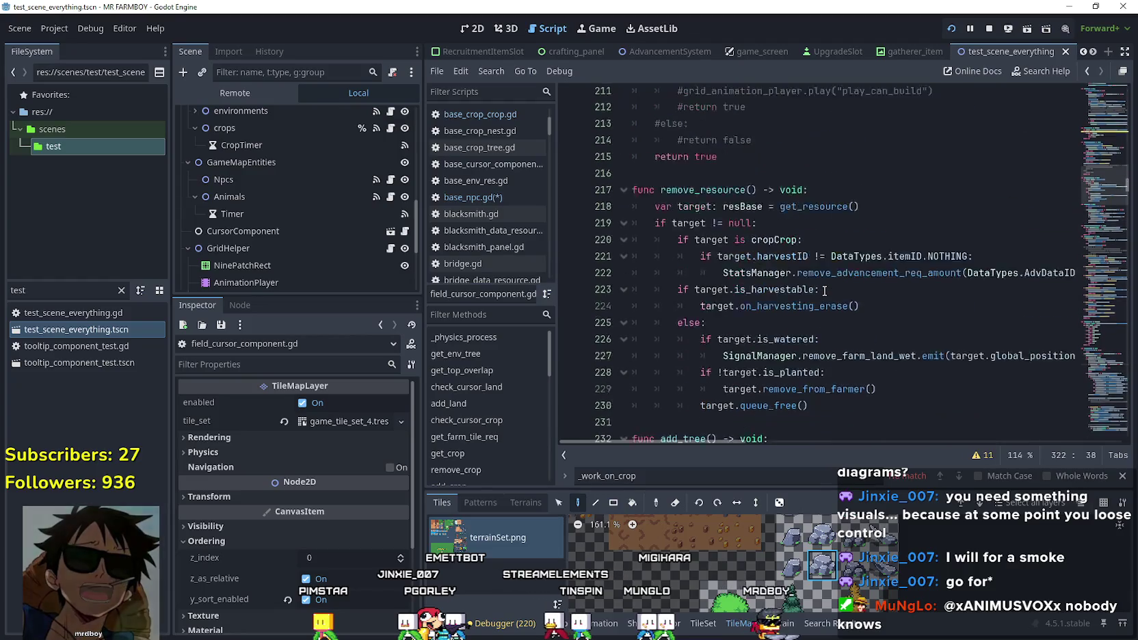
# In field_cursor_component.gd, jump to the check_cursor_crop function definition.
pyautogui.moveTo(1087, 182); pyautogui.dragTo(1101, 167)
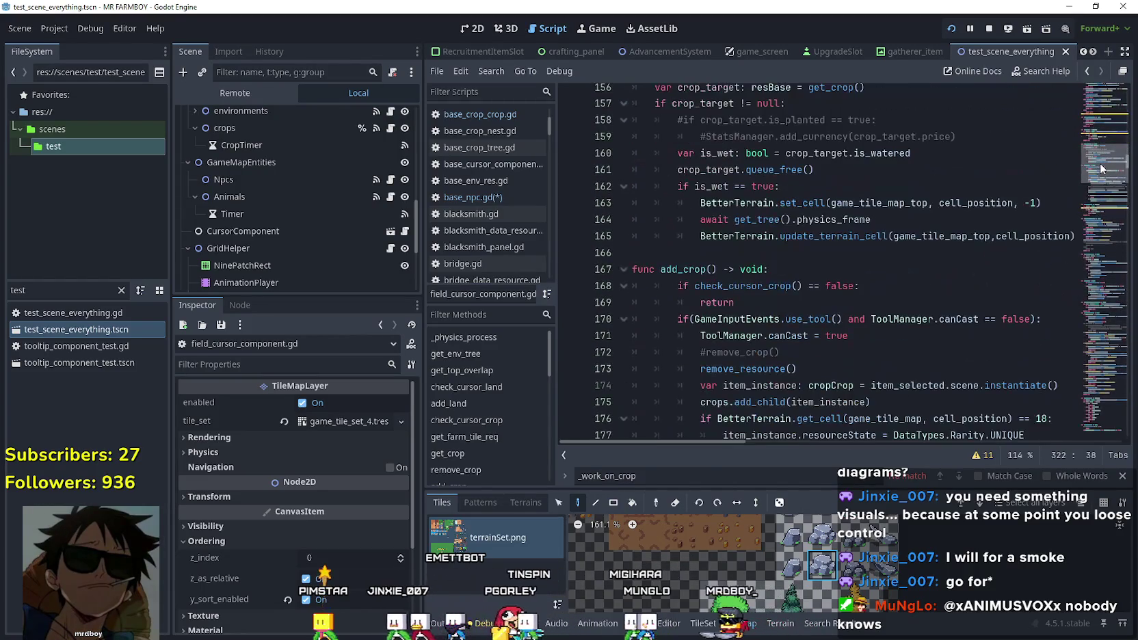
pyautogui.rightClick(758, 286)
pyautogui.click(739, 314)
pyautogui.scroll(-2, 796, 232)
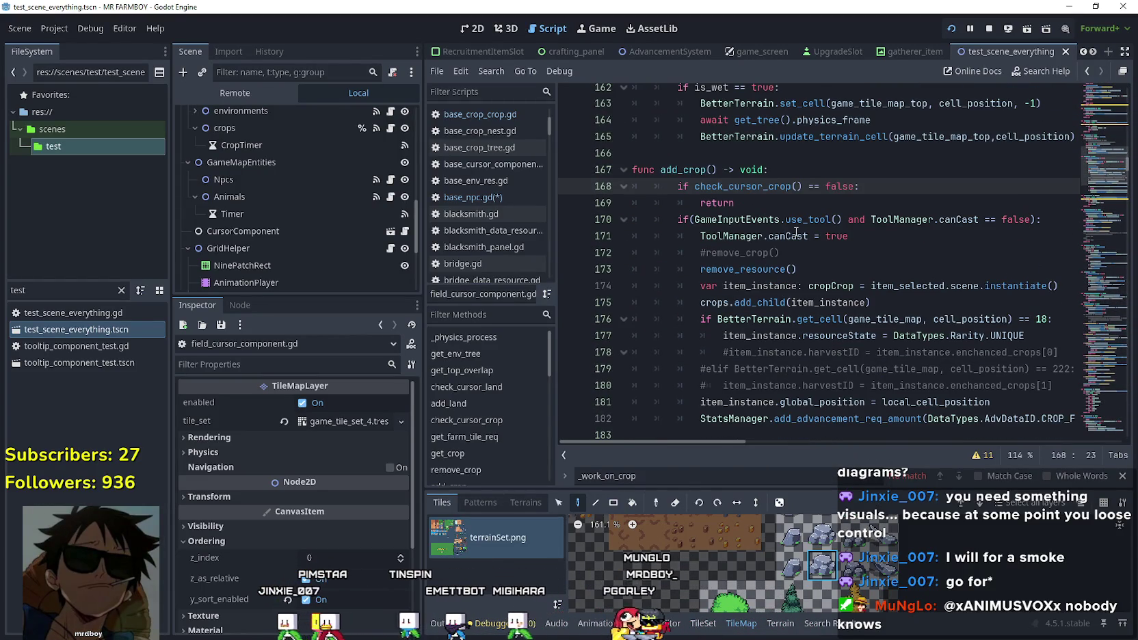
pyautogui.rightClick(763, 188)
pyautogui.click(829, 411)
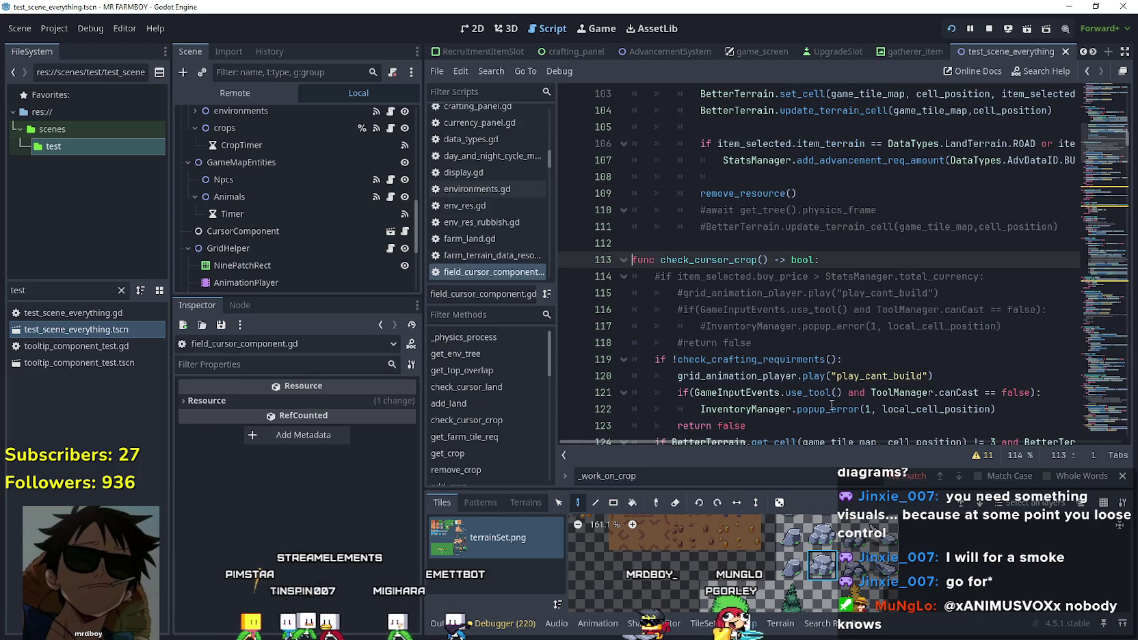
pyautogui.scroll(-3, 828, 376)
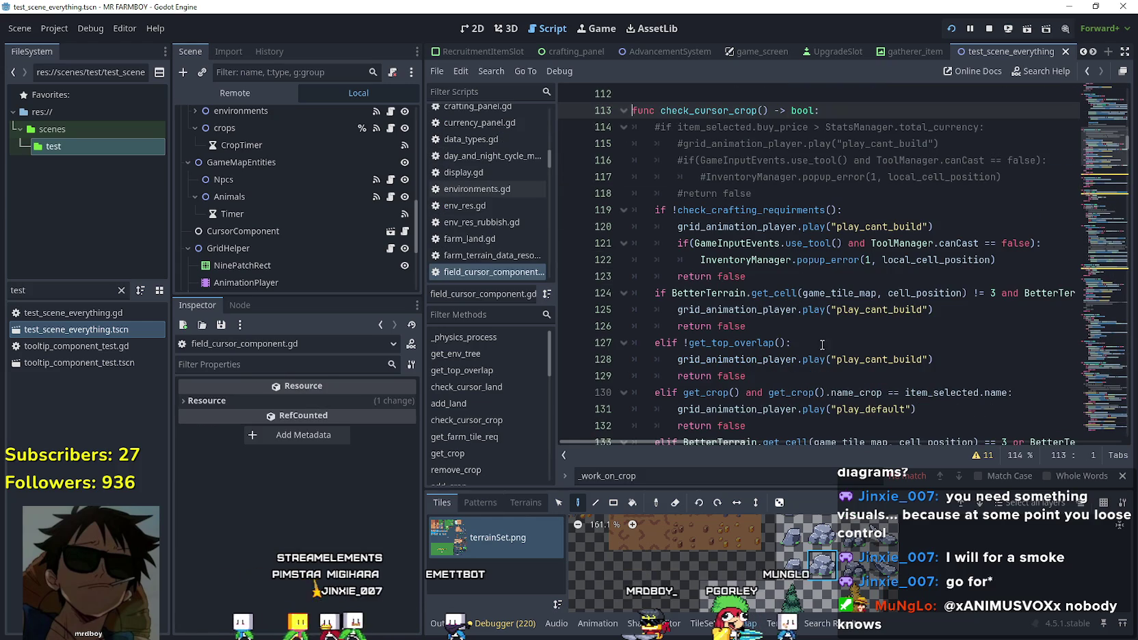
# Go to the check_crafting_requirments definition and copy its inventory check loop.
pyautogui.rightClick(771, 204)
pyautogui.click(820, 435)
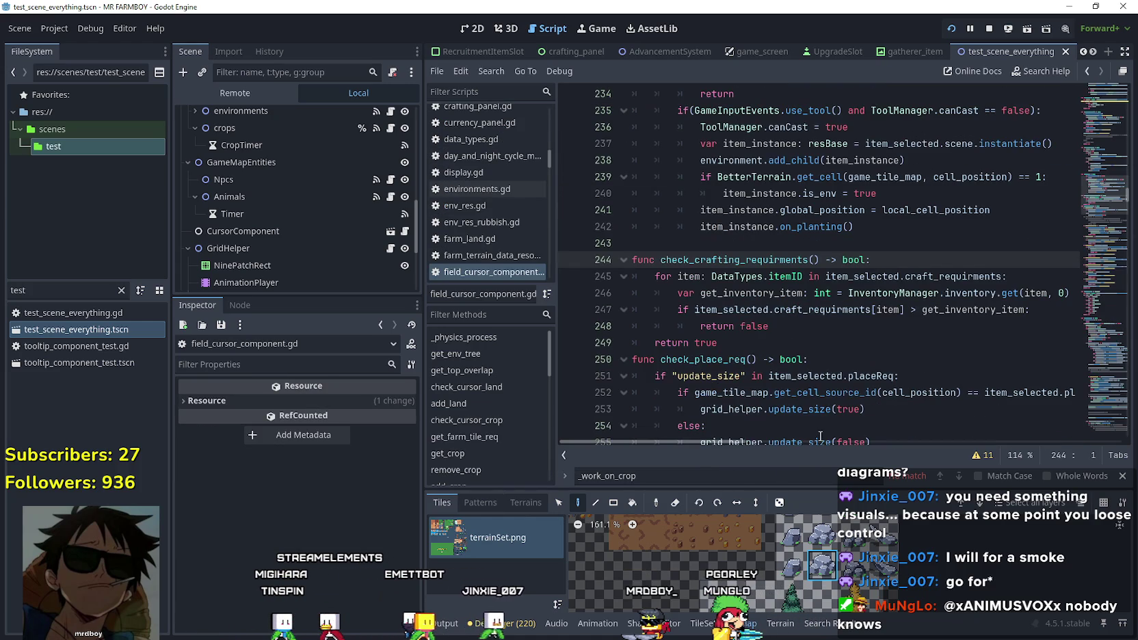
pyautogui.moveTo(812, 326)
pyautogui.mouseDown()
pyautogui.moveTo(690, 309)
pyautogui.moveTo(636, 292)
pyautogui.moveTo(632, 276)
pyautogui.mouseUp()
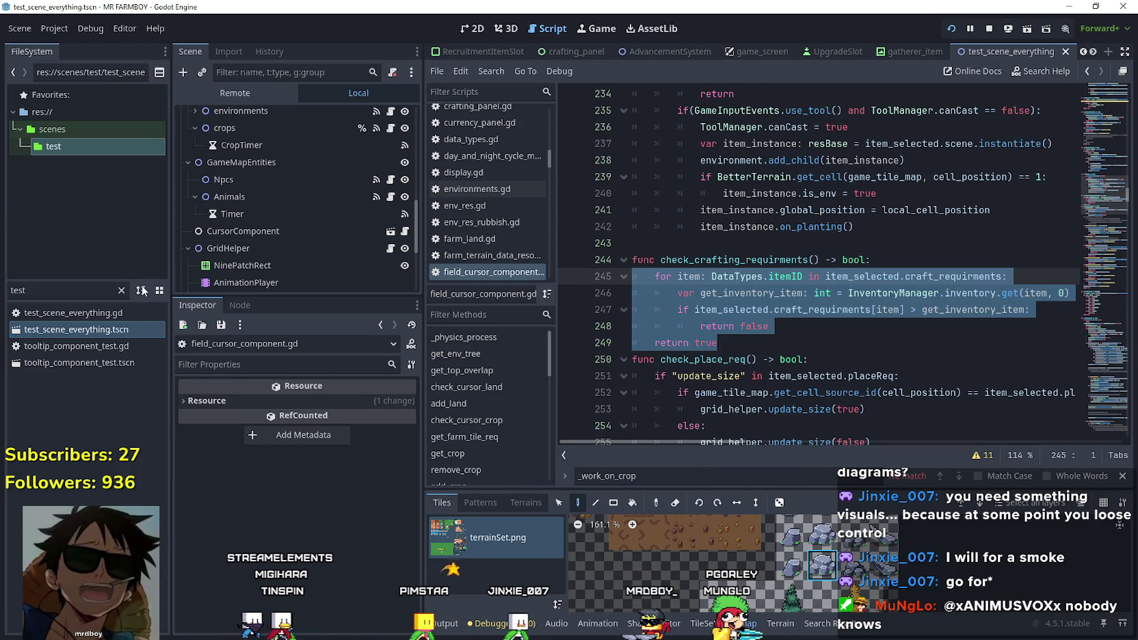
pyautogui.rightClick(699, 309)
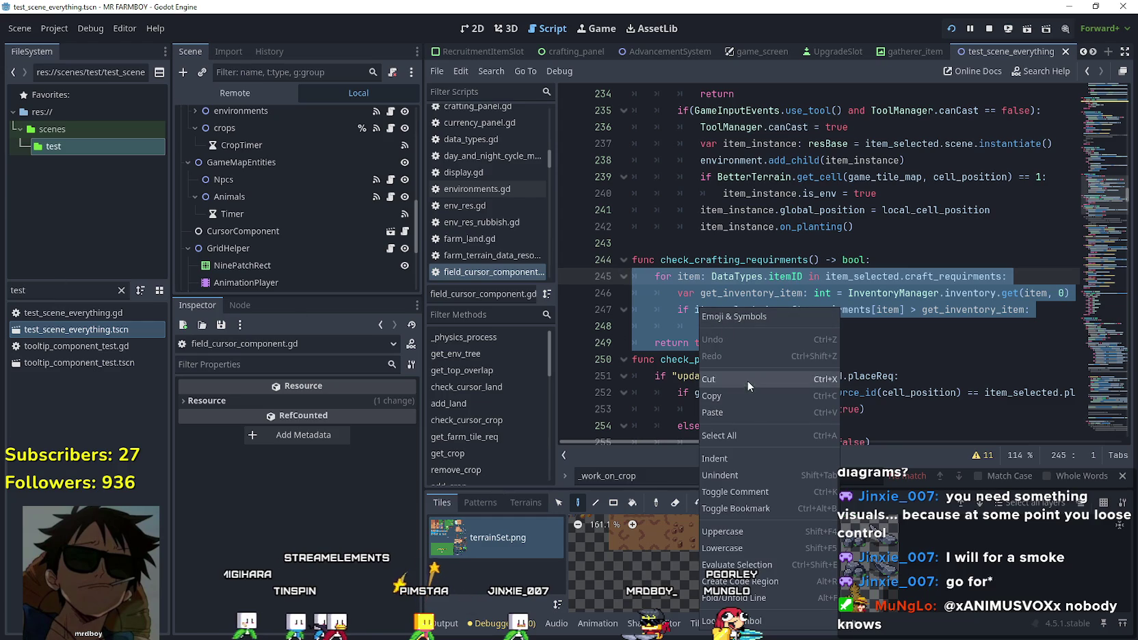
pyautogui.click(756, 396)
# Filter the FileSystem by 'farmer' and open the farmer_npc scene.
pyautogui.write('farmrt')
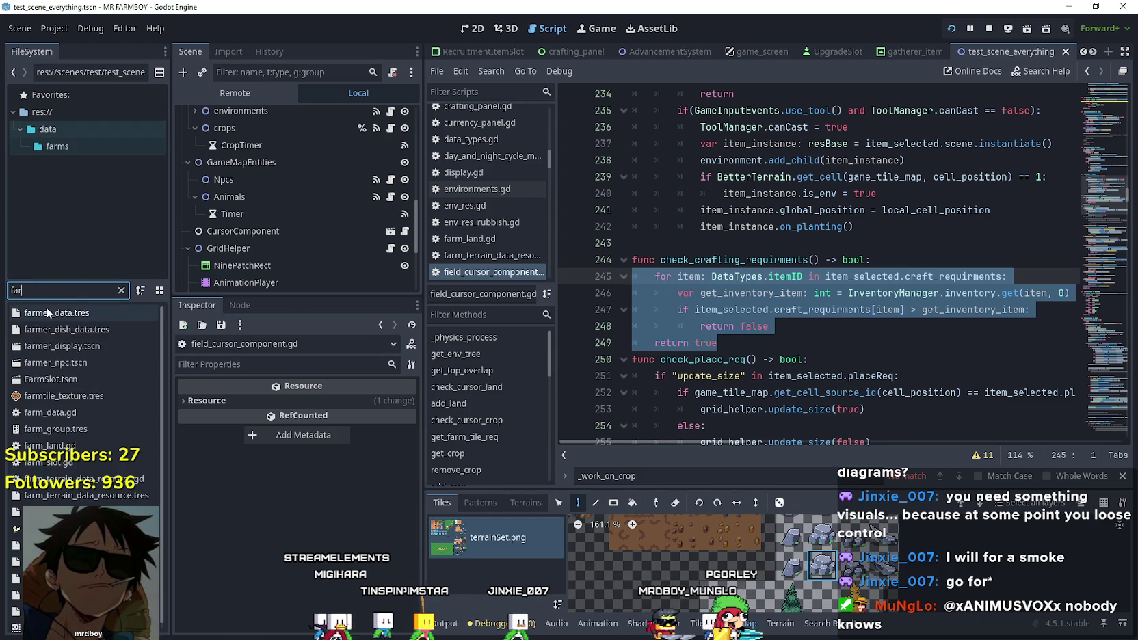
pyautogui.press('BackSpace')
pyautogui.press('BackSpace')
pyautogui.write('er')
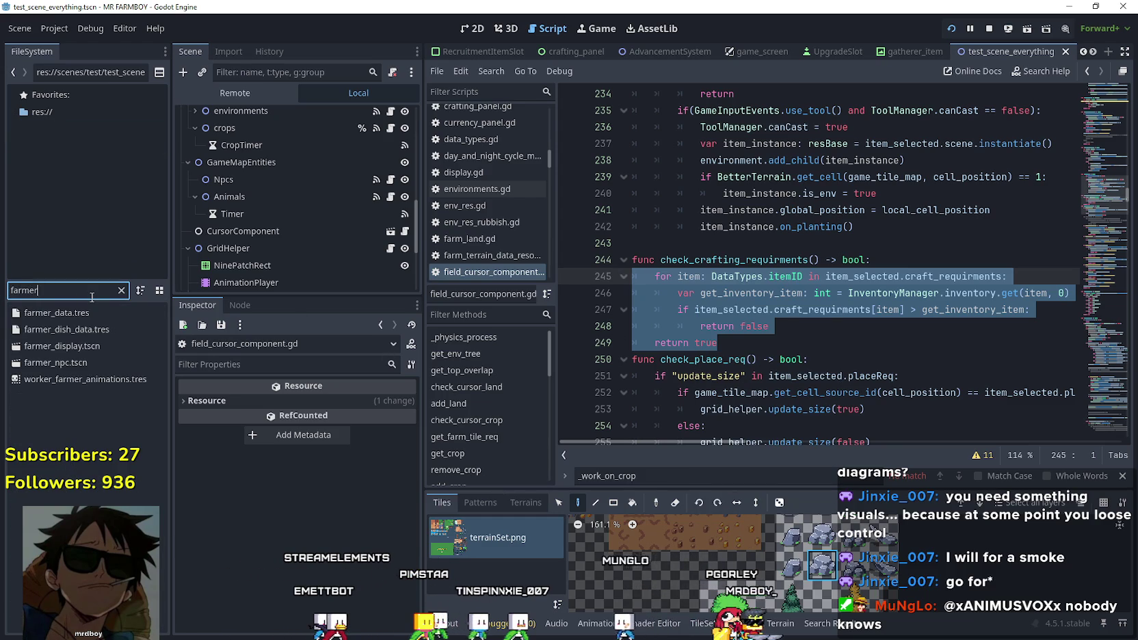
pyautogui.click(81, 363)
pyautogui.doubleClick(81, 363)
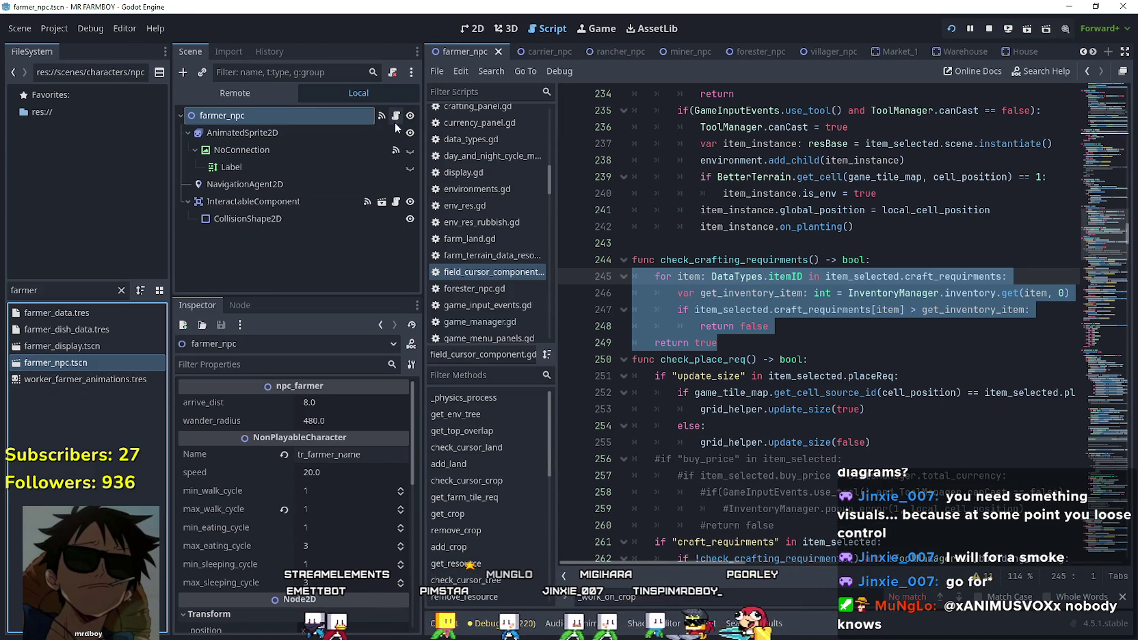
# Paste the loop below return true in base_npc.gd, with blank lines around it.
pyautogui.click(395, 115)
pyautogui.click(693, 254)
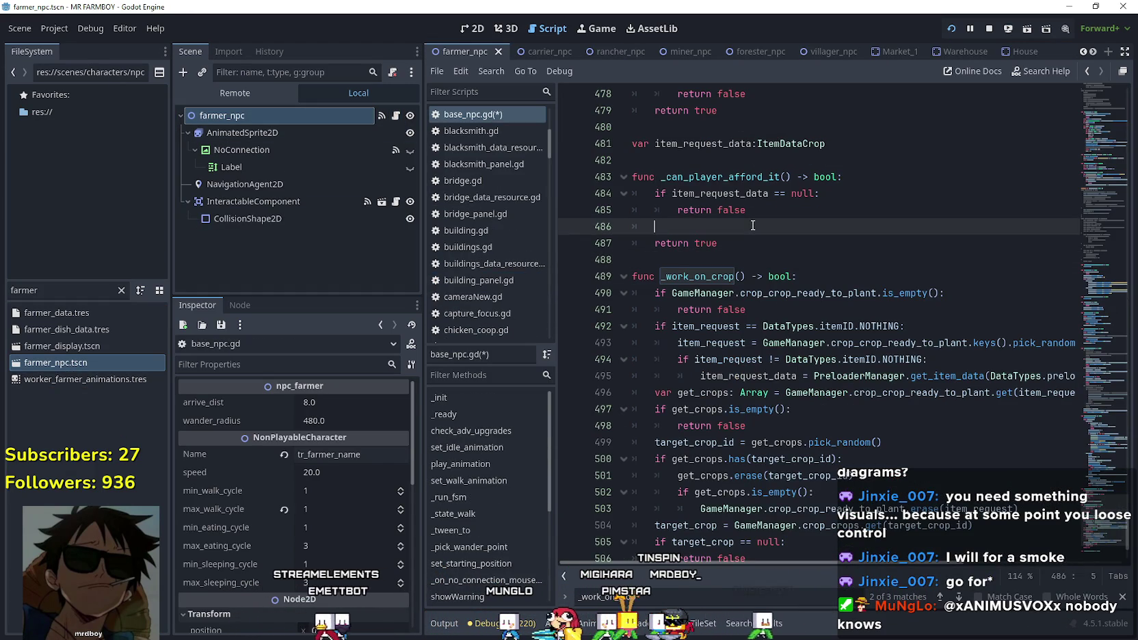
pyautogui.hotkey('ctrl', 'v')
pyautogui.press('Return')
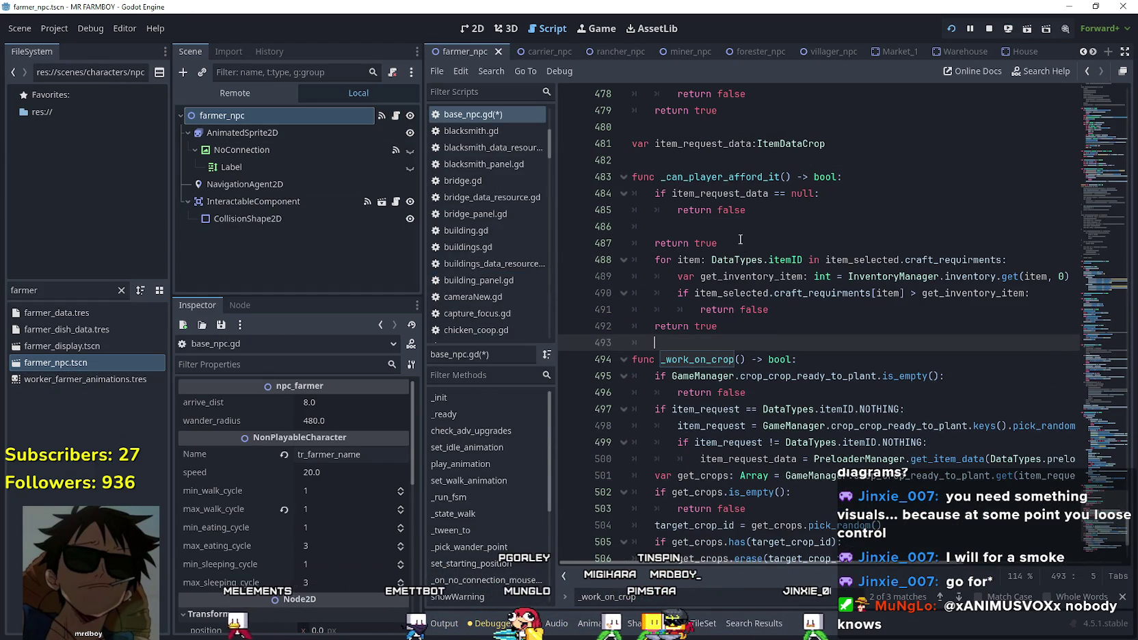
pyautogui.click(733, 243)
pyautogui.press('Return')
# Inspect the pasted item_selected.craft_requirments reference, then return the caret to empty line 486.
pyautogui.click(704, 210)
pyautogui.click(722, 229)
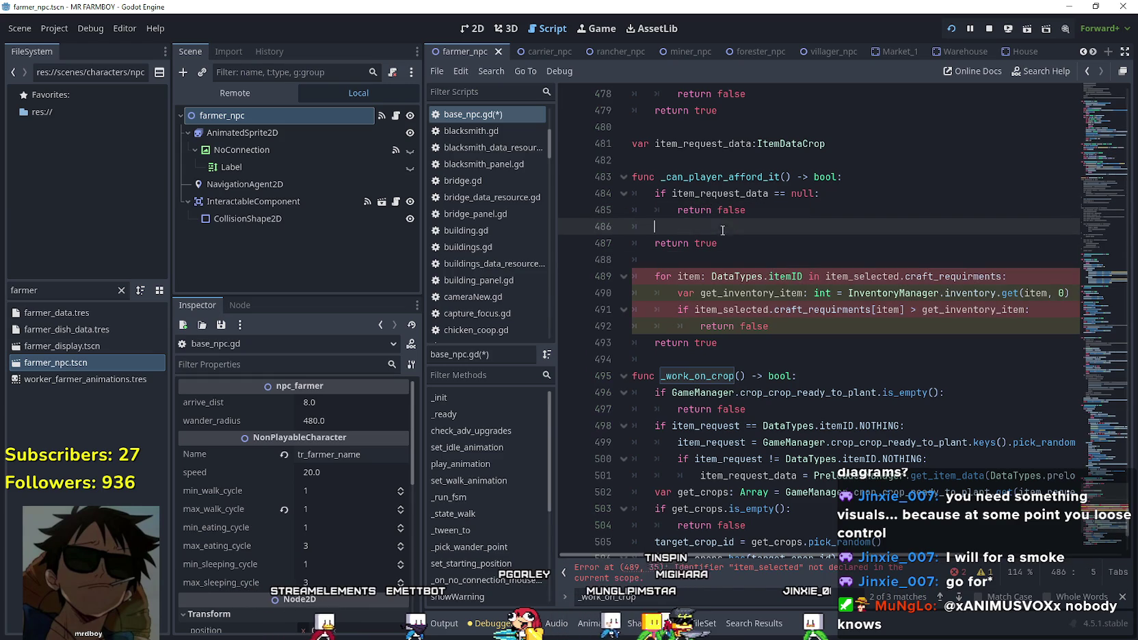
pyautogui.doubleClick(869, 274)
pyautogui.moveTo(869, 274)
pyautogui.mouseDown()
pyautogui.moveTo(976, 273)
pyautogui.moveTo(860, 276)
pyautogui.mouseUp()
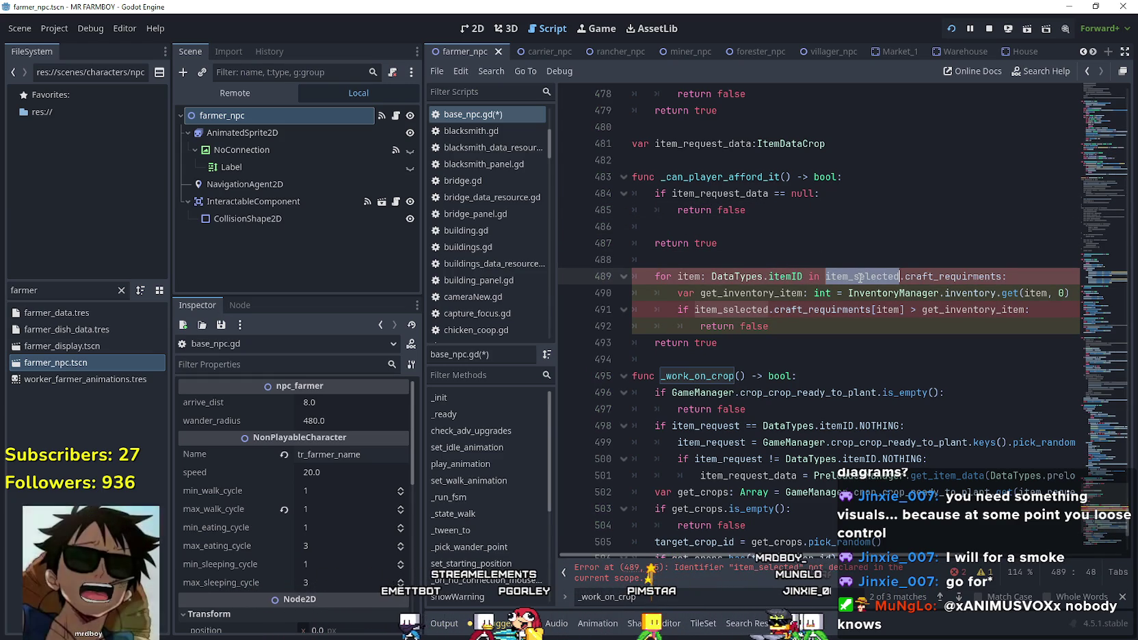
pyautogui.moveTo(860, 276)
pyautogui.mouseDown()
pyautogui.moveTo(971, 276)
pyautogui.moveTo(878, 271)
pyautogui.mouseUp()
pyautogui.press('Up')
pyautogui.press('Up')
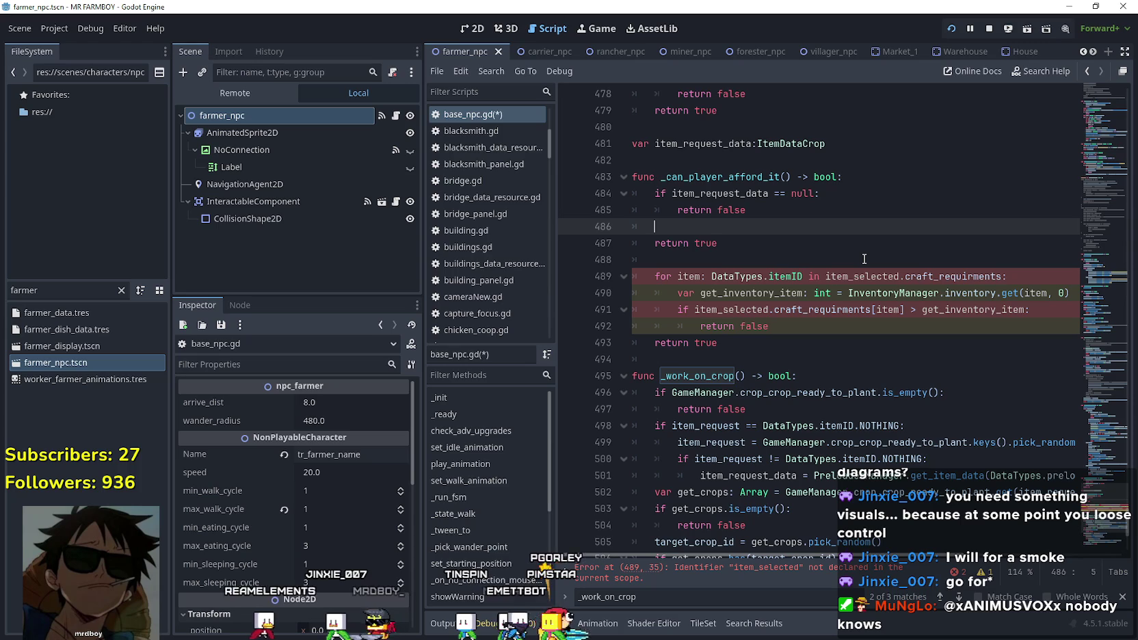
# Start line 486 with 'if item_request_data.farmer_requirments' using autocomplete.
pyautogui.write('i')
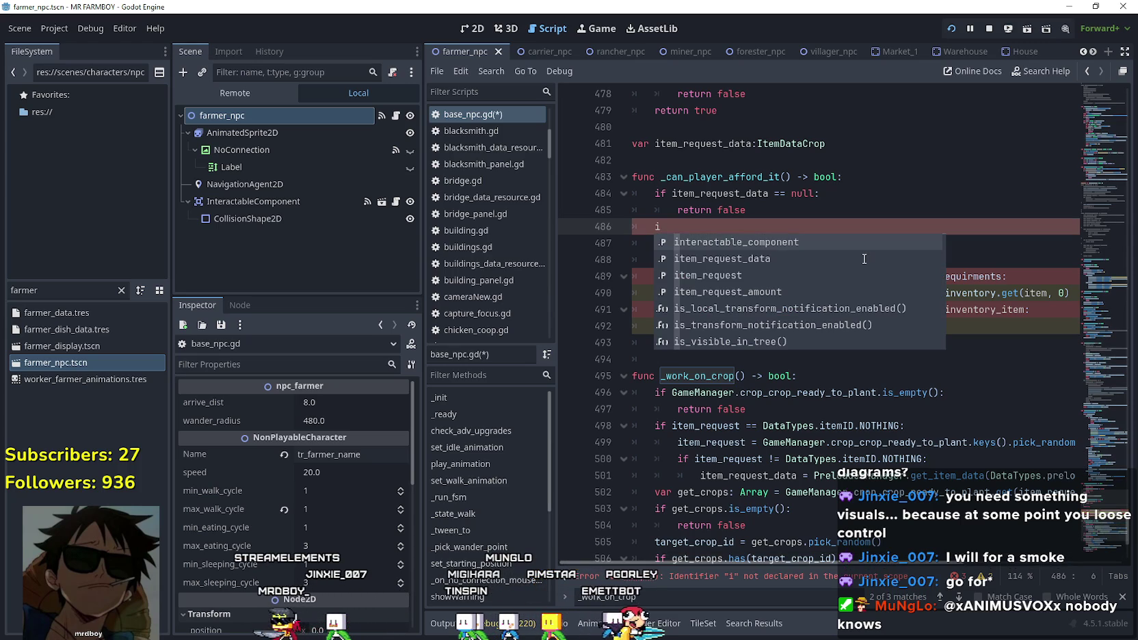
pyautogui.write('f')
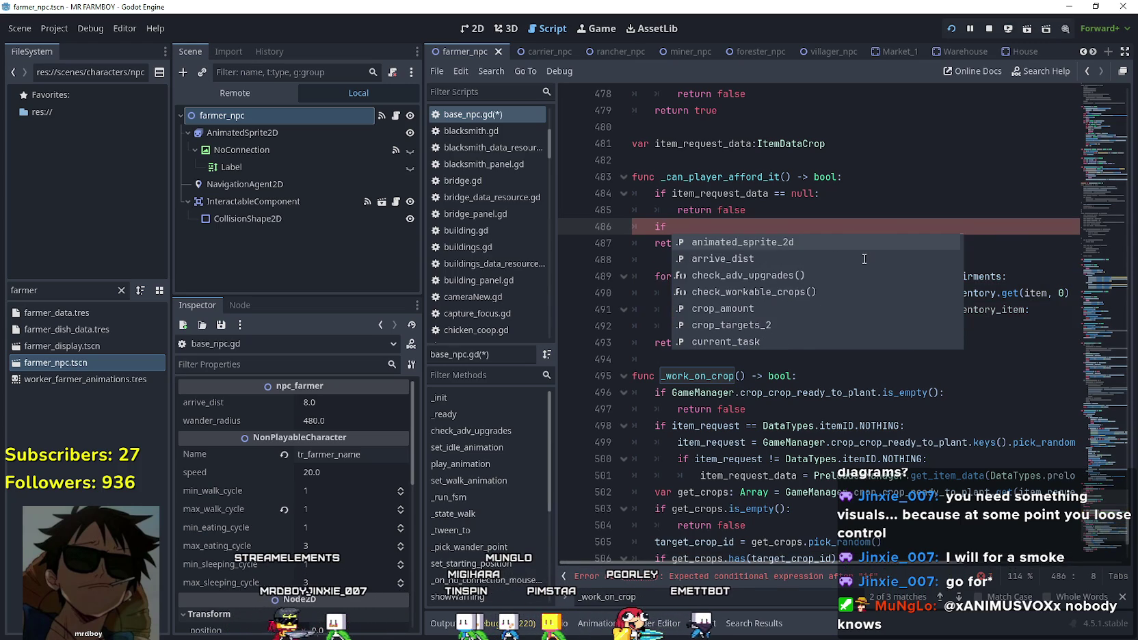
pyautogui.press('Escape')
pyautogui.doubleClick(954, 277)
pyautogui.click(840, 226)
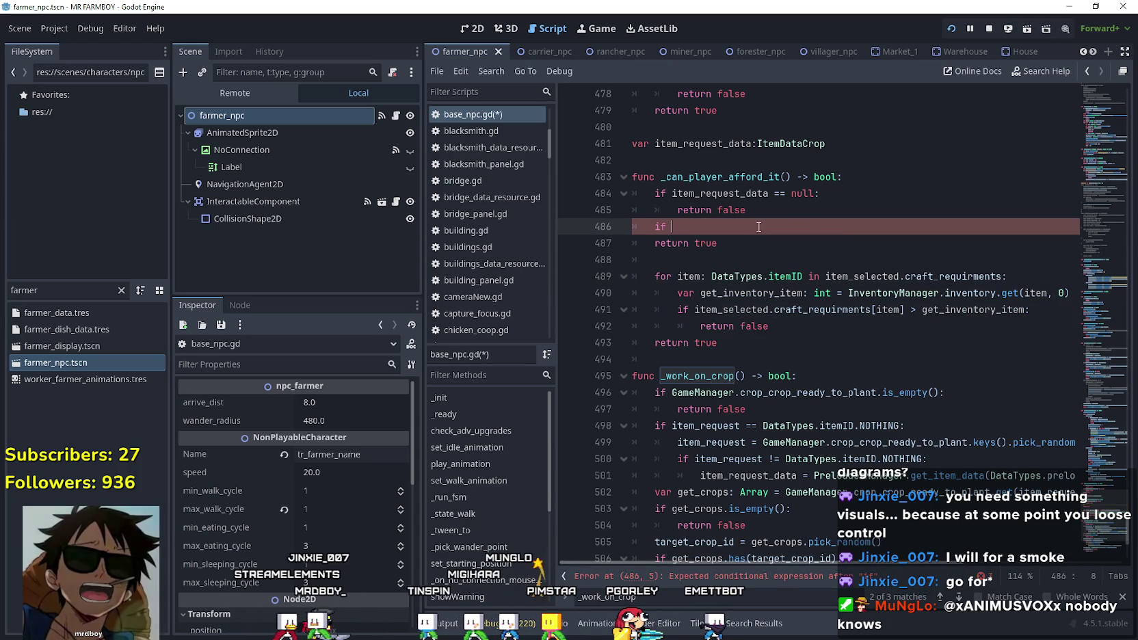
pyautogui.write('item')
pyautogui.press('Return')
pyautogui.write('.')
pyautogui.press('Down')
pyautogui.press('Return')
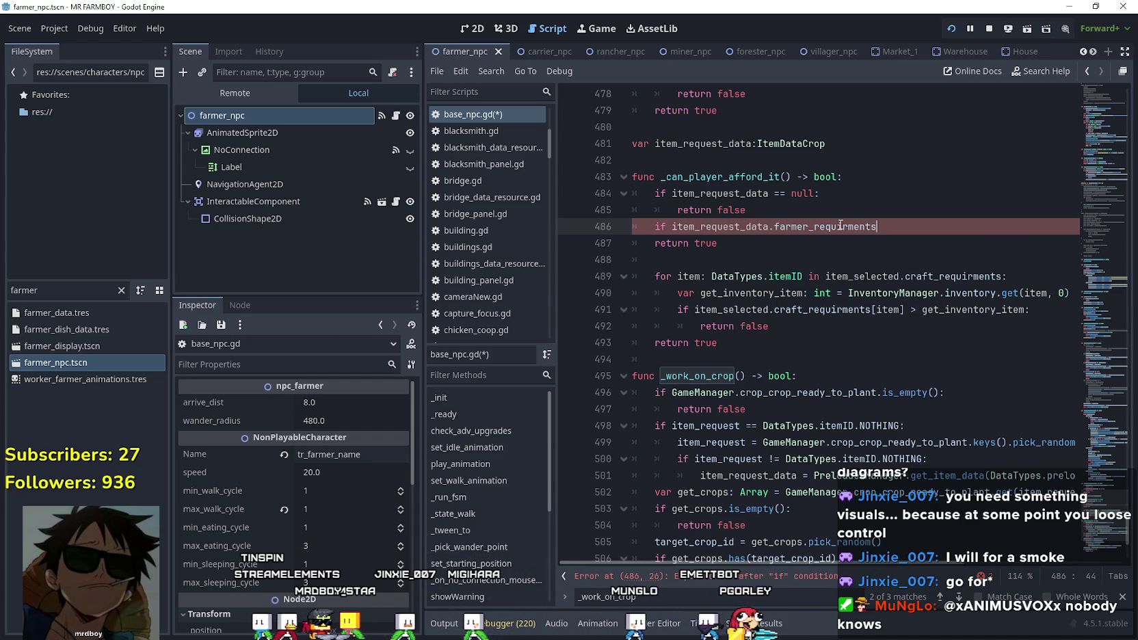
# Complete the condition with .has(DataTypes.itemID.COPPER): and open an indented line below.
pyautogui.write('.has')
pyautogui.press('Return')
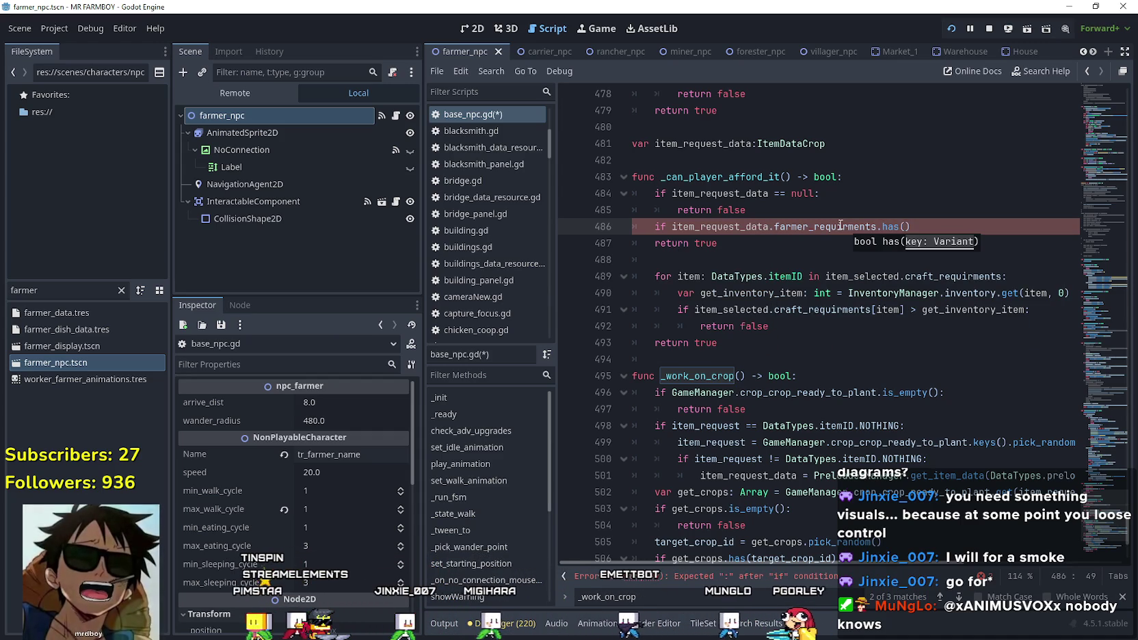
pyautogui.write('C')
pyautogui.press('BackSpace')
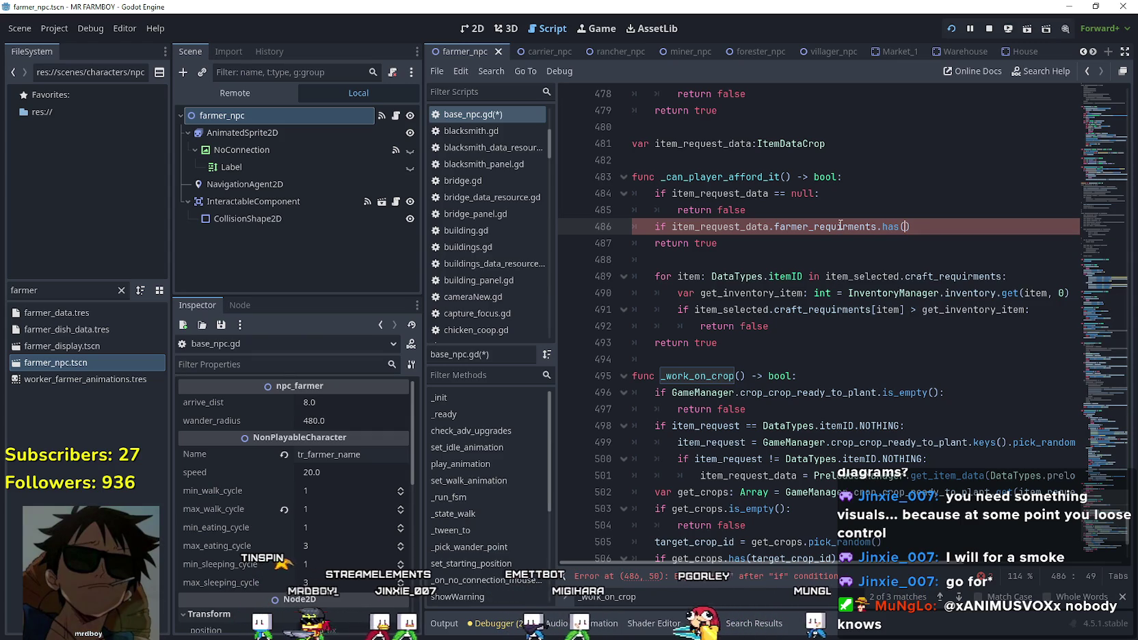
pyautogui.write('Item')
pyautogui.press('Return')
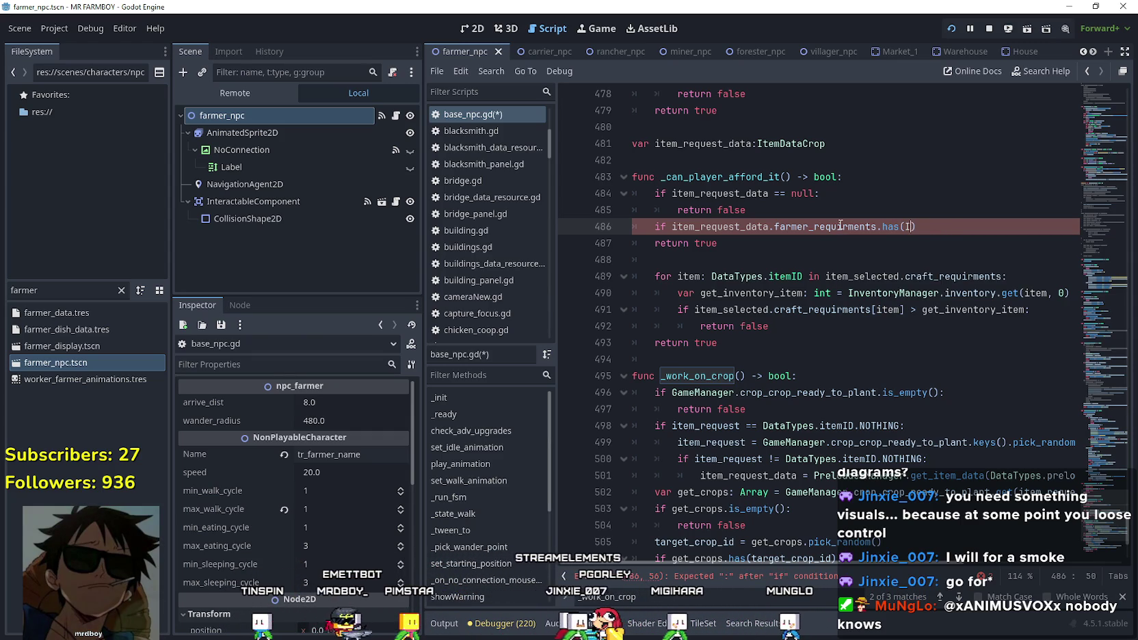
pyautogui.write('ata')
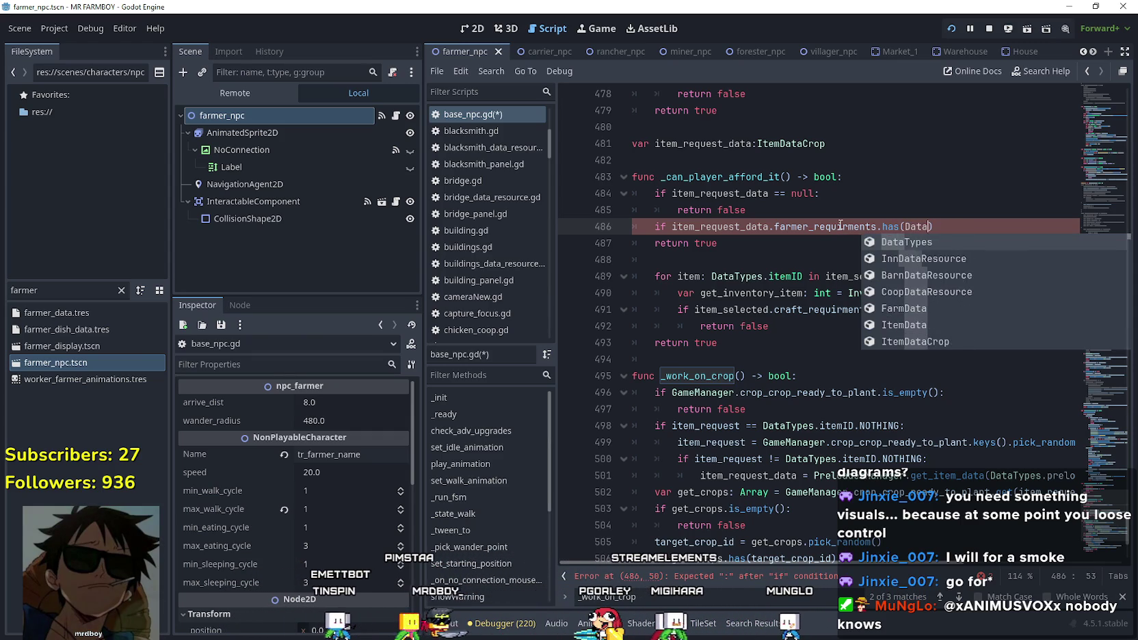
pyautogui.press('Return')
pyautogui.write('.itemID.')
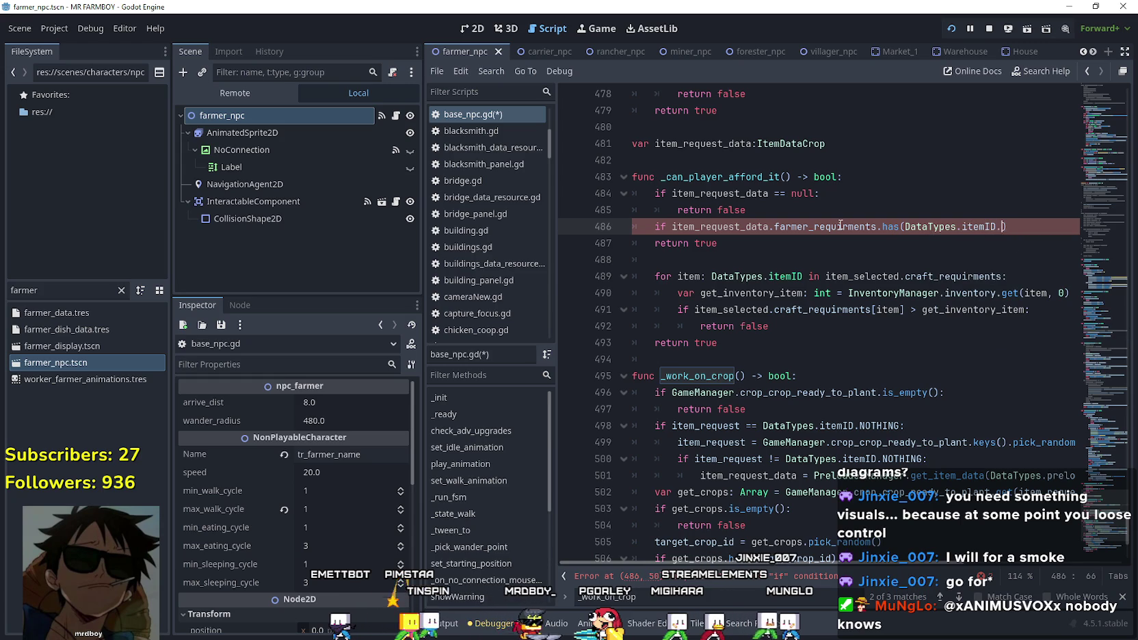
pyautogui.write('Copp')
pyautogui.press('Return')
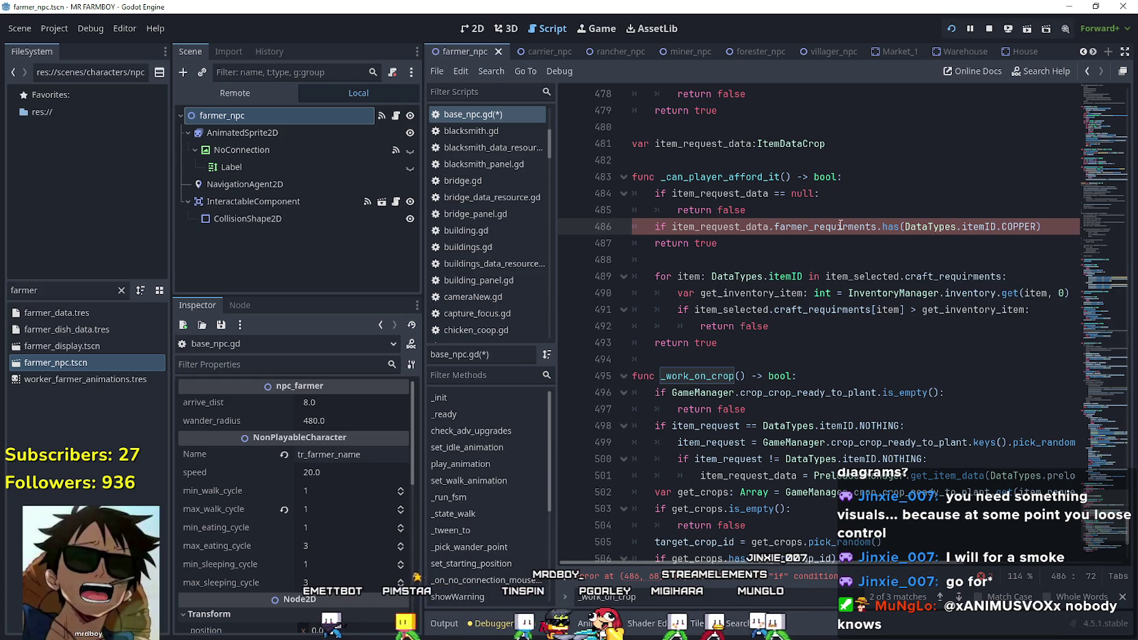
pyautogui.write(':')
pyautogui.press('Return')
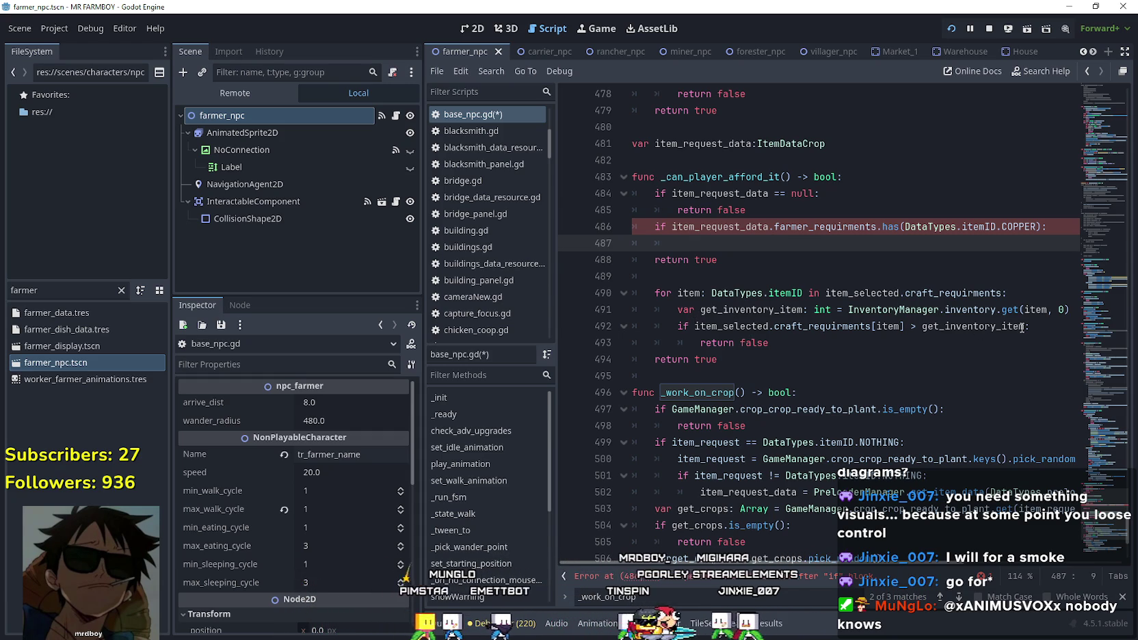
pyautogui.moveTo(673, 325); pyautogui.dragTo(1049, 327)
# Start line 487 with item_request_data.farmer_requirments[ copied from line 486.
pyautogui.click(739, 239)
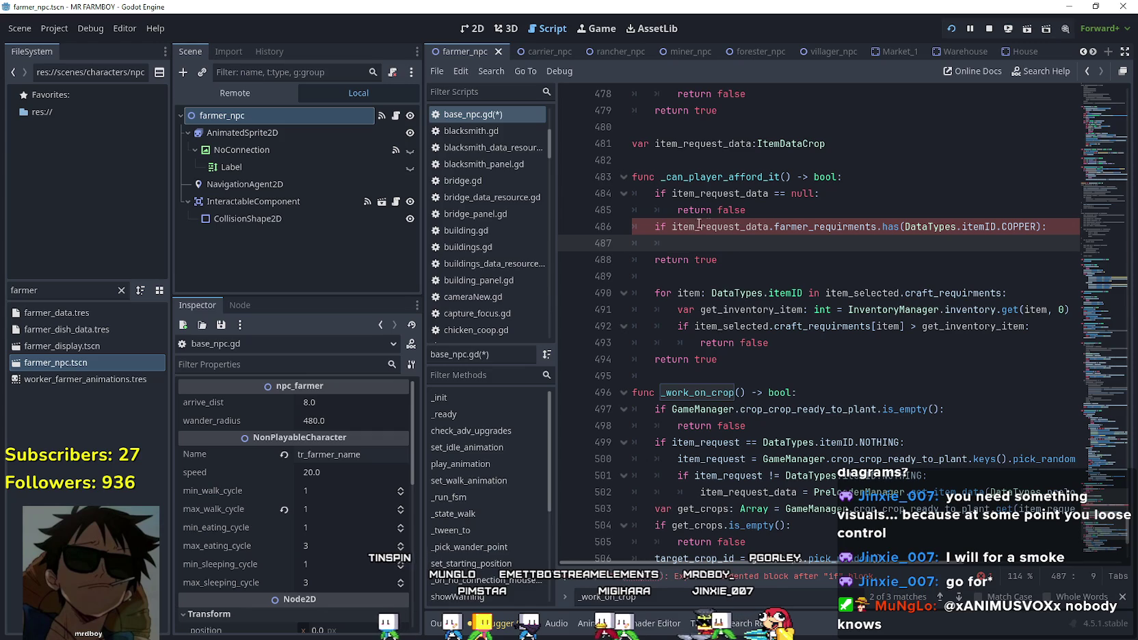
pyautogui.moveTo(728, 232); pyautogui.dragTo(791, 232)
pyautogui.hotkey('ctrl', 'c')
pyautogui.click(731, 242)
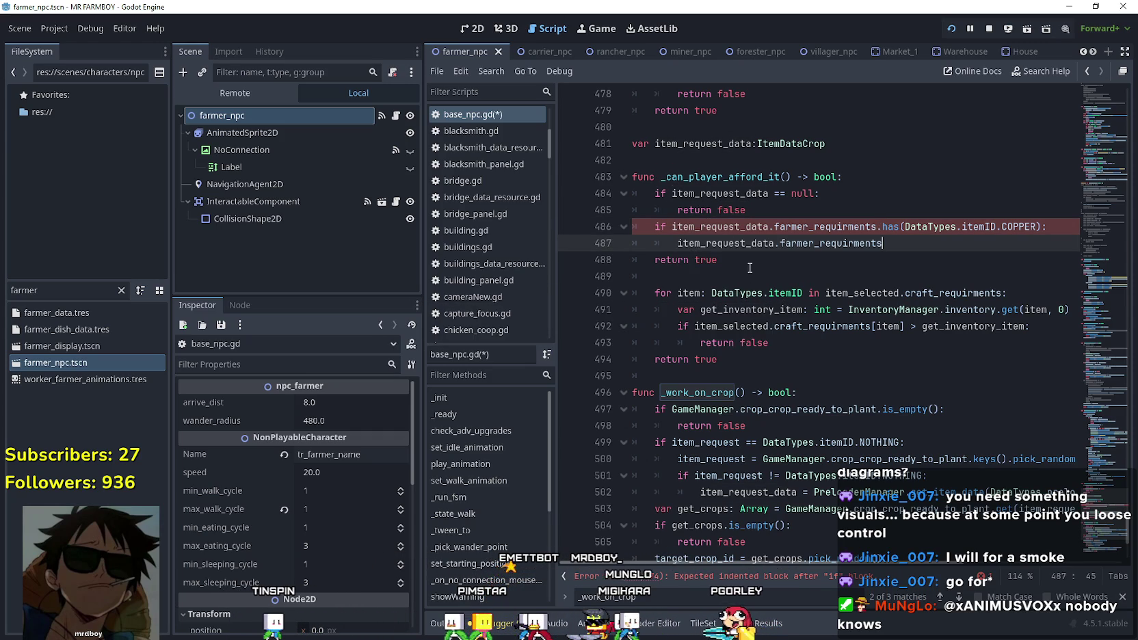
pyautogui.hotkey('ctrl', 'v')
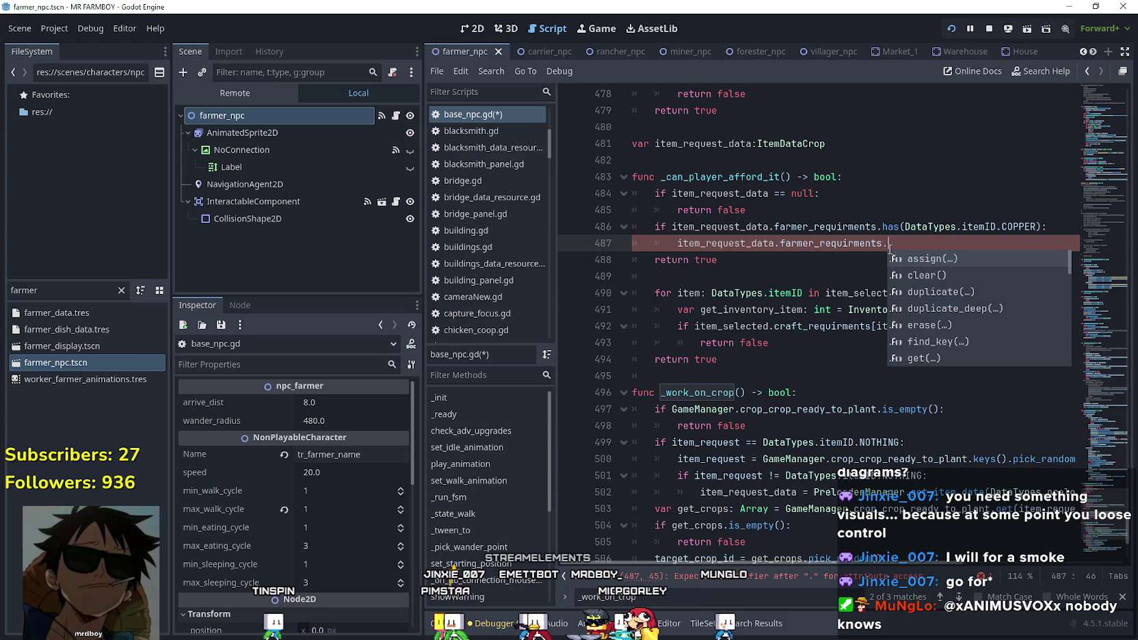
pyautogui.press('BackSpace')
pyautogui.write('[')
pyautogui.click(1005, 227)
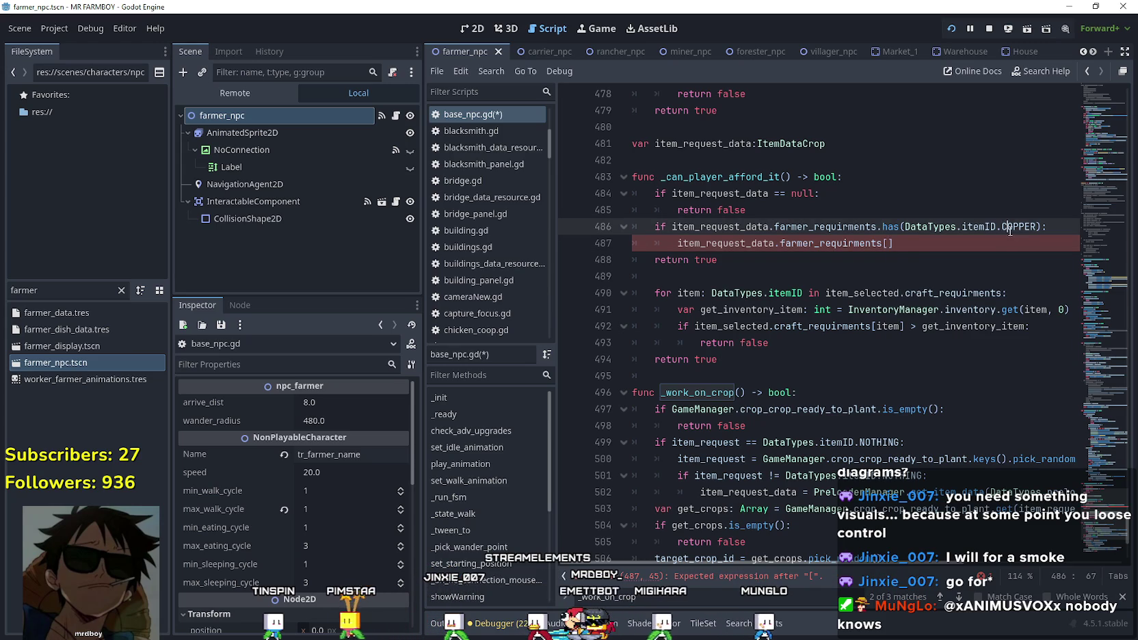
pyautogui.click(889, 244)
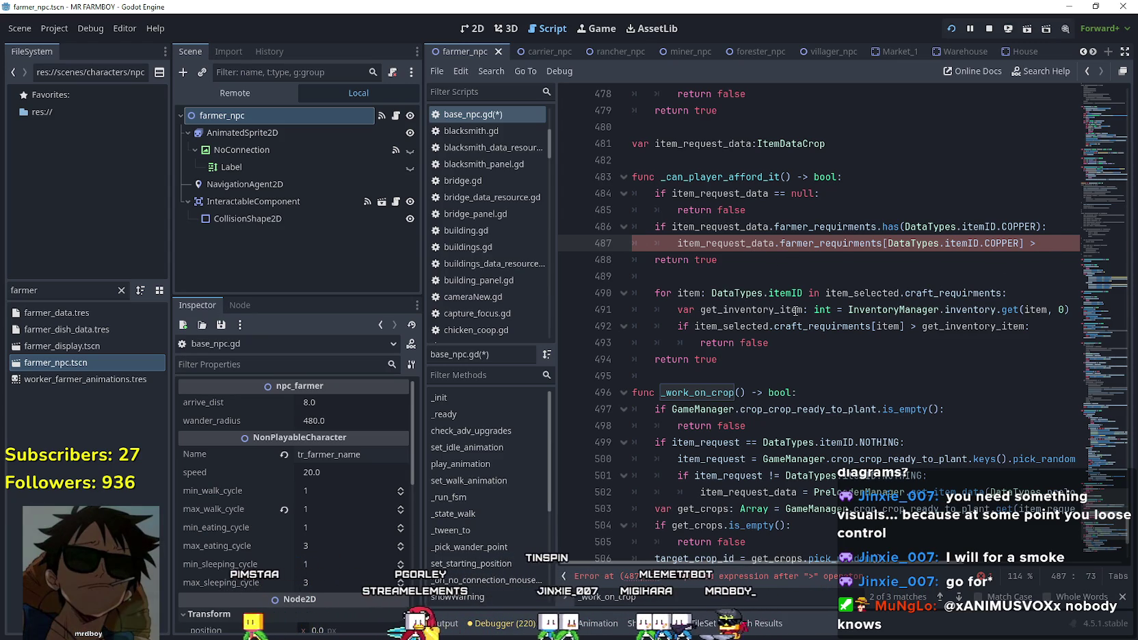
# Paste the InventoryManager.inventory lookup into the comparison and put the COPPER key in it.
pyautogui.doubleClick(887, 311)
pyautogui.moveTo(989, 307); pyautogui.dragTo(1078, 309)
pyautogui.write('InventoryManager.inventory.get(item, 0)')
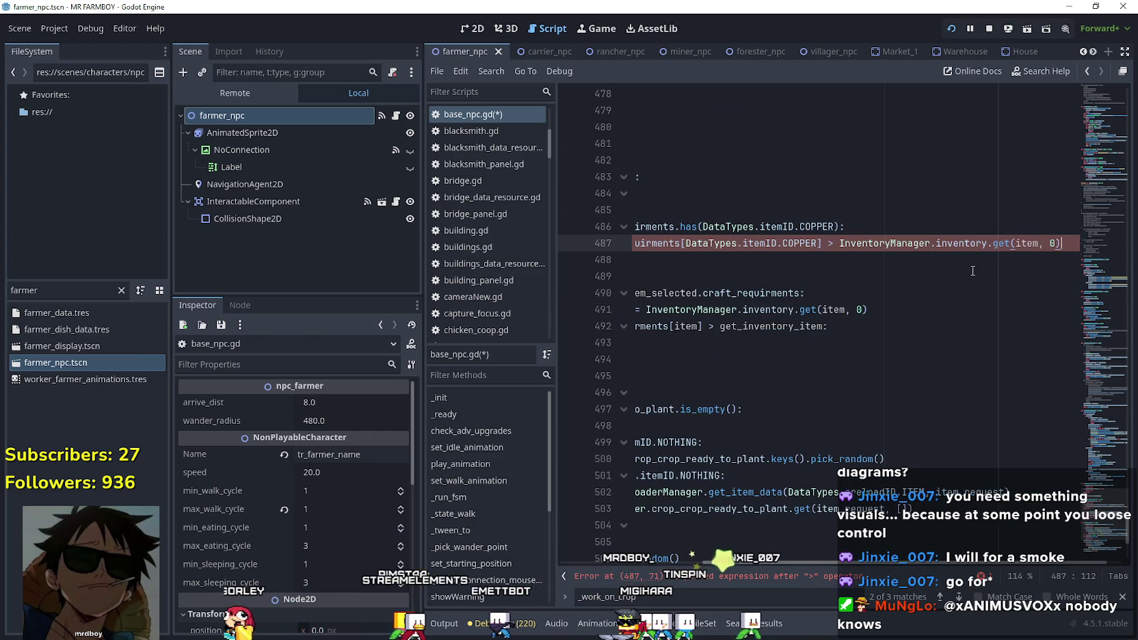
pyautogui.moveTo(833, 226); pyautogui.dragTo(702, 226)
pyautogui.hotkey('ctrl', 'c')
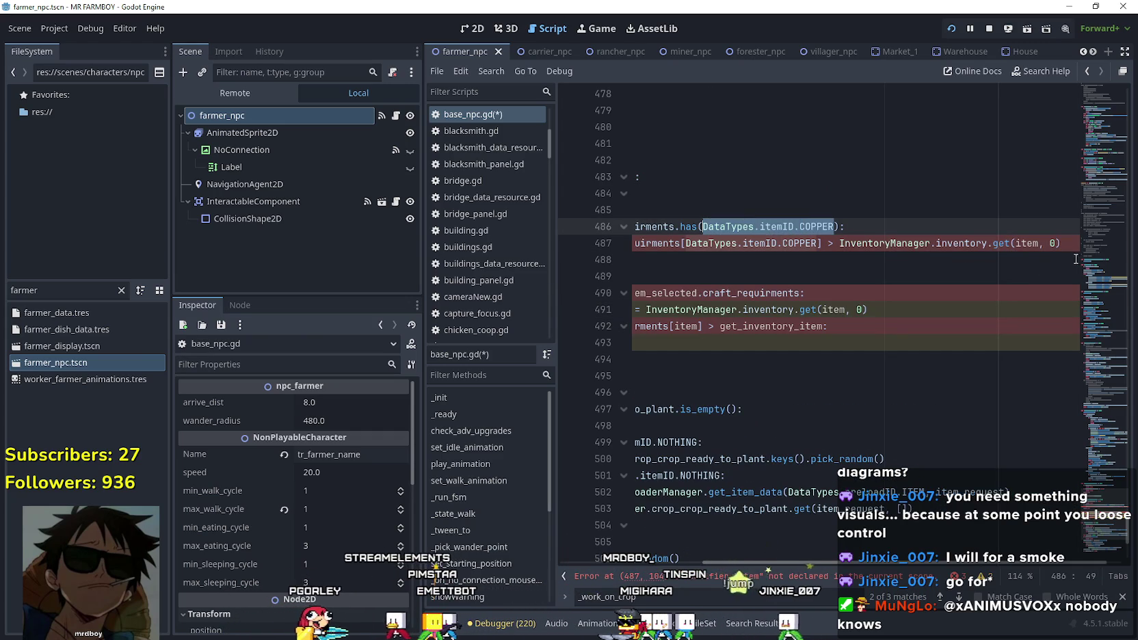
pyautogui.doubleClick(1024, 243)
pyautogui.hotkey('ctrl', 'v')
# Replace the get call with InventoryManager.inventory[DataTypes.itemID.COPPER].
pyautogui.press('Down')
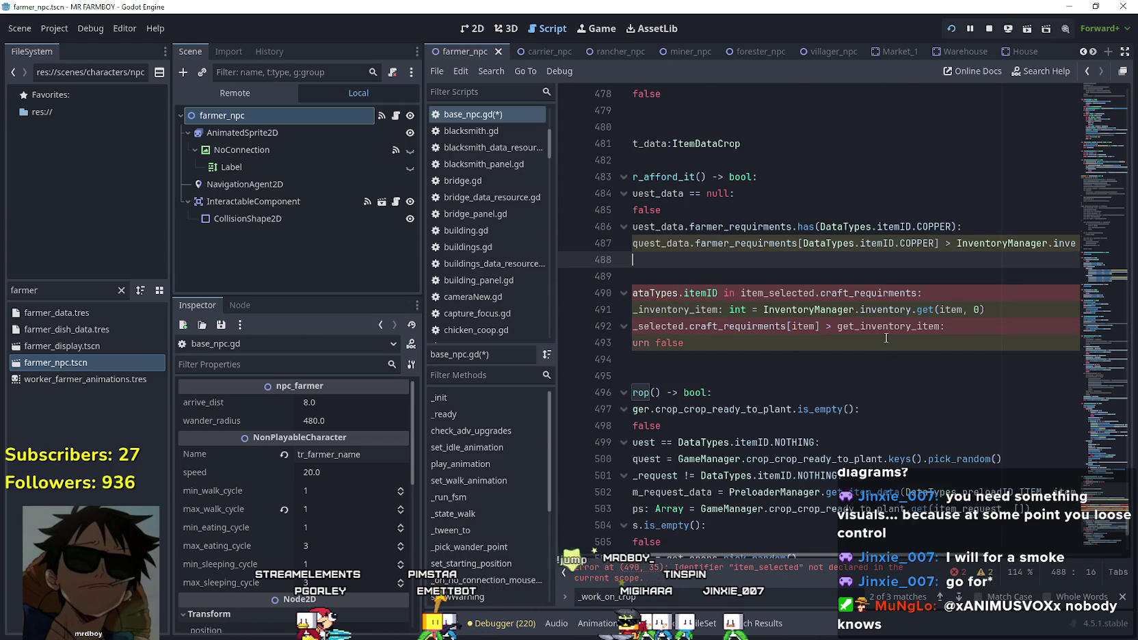
pyautogui.moveTo(947, 242); pyautogui.dragTo(1099, 242)
pyautogui.click(1035, 244)
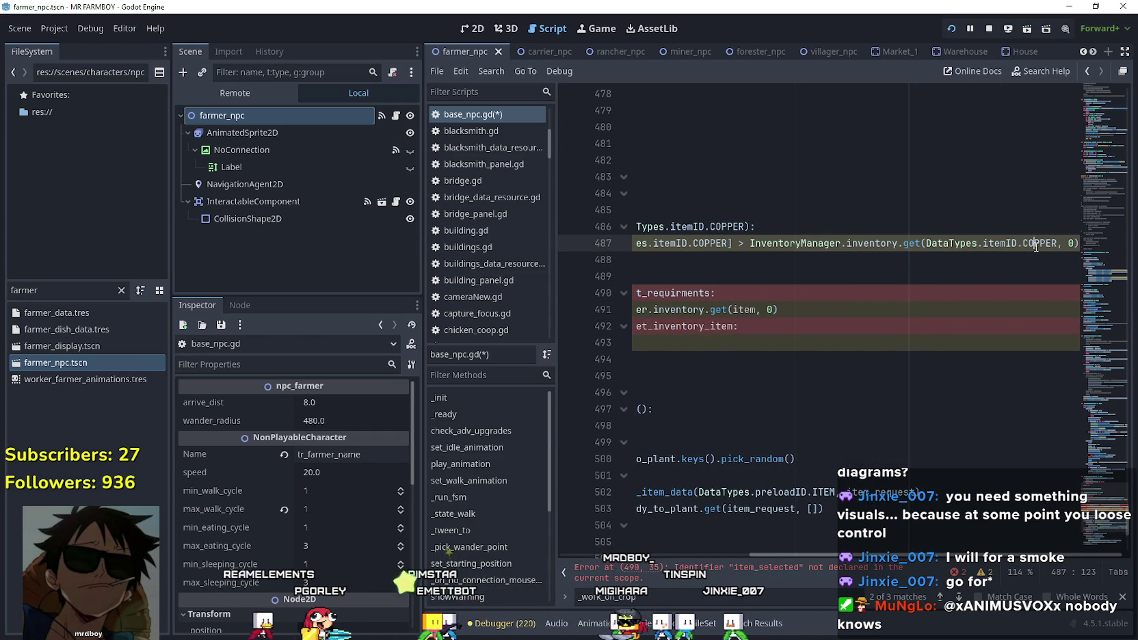
pyautogui.moveTo(903, 243); pyautogui.dragTo(1103, 247)
pyautogui.press('BackSpace')
pyautogui.press('BackSpace')
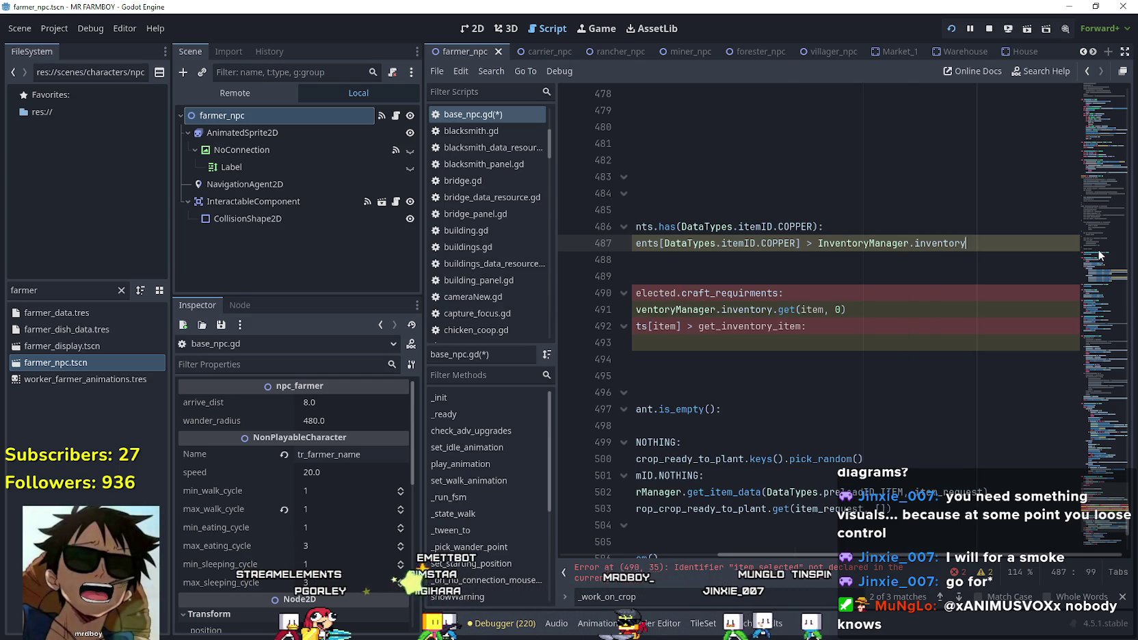
pyautogui.hotkey('ctrl', 'v')
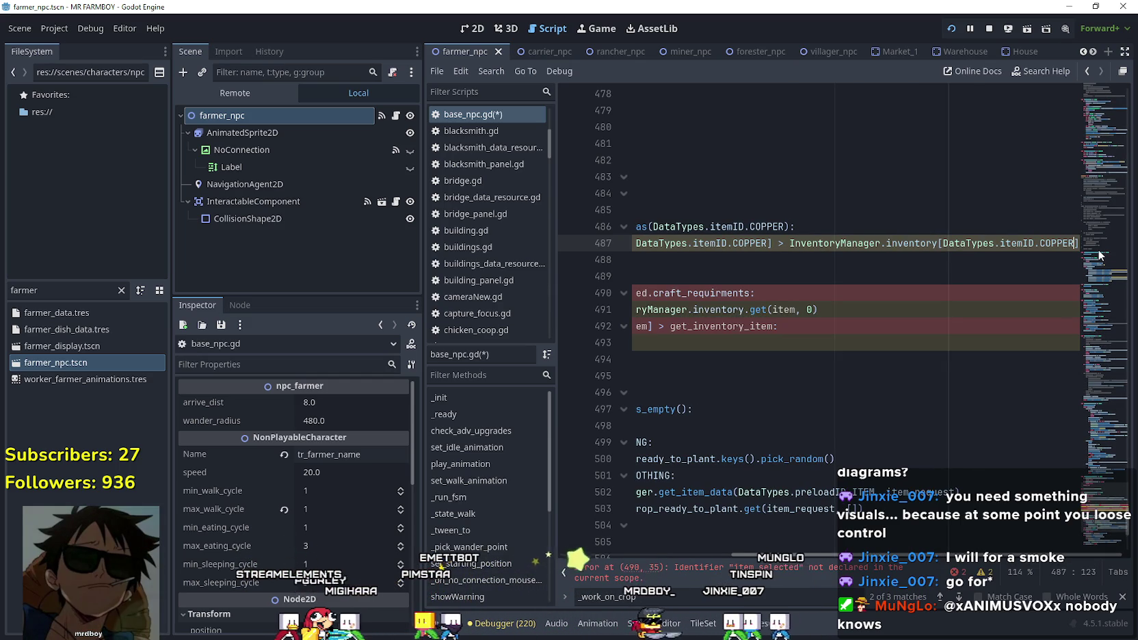
# End the comparison with a colon and add return false on the indented line below.
pyautogui.press('Right')
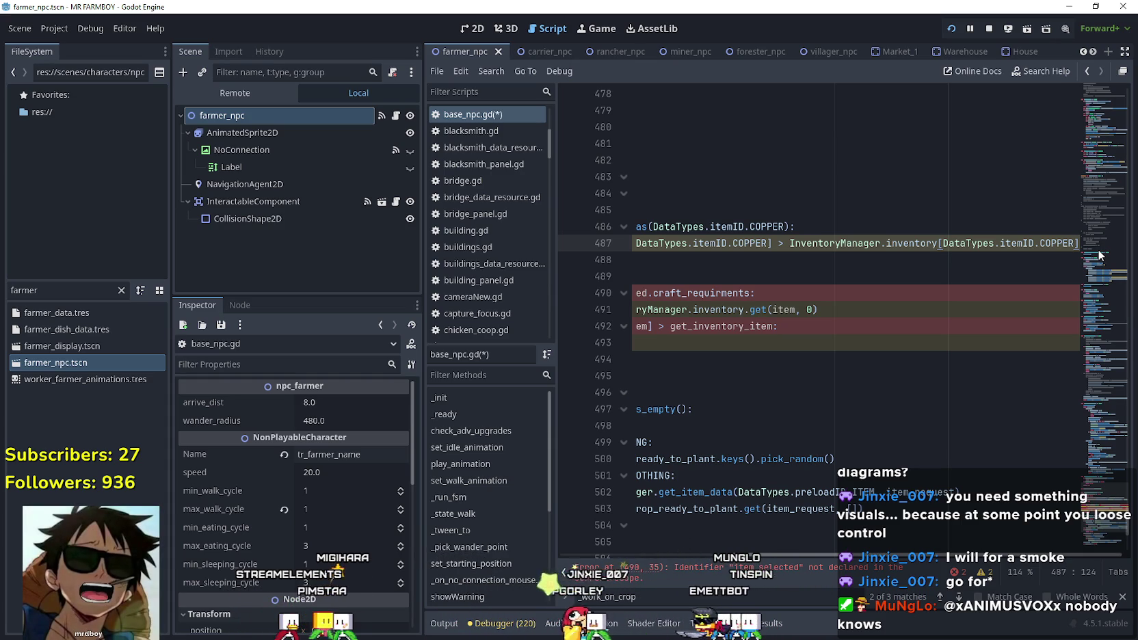
pyautogui.write(':')
pyautogui.press('Return')
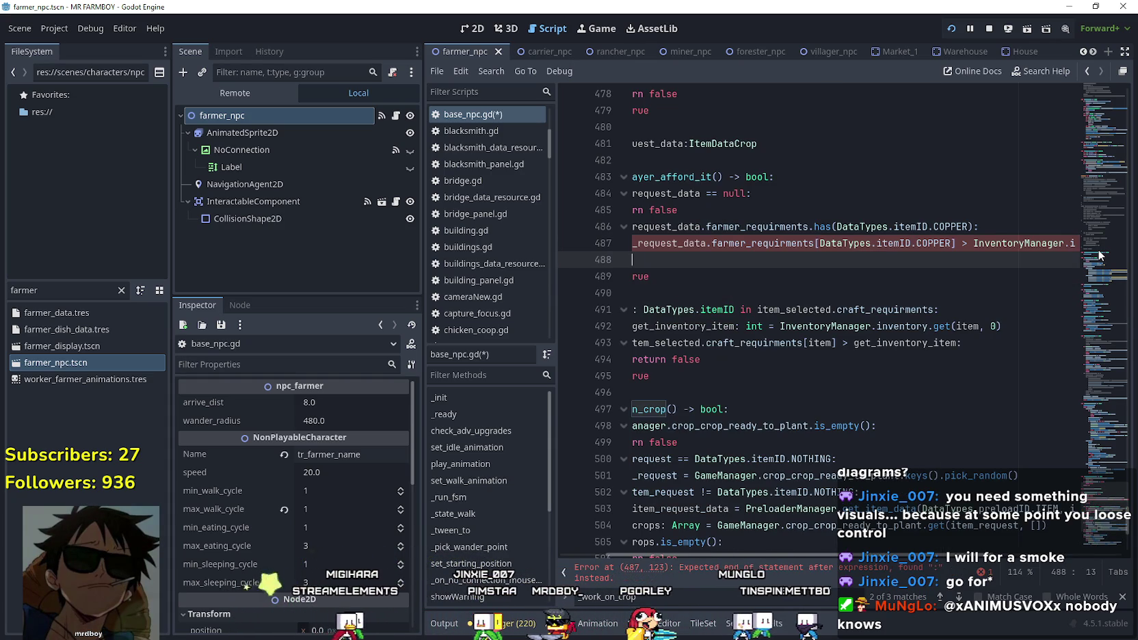
pyautogui.write('return false')
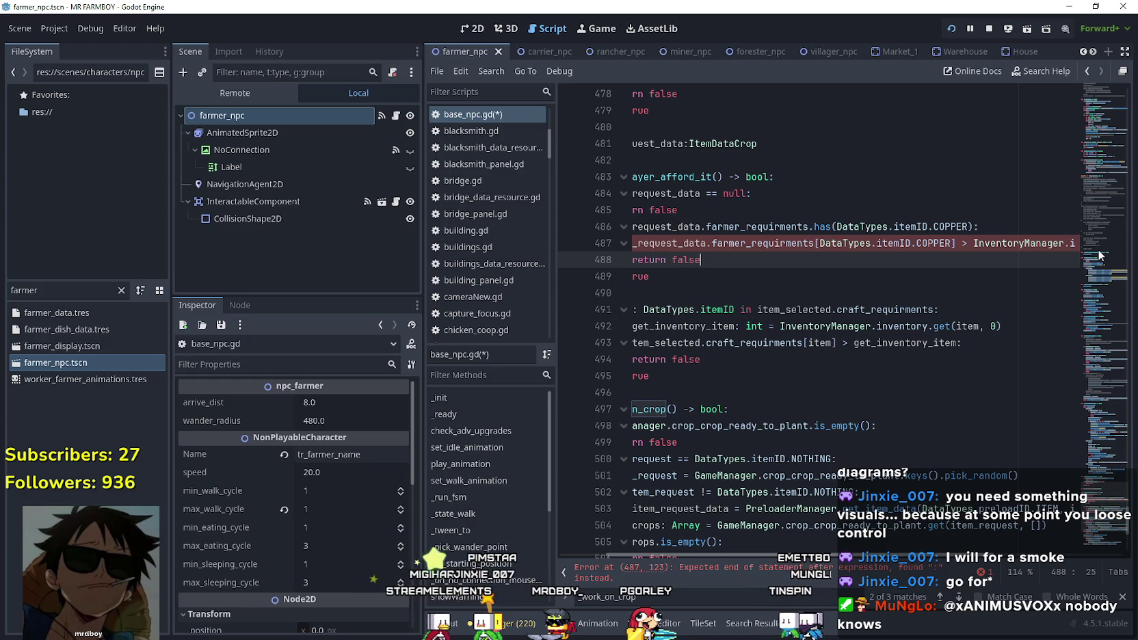
pyautogui.moveTo(717, 276); pyautogui.dragTo(496, 252)
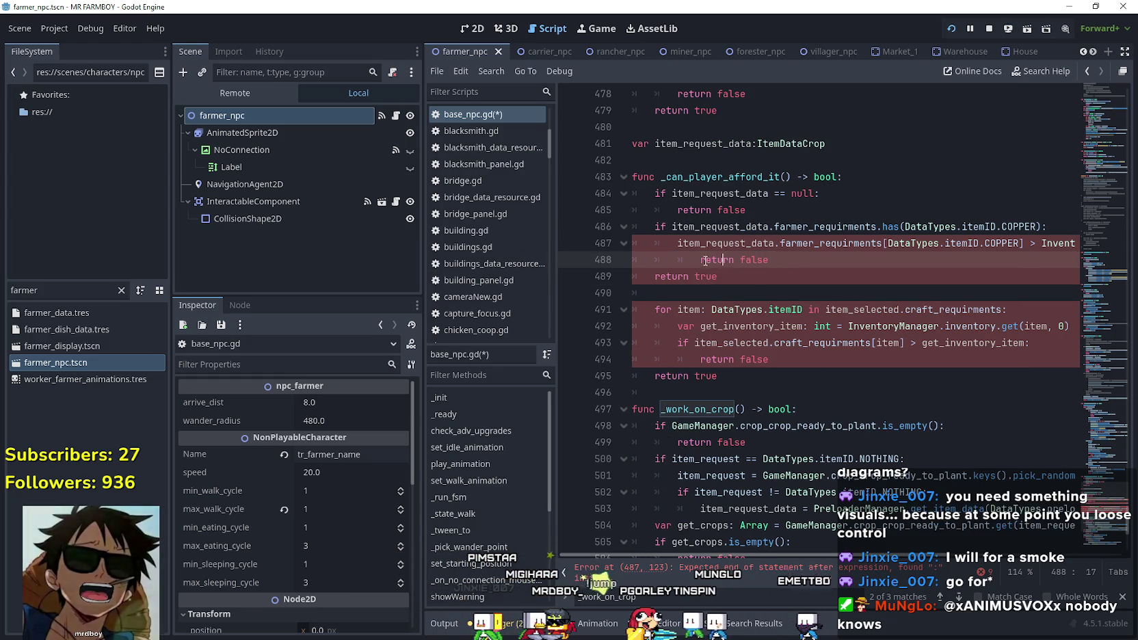
# Make line 487 an if statement with return false nested, and widen the script area.
pyautogui.click(675, 244)
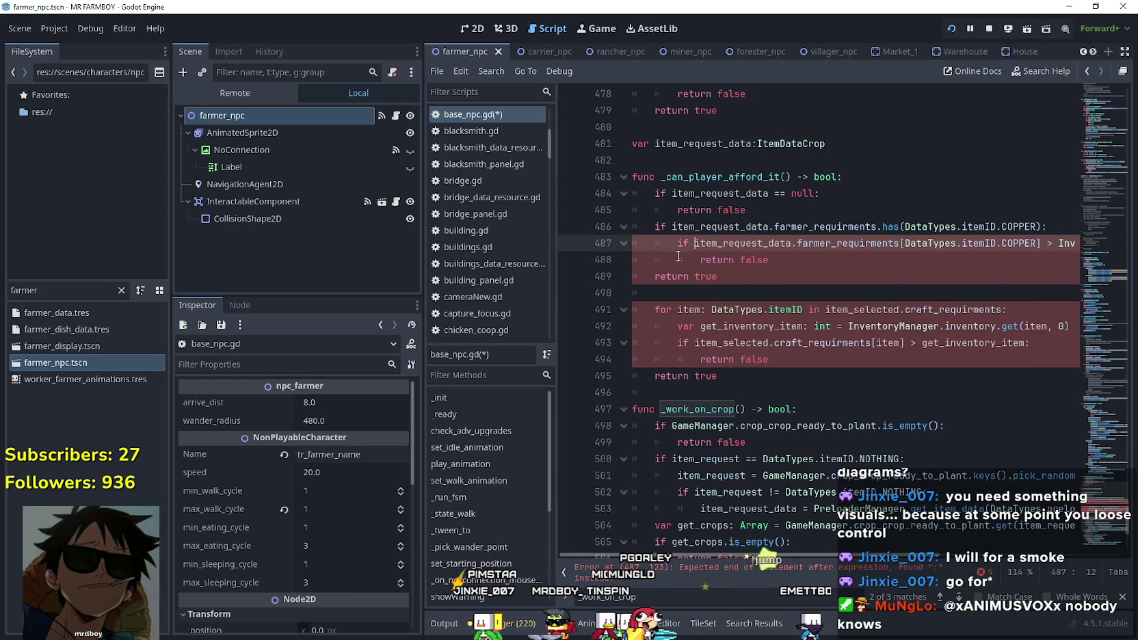
pyautogui.click(780, 259)
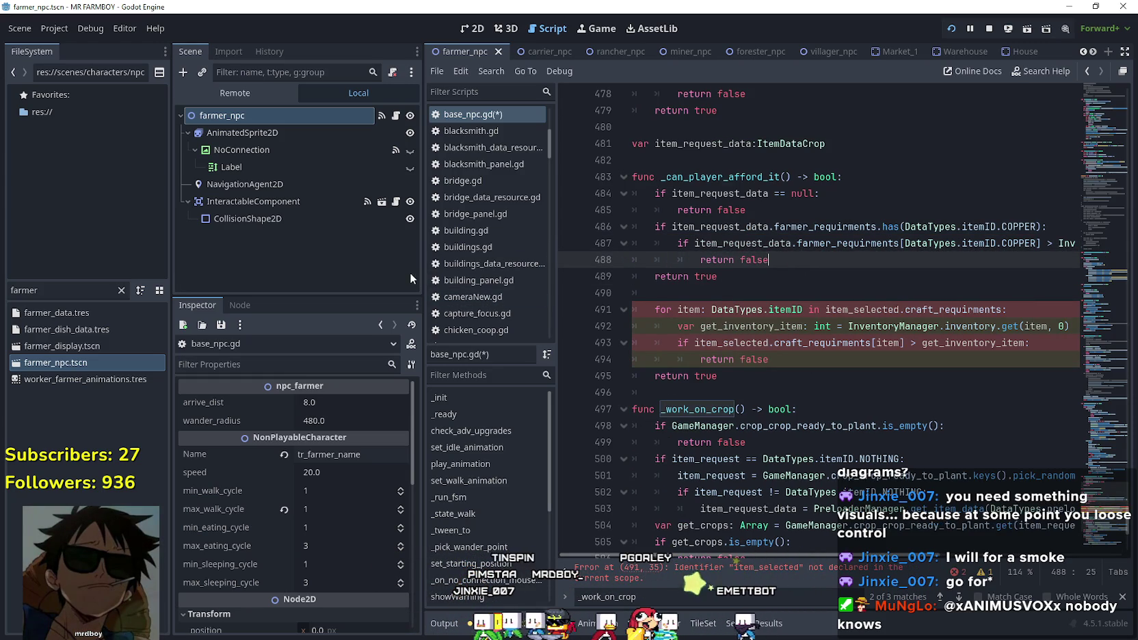
pyautogui.moveTo(421, 270); pyautogui.dragTo(278, 263)
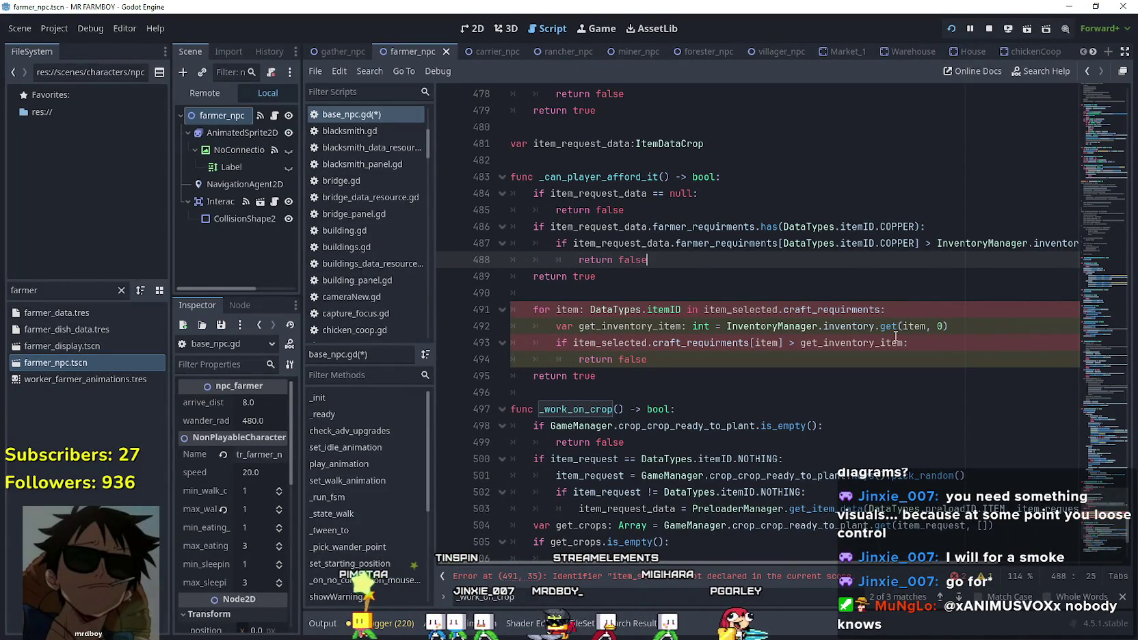
pyautogui.moveTo(703, 268); pyautogui.dragTo(773, 226)
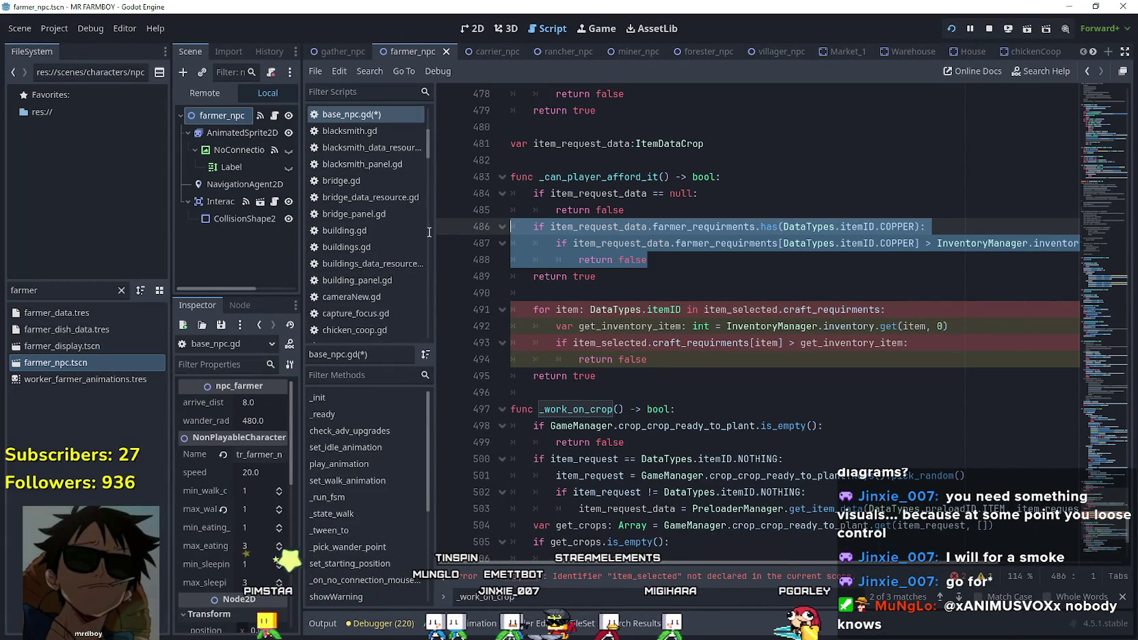
pyautogui.click(773, 228)
pyautogui.moveTo(773, 228)
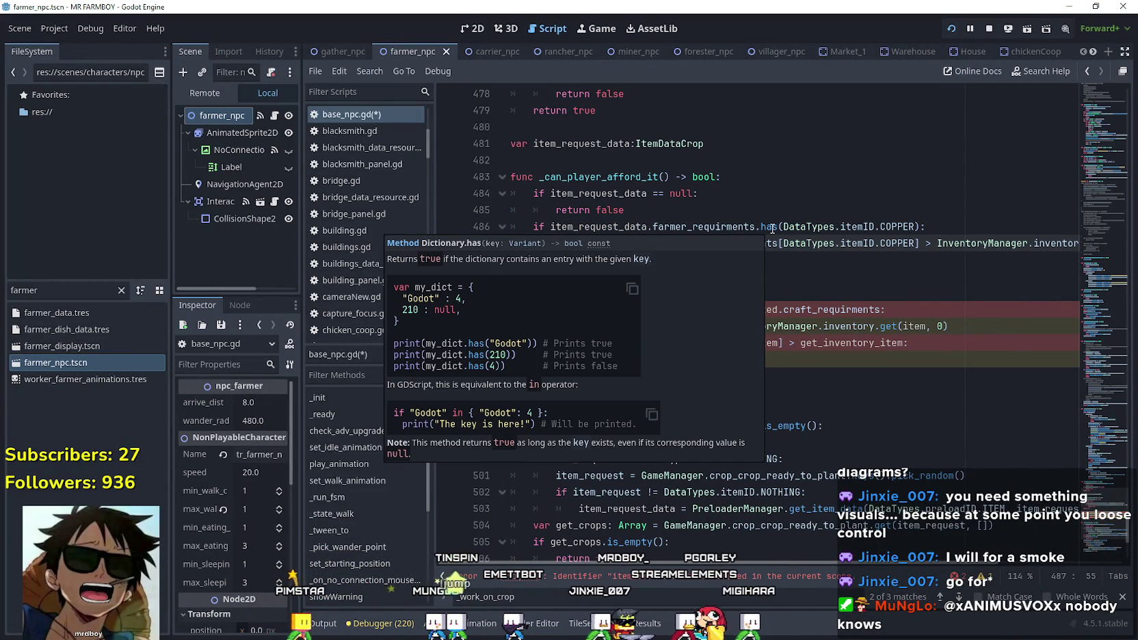
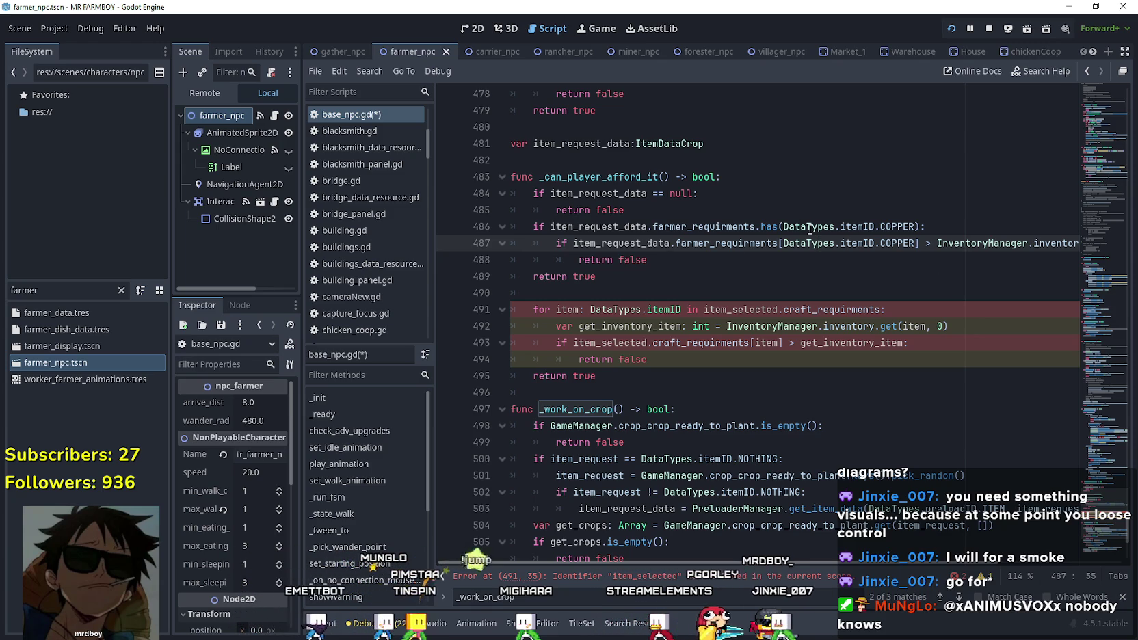
# Duplicate the COPPER check block directly below itself in _can_player_afford_it.
pyautogui.click(680, 259)
pyautogui.hotkey('shift', 'Up')
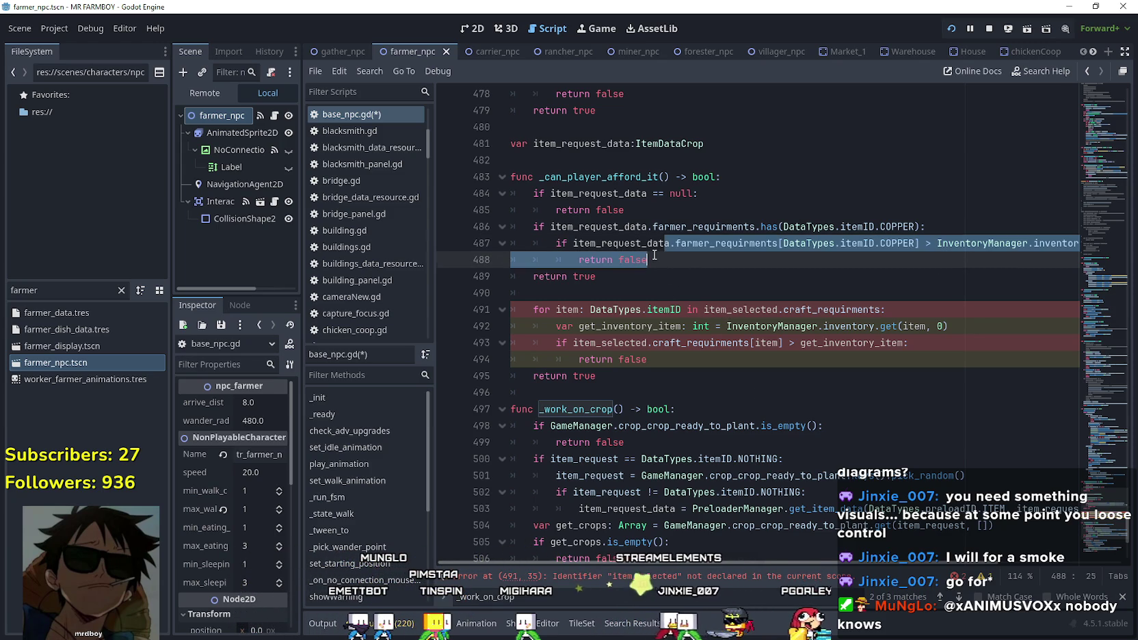
pyautogui.moveTo(677, 260); pyautogui.dragTo(460, 234)
pyautogui.hotkey('ctrl', 'c')
pyautogui.click(646, 260)
pyautogui.press('Return')
pyautogui.moveTo(578, 276); pyautogui.dragTo(508, 276)
pyautogui.hotkey('ctrl', 'v')
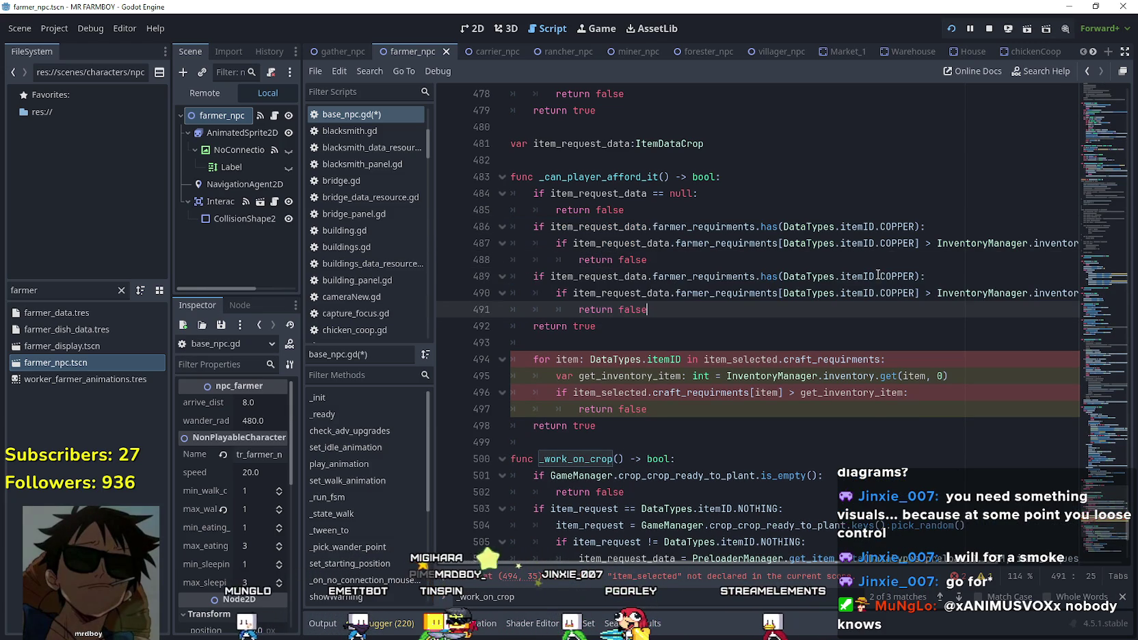
# Change both COPPER references in the duplicated check to SILVER.
pyautogui.doubleClick(900, 275)
pyautogui.write('SIL')
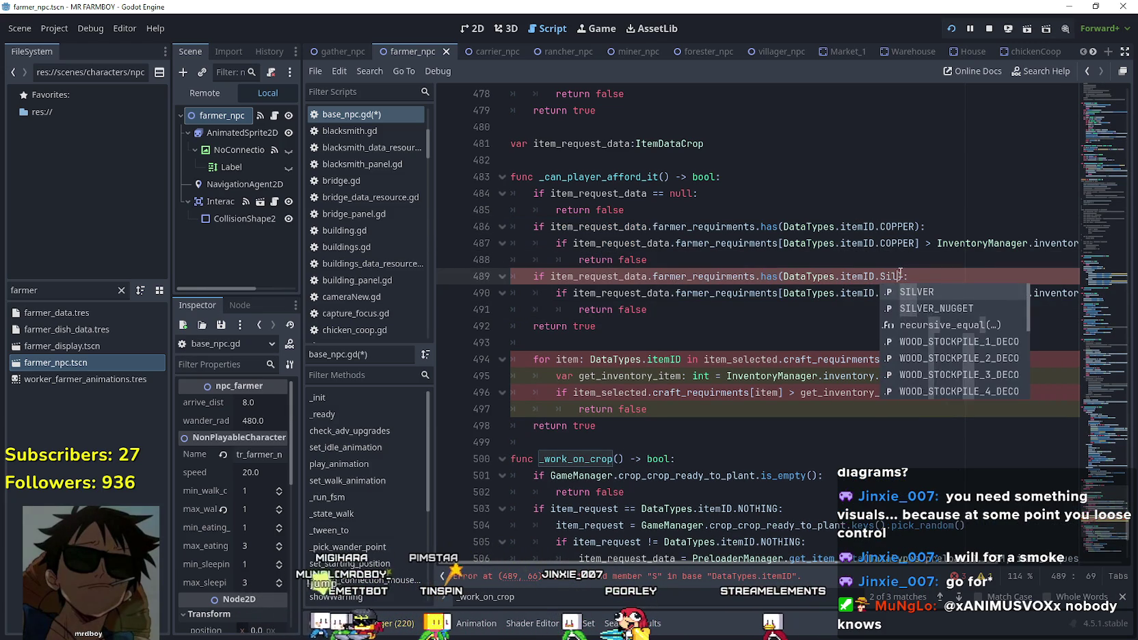
pyautogui.press('Return')
pyautogui.doubleClick(897, 293)
pyautogui.write('SILVER')
pyautogui.click(1027, 293)
pyautogui.moveTo(1027, 293); pyautogui.dragTo(1090, 290)
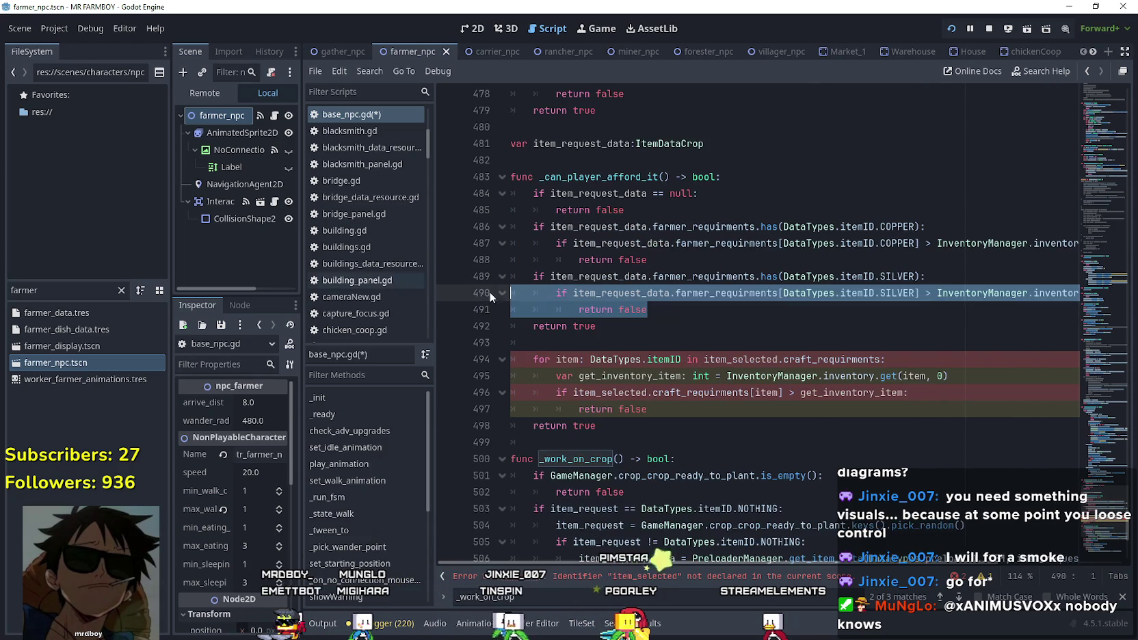
pyautogui.click(693, 330)
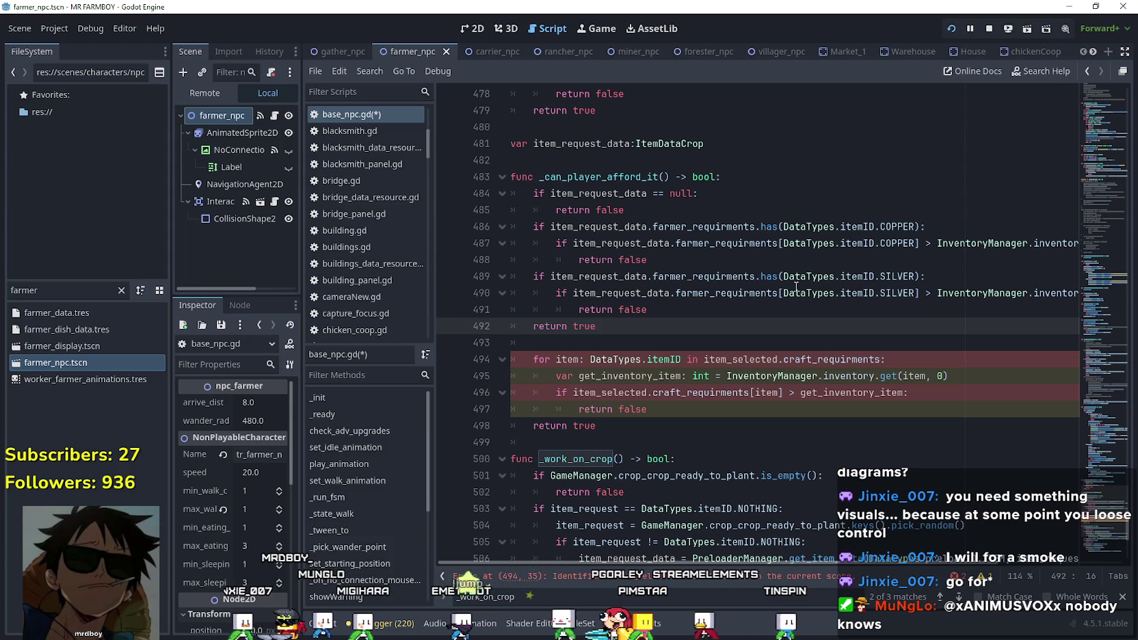
pyautogui.hscroll(3, 811, 563)
pyautogui.hscroll(-3, 800, 567)
pyautogui.click(648, 348)
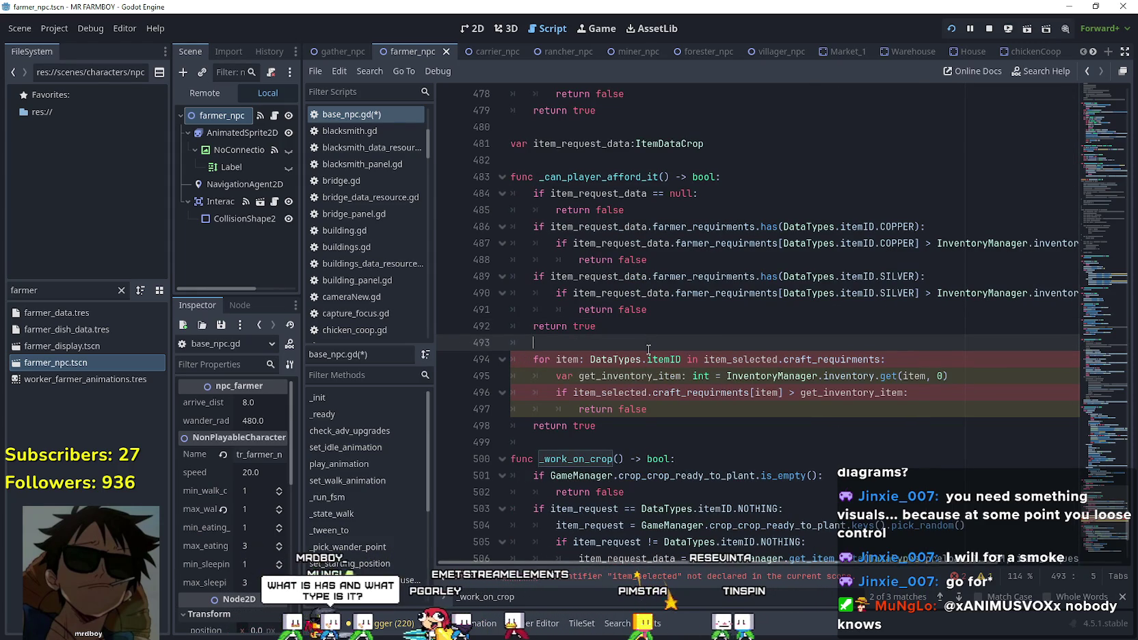
# Delete the old item_selected.craft_requirments loop and its extra return true (lines 493–498).
pyautogui.moveTo(656, 360)
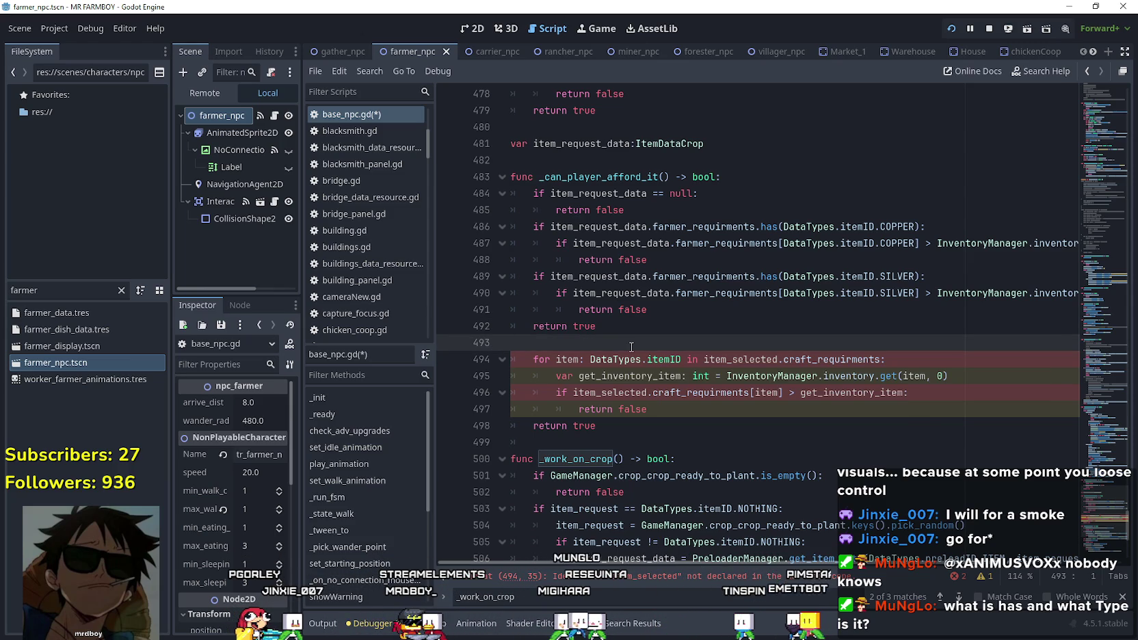
pyautogui.click(644, 324)
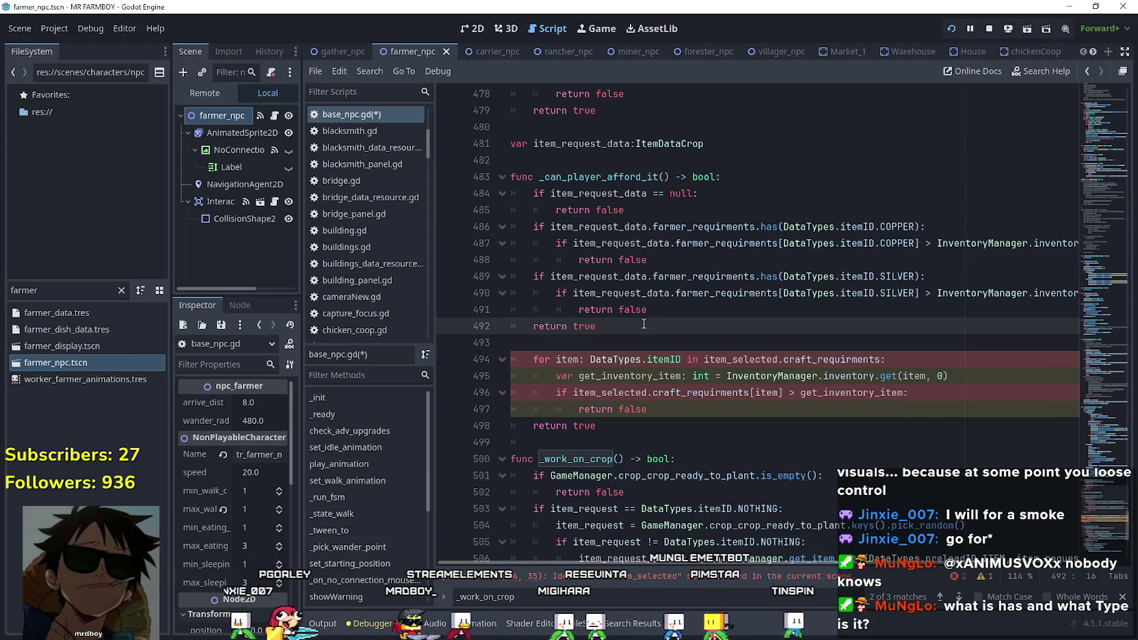
pyautogui.click(643, 337)
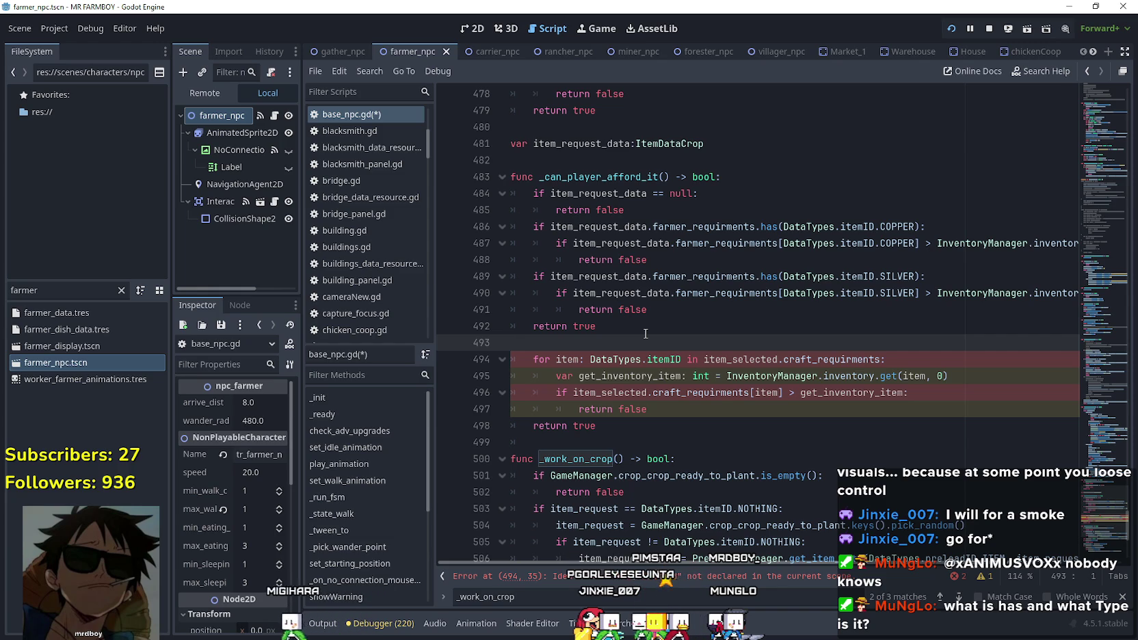
pyautogui.click(651, 431)
pyautogui.moveTo(646, 409); pyautogui.dragTo(497, 359)
pyautogui.moveTo(596, 425); pyautogui.dragTo(493, 349)
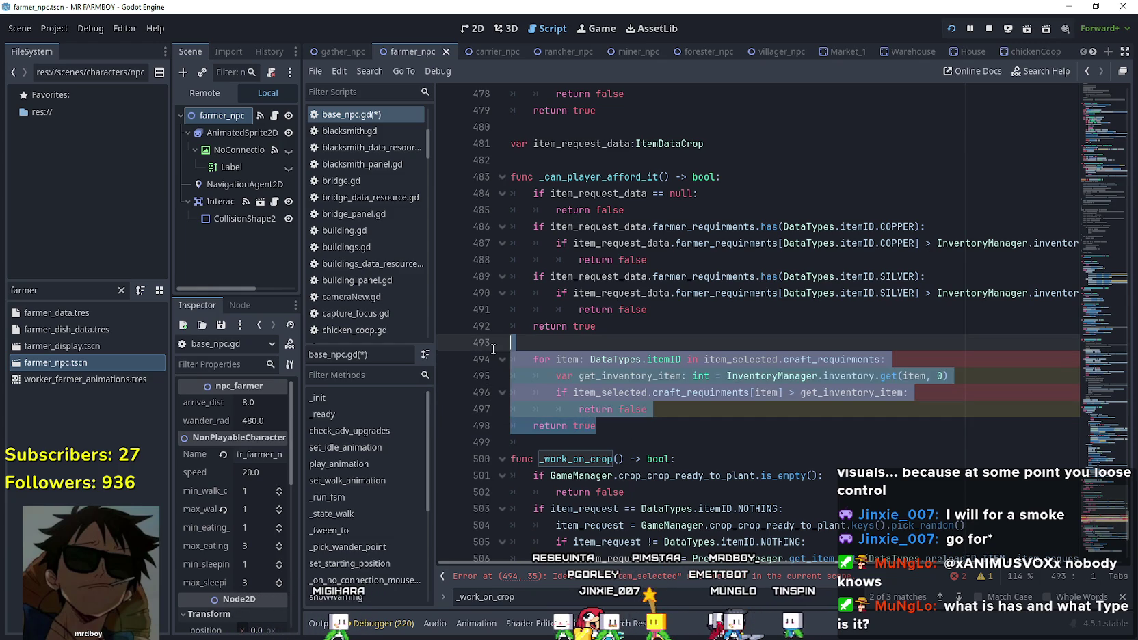
pyautogui.press('BackSpace')
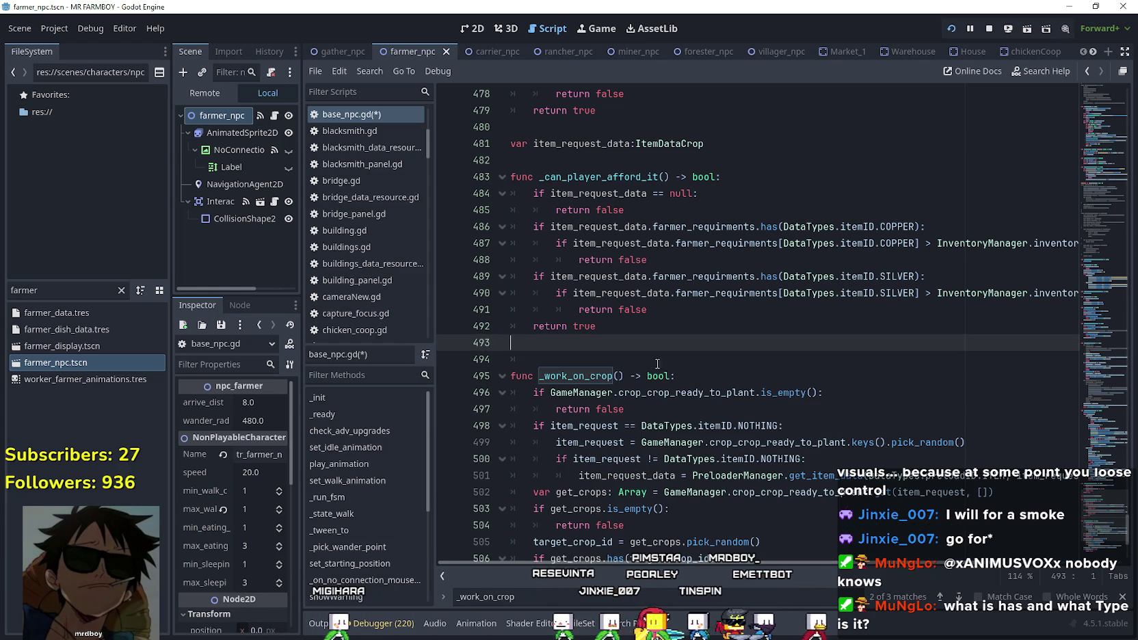
# Remove the leftover blank line above func _work_on_crop.
pyautogui.click(666, 359)
pyautogui.press('BackSpace')
pyautogui.press('BackSpace')
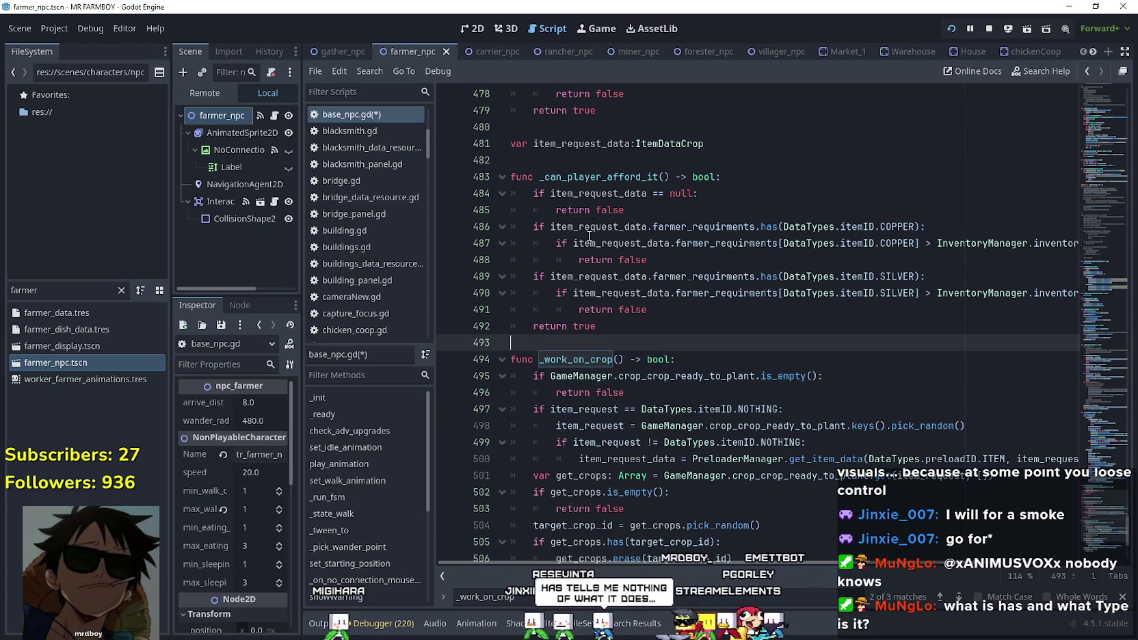
pyautogui.doubleClick(599, 194)
pyautogui.click(678, 342)
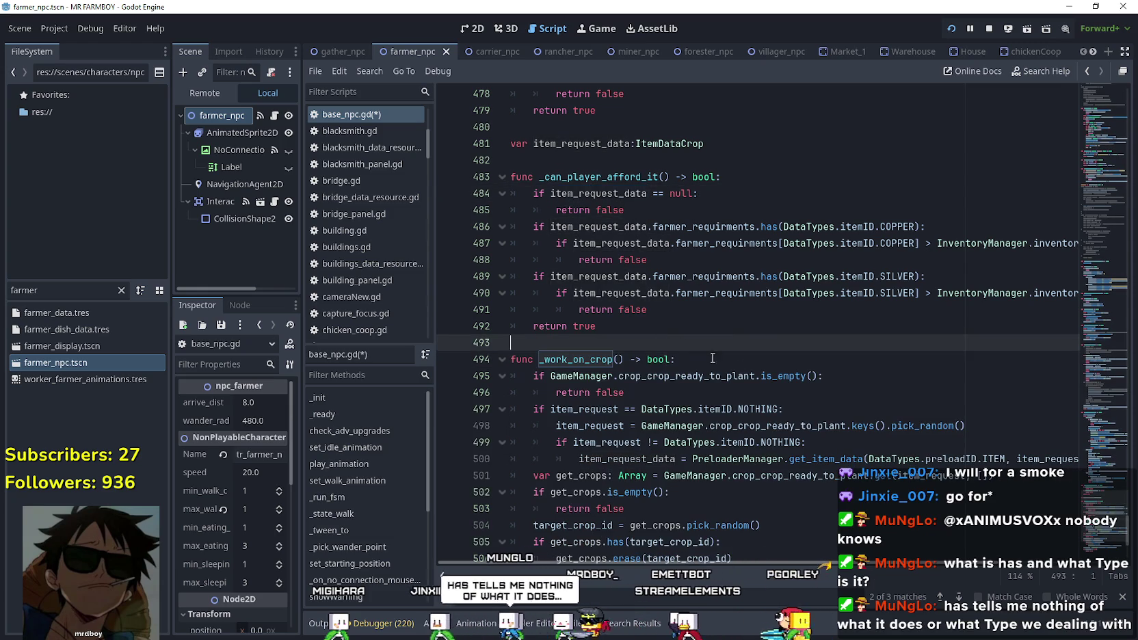
pyautogui.scroll(-2, 673, 397)
pyautogui.doubleClick(627, 359)
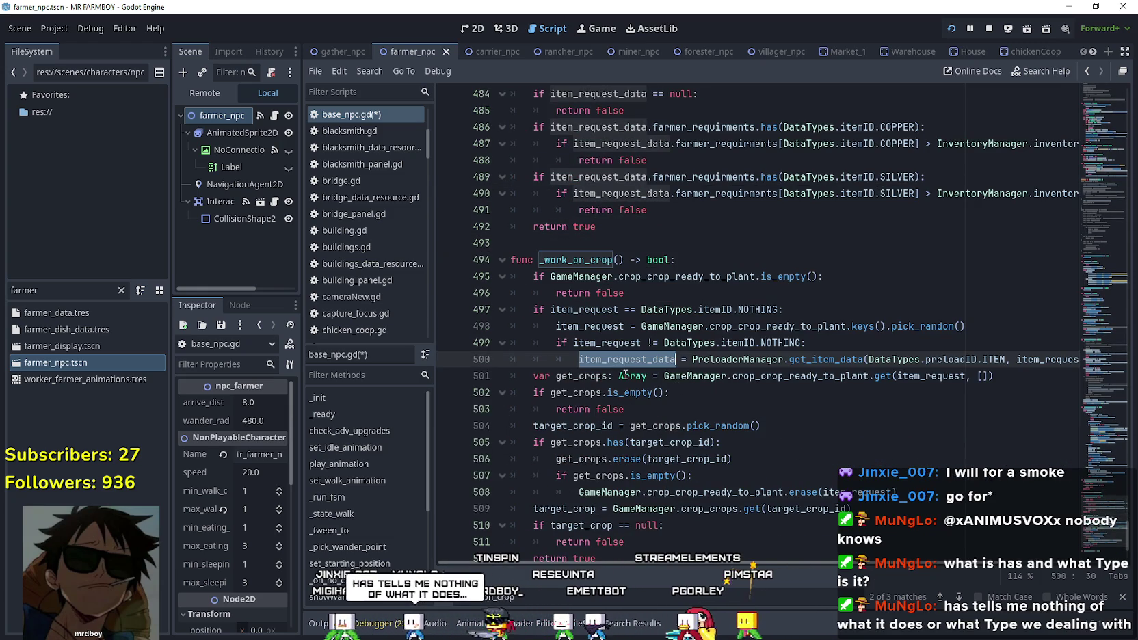
pyautogui.moveTo(814, 562)
pyautogui.mouseDown()
pyautogui.moveTo(947, 576)
pyautogui.moveTo(630, 509)
pyautogui.mouseUp()
pyautogui.click(588, 244)
pyautogui.scroll(2, 721, 318)
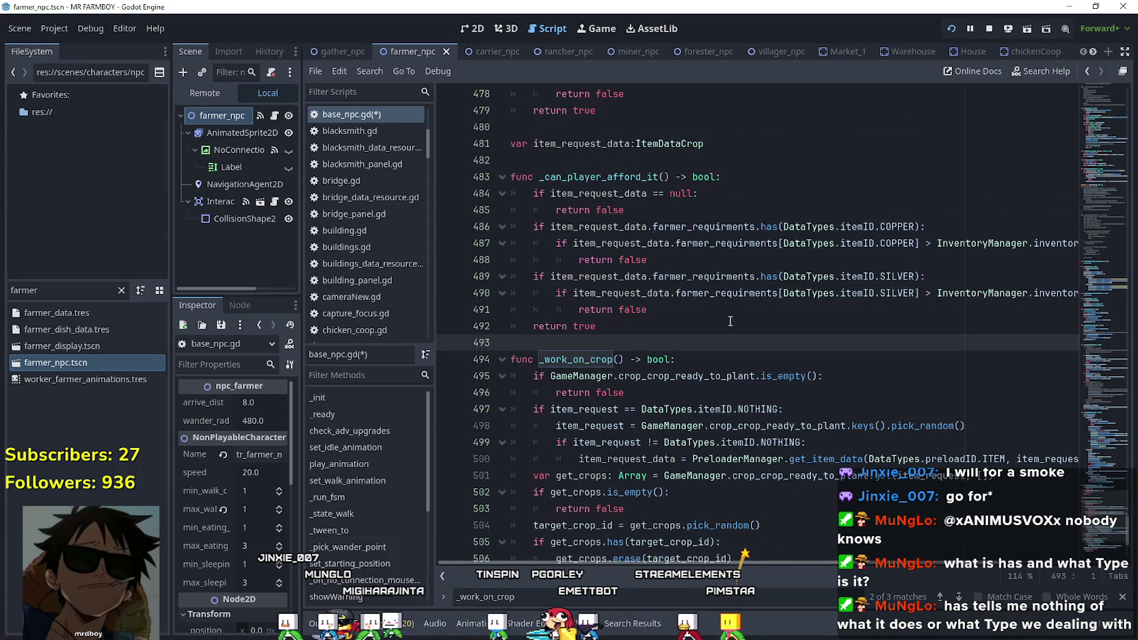
# Close the find bar and review the COPPER and SILVER farmer_requirments checks.
pyautogui.click(1123, 597)
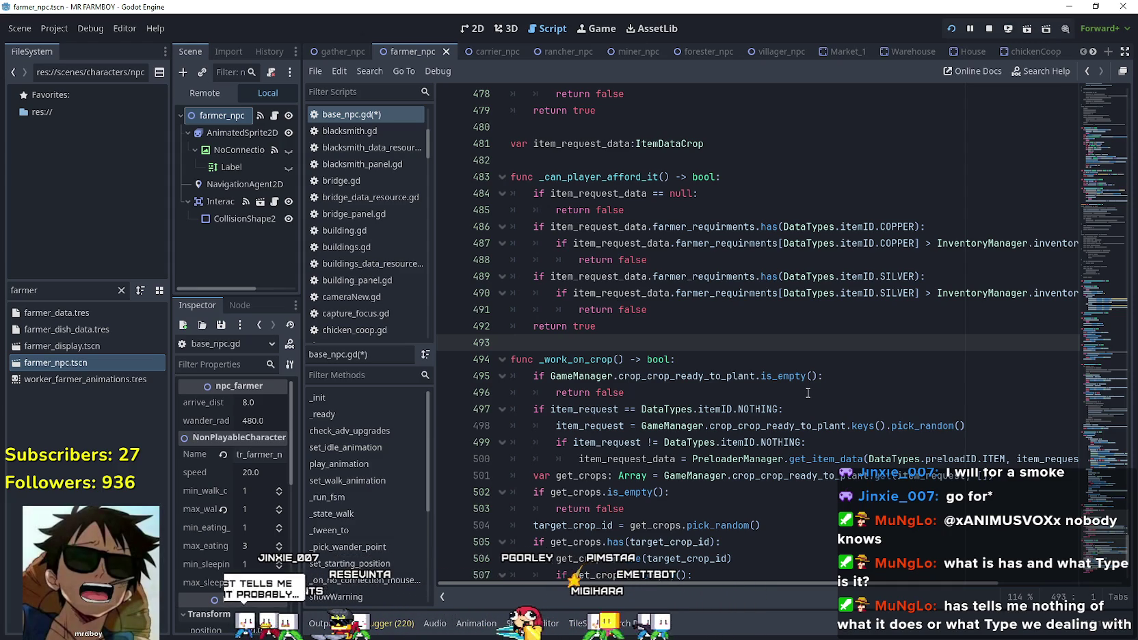
pyautogui.doubleClick(719, 228)
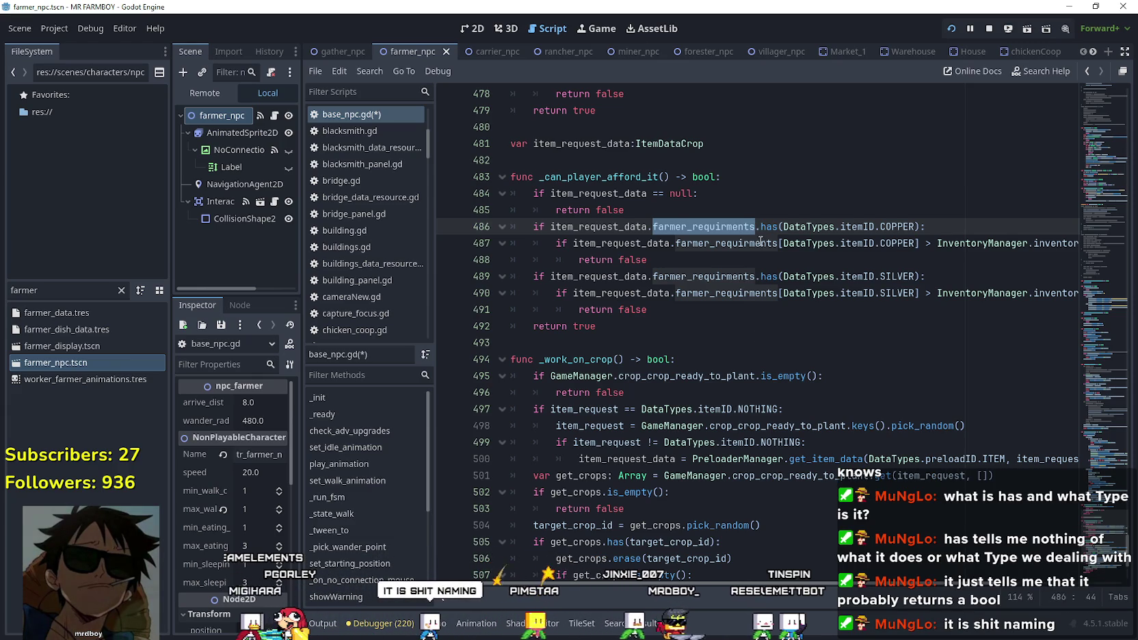
pyautogui.click(760, 242)
pyautogui.click(746, 309)
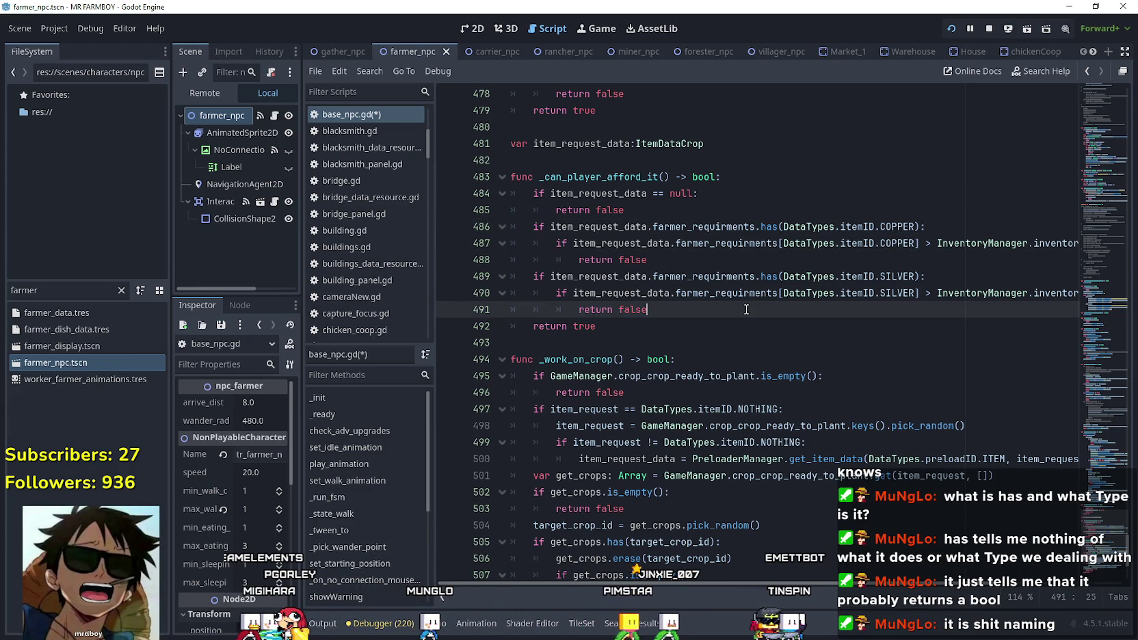
pyautogui.click(627, 226)
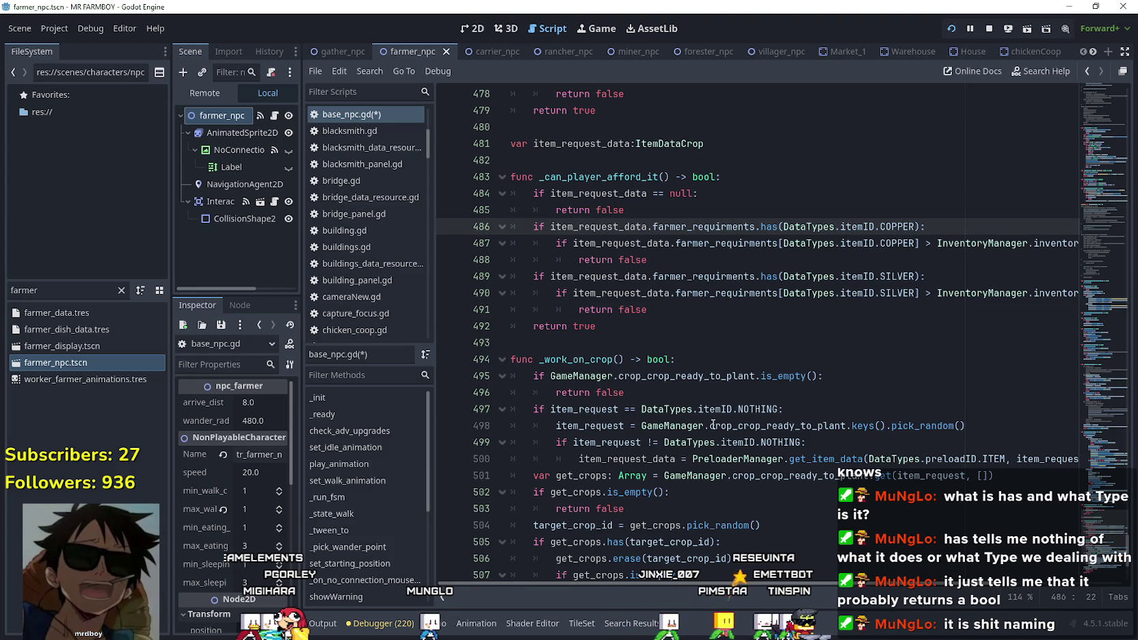
pyautogui.hscroll(3, 877, 592)
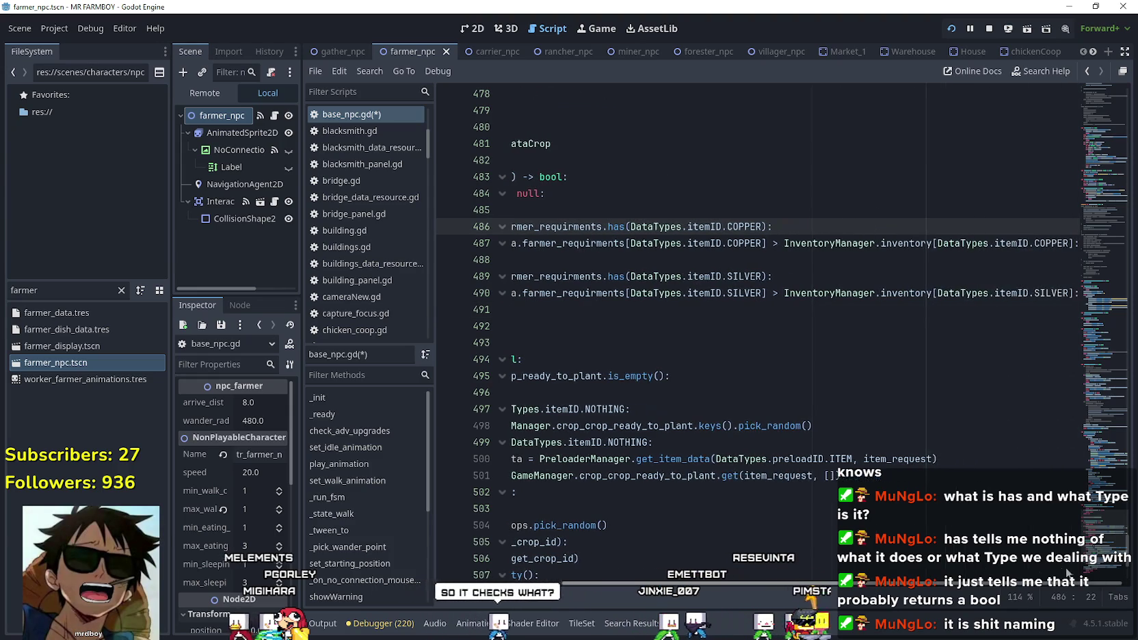
# Review _can_player_afford_it and the item_request_data crop lookup in _work_on_crop.
pyautogui.hscroll(-3, 819, 565)
pyautogui.hscroll(3, 820, 565)
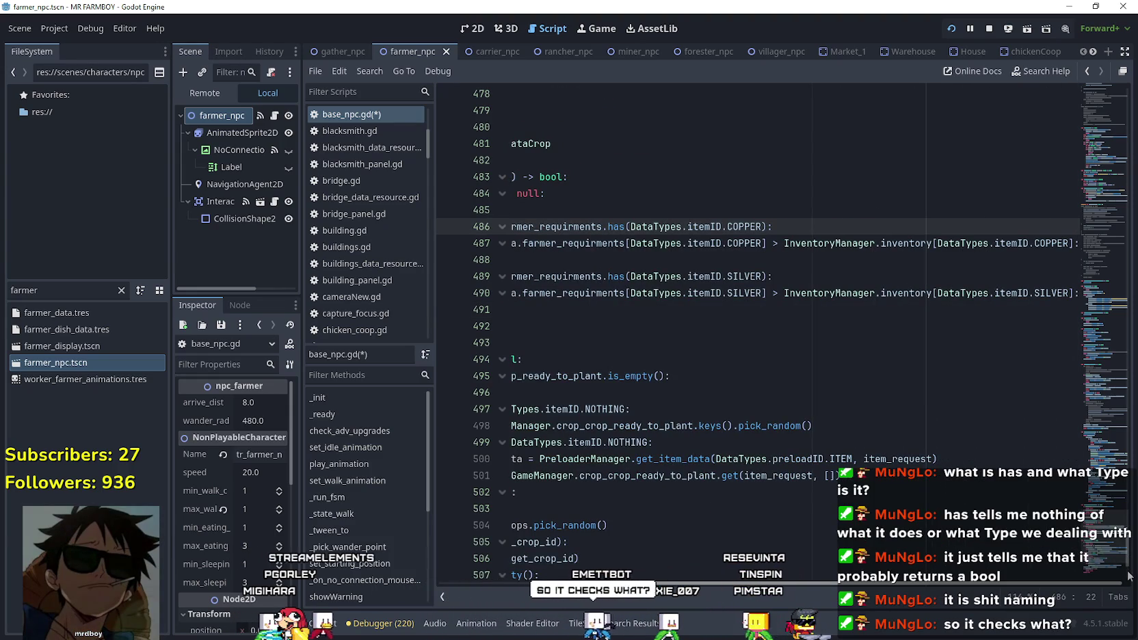
pyautogui.hscroll(-3, 655, 553)
pyautogui.click(627, 328)
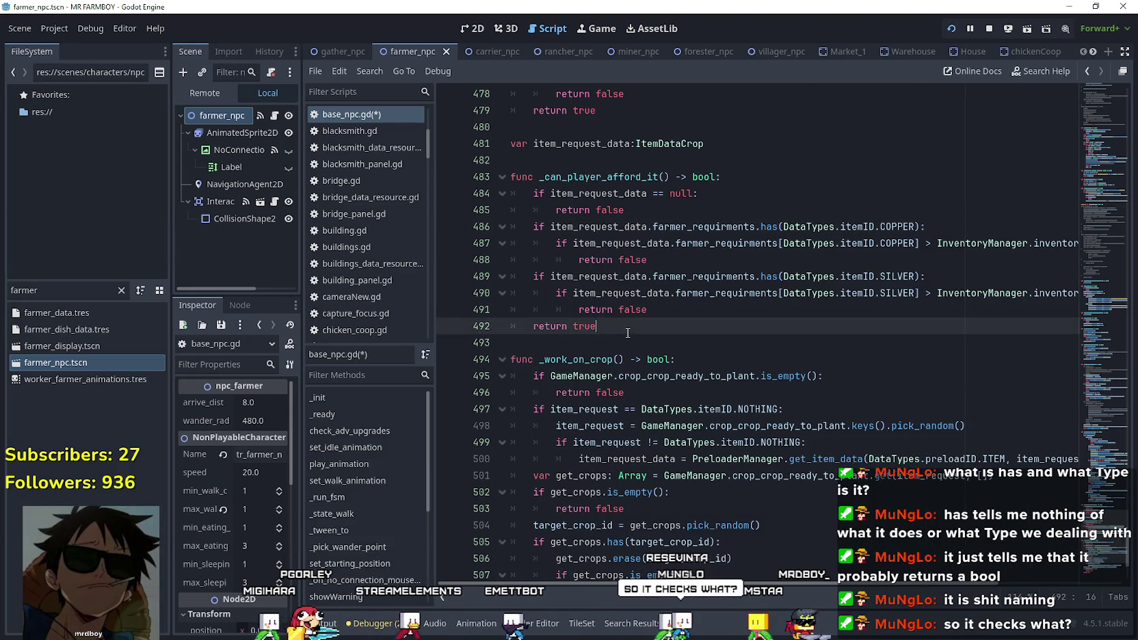
pyautogui.click(627, 342)
pyautogui.doubleClick(620, 177)
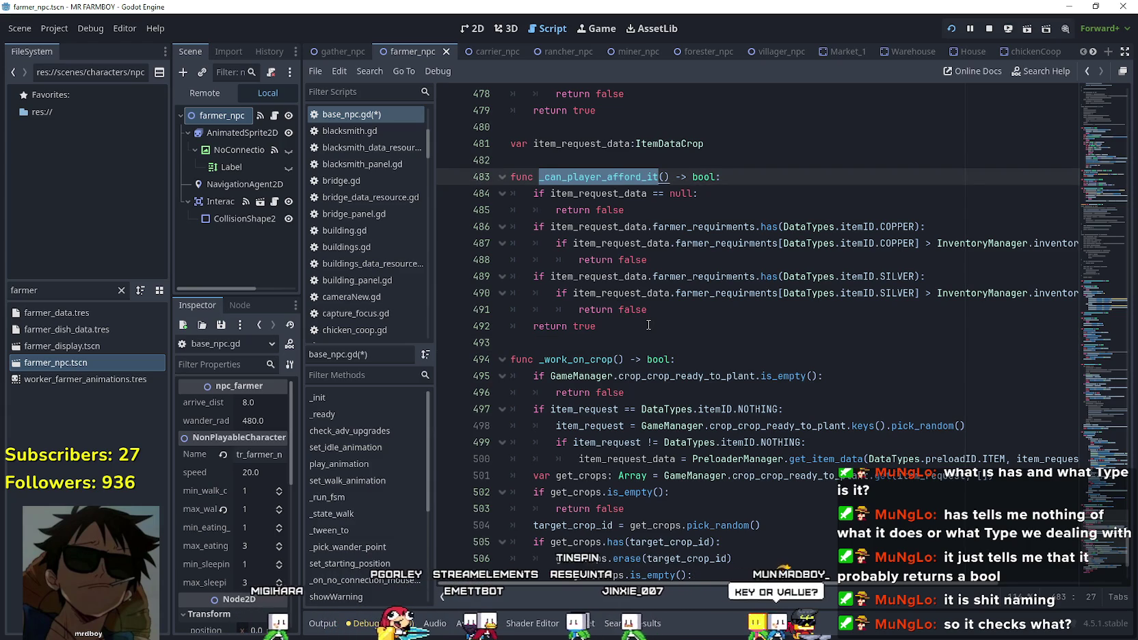
pyautogui.click(674, 459)
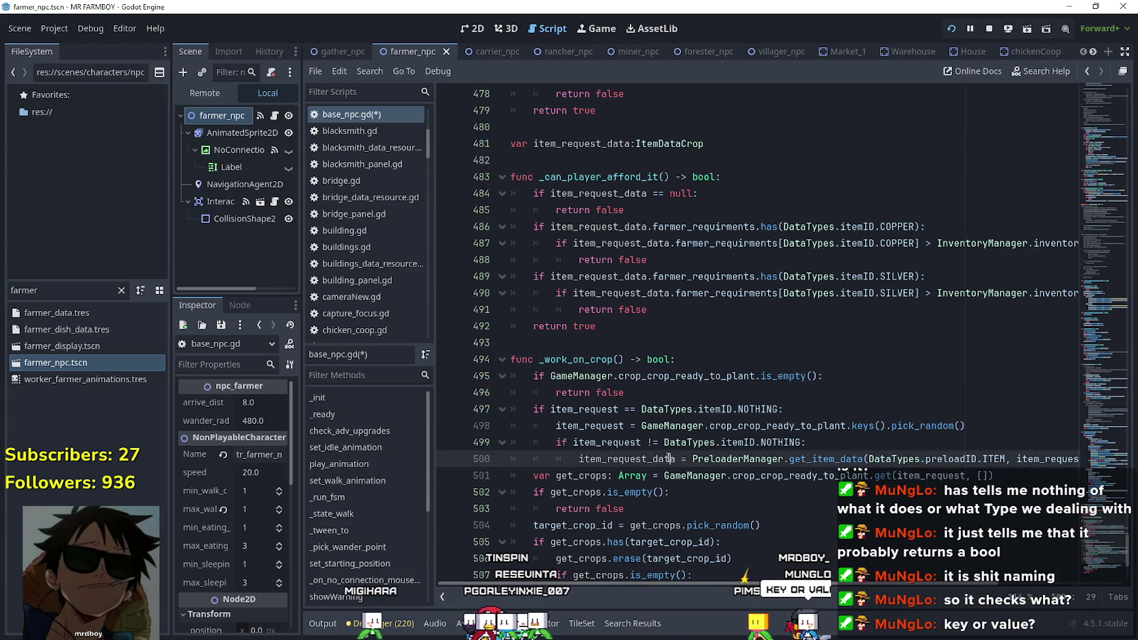
pyautogui.scroll(-2, 614, 432)
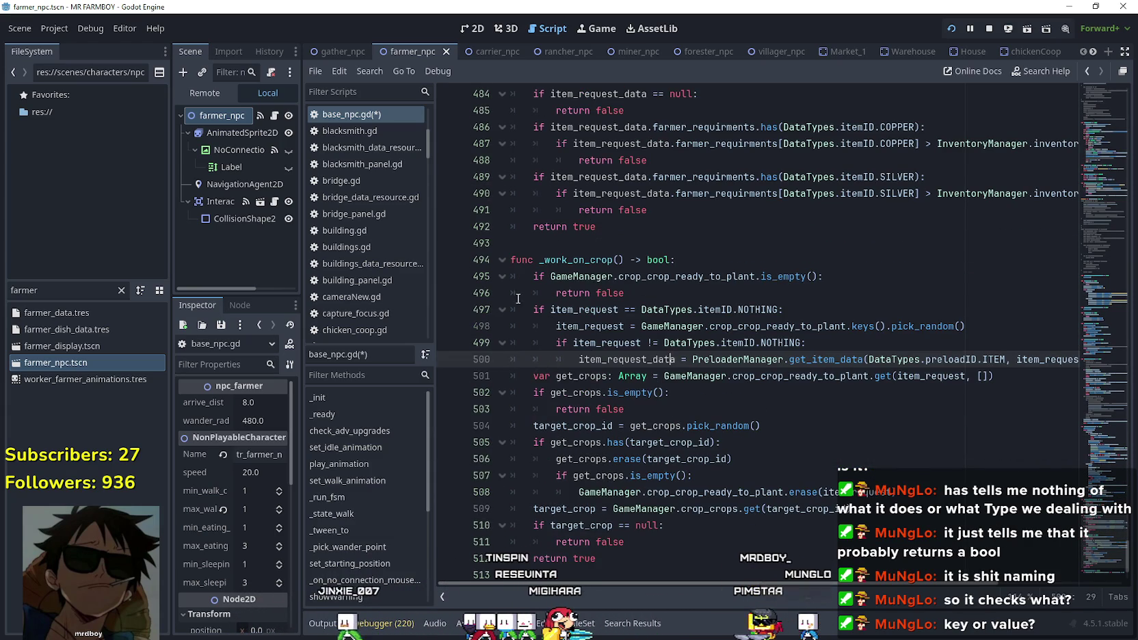
pyautogui.doubleClick(589, 309)
pyautogui.scroll(2, 669, 388)
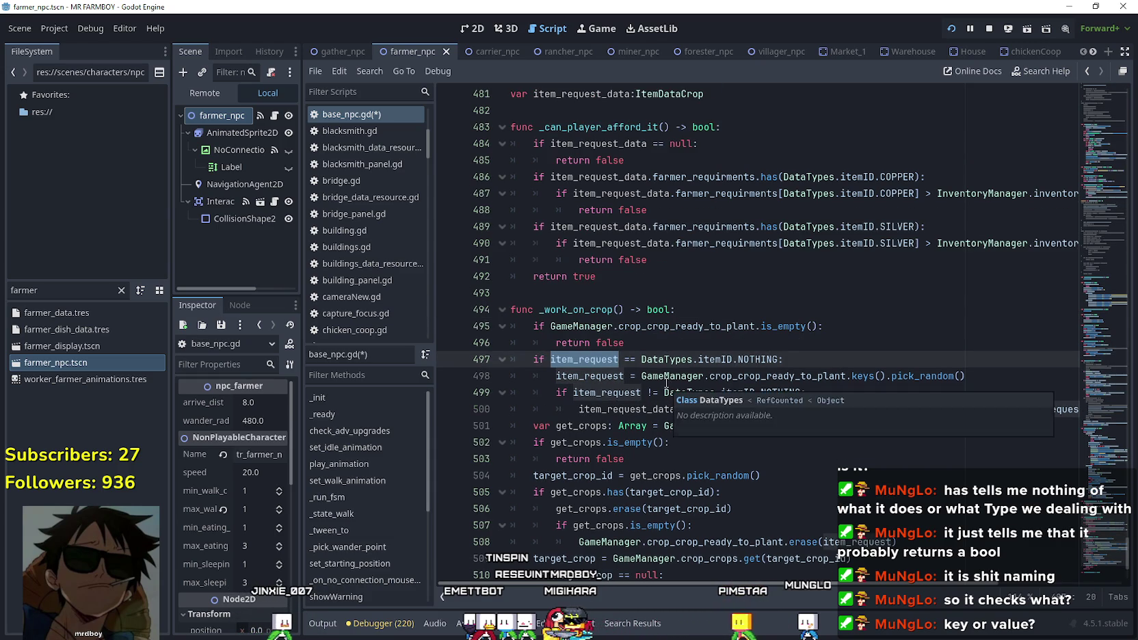
pyautogui.scroll(-2, 628, 348)
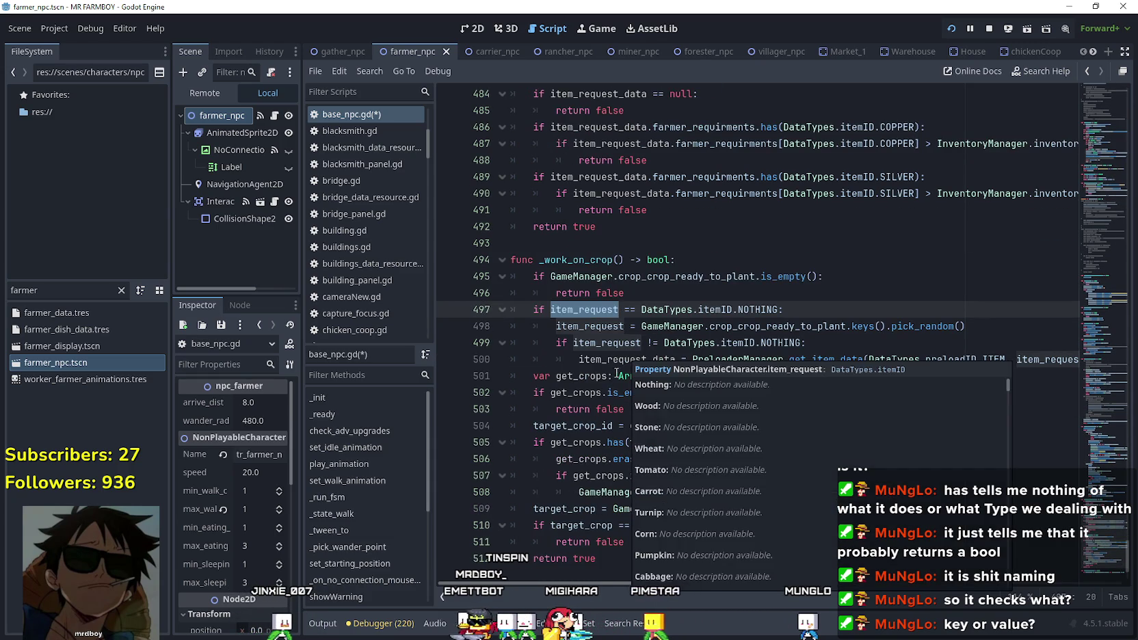
pyautogui.moveTo(793, 375)
pyautogui.mouseDown()
pyautogui.moveTo(901, 359)
pyautogui.moveTo(1090, 370)
pyautogui.mouseUp()
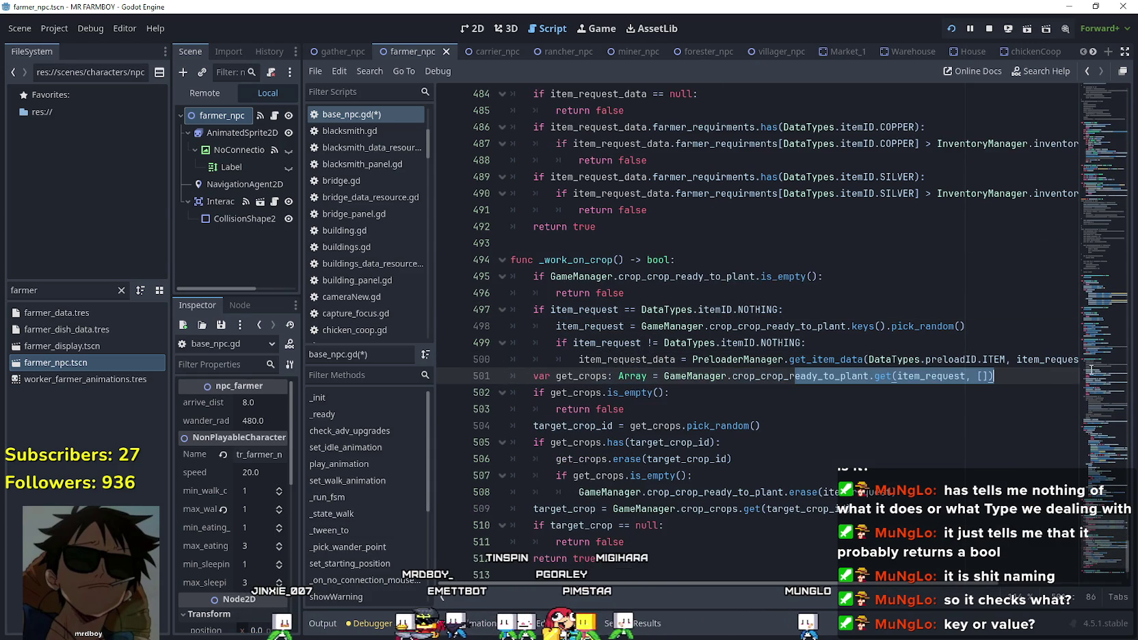
# Insert a blank line 501 after the item_request_data assignment in _work_on_crop.
pyautogui.click(1049, 361)
pyautogui.press('End')
pyautogui.press('Return')
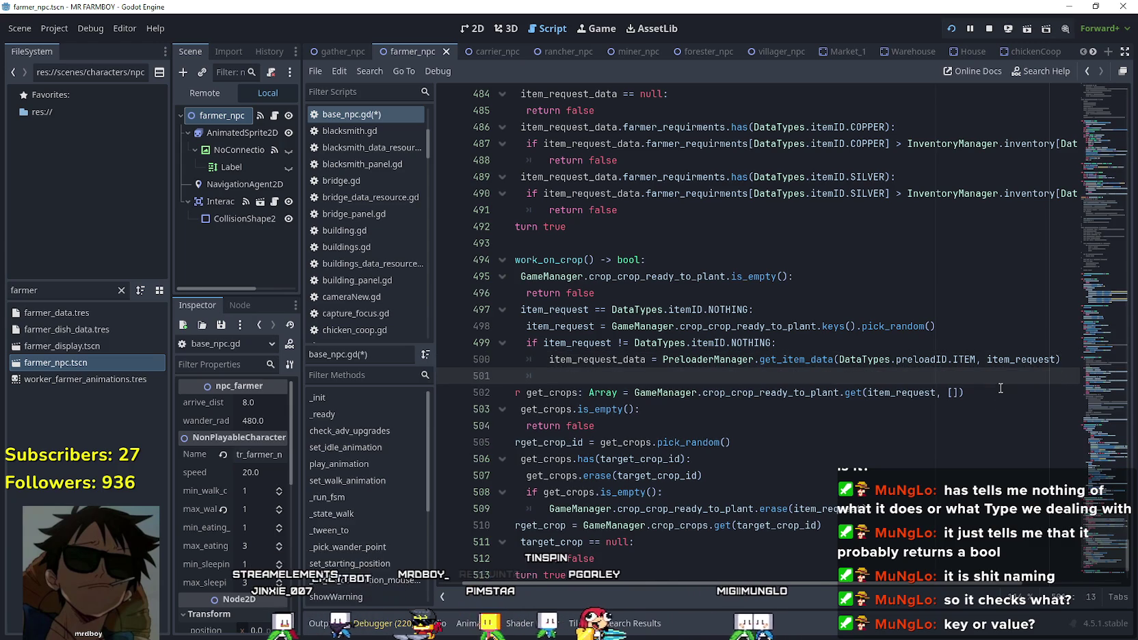
pyautogui.press('Home')
pyautogui.keyDown('shift'); pyautogui.click(463, 364); pyautogui.keyUp('shift')
pyautogui.click(582, 377)
pyautogui.scroll(3, 582, 376)
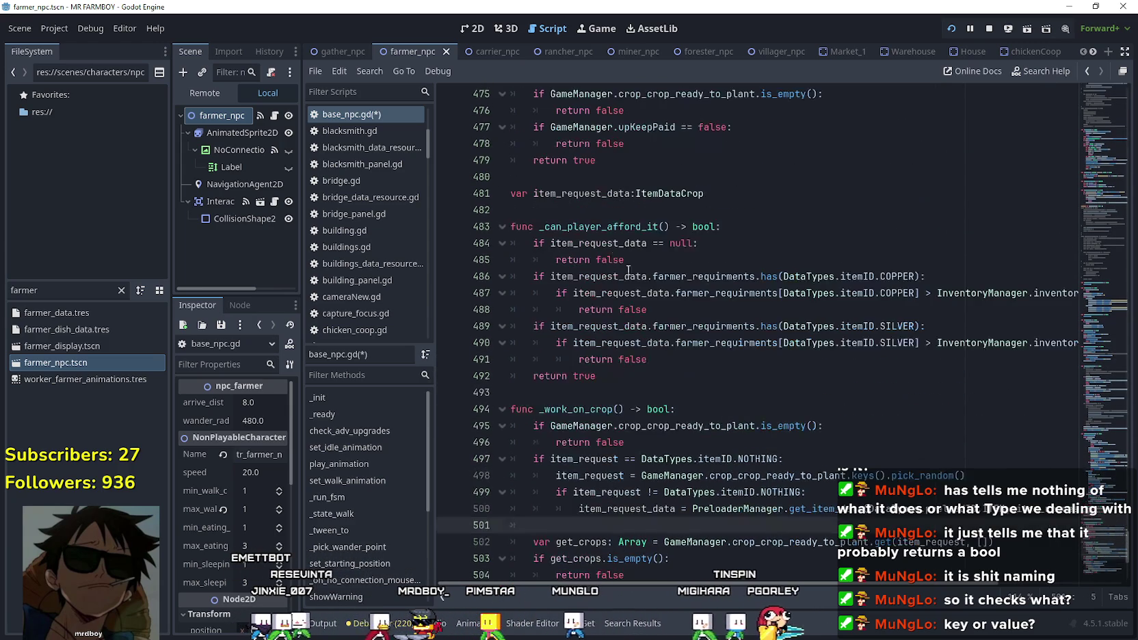
pyautogui.moveTo(539, 226); pyautogui.dragTo(678, 226)
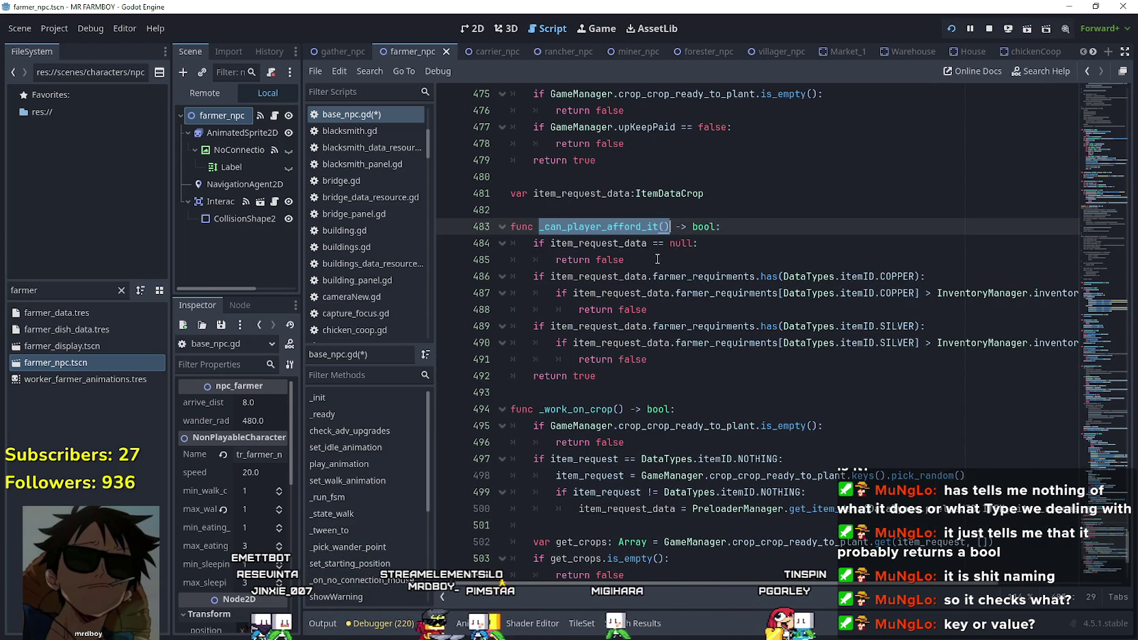
pyautogui.scroll(-2, 666, 240)
pyautogui.click(568, 423)
pyautogui.write('if _can_player_afford_it():')
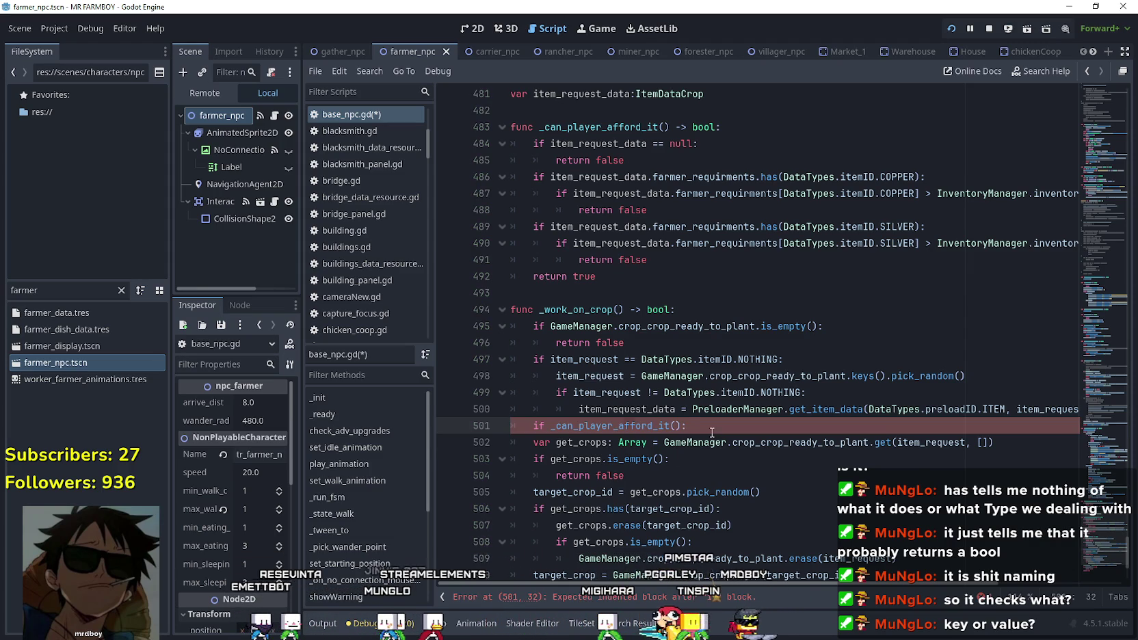
# Add the guard 'if !_can_player_afford_it(): return false' and save base_npc.gd.
pyautogui.press('Return')
pyautogui.write('return false')
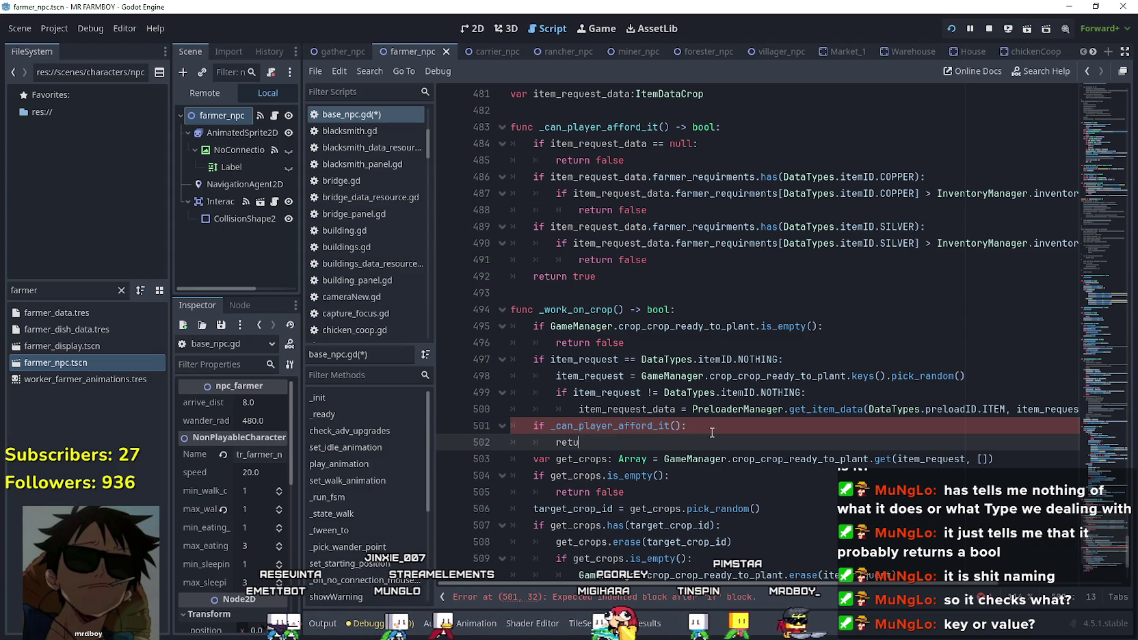
pyautogui.click(550, 426)
pyautogui.write('!')
pyautogui.click(661, 444)
pyautogui.hotkey('ctrl', 's')
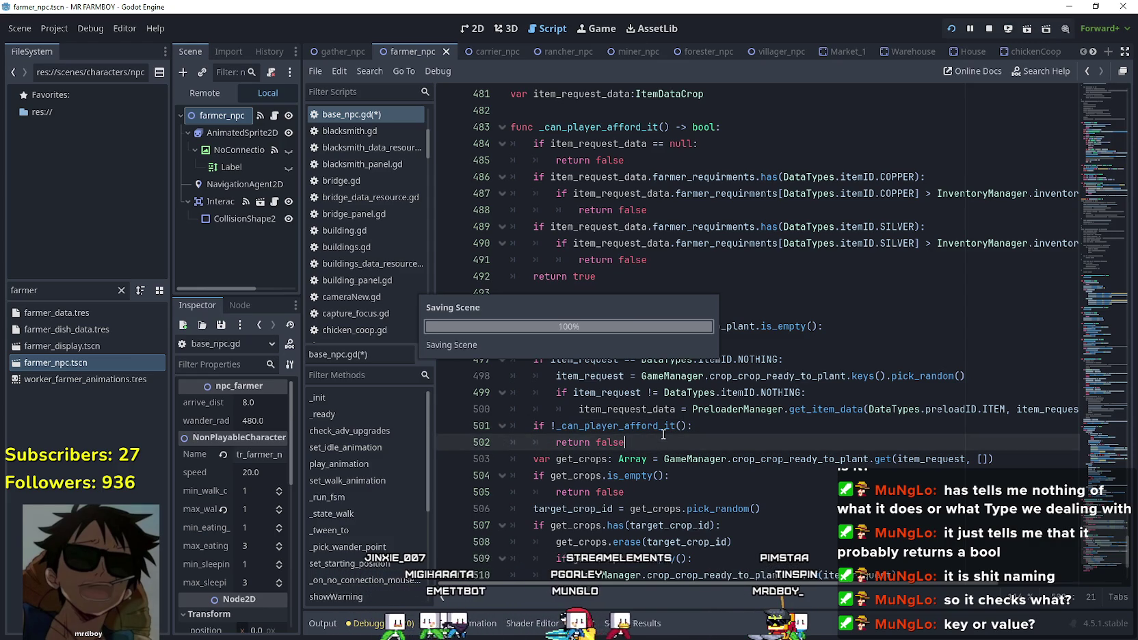
pyautogui.click(733, 292)
pyautogui.scroll(-2, 714, 342)
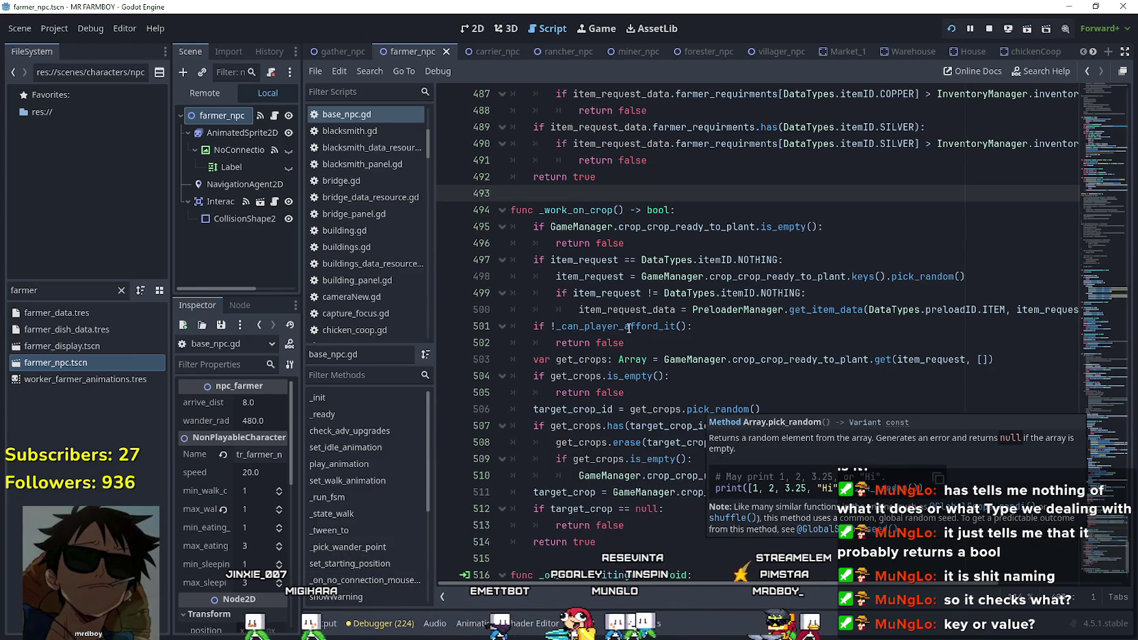
pyautogui.click(711, 326)
pyautogui.click(724, 342)
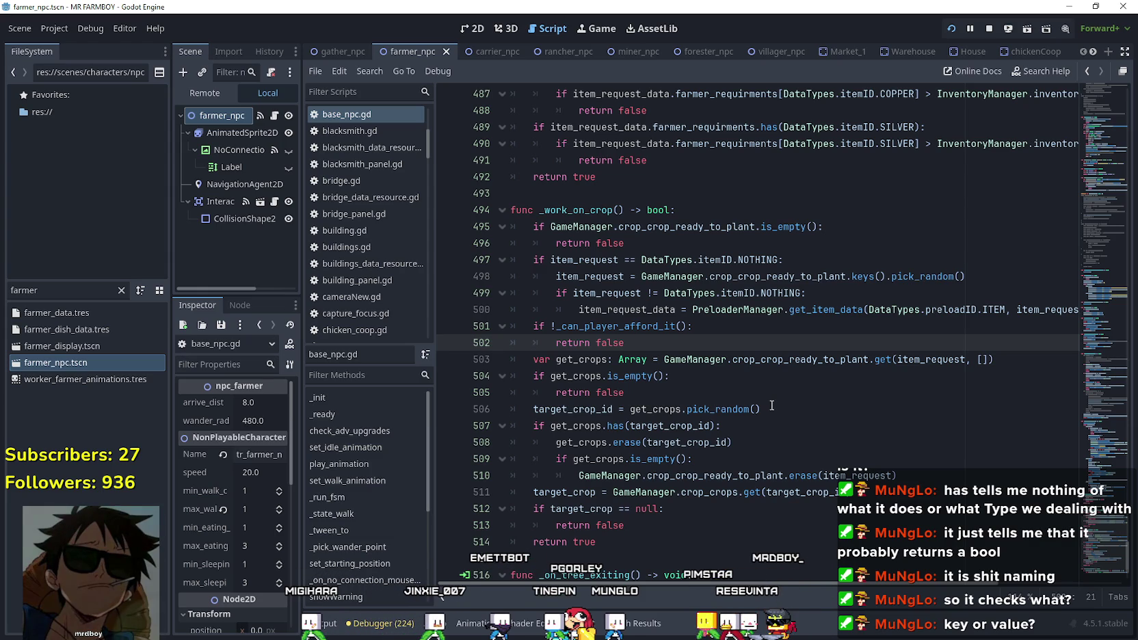
pyautogui.scroll(2, 705, 395)
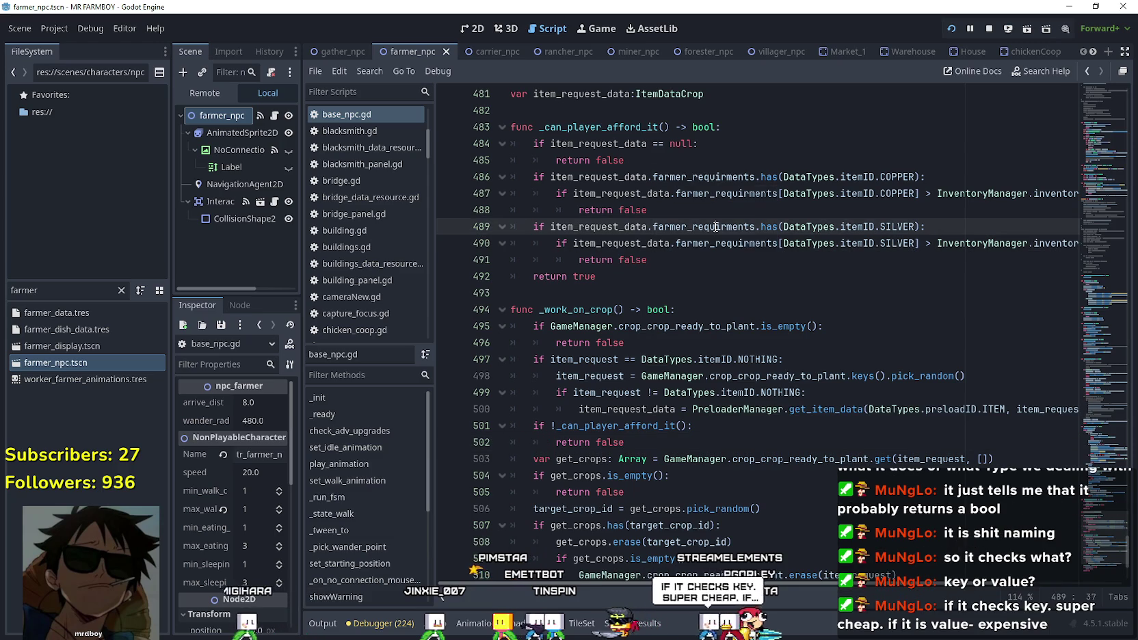
pyautogui.click(658, 291)
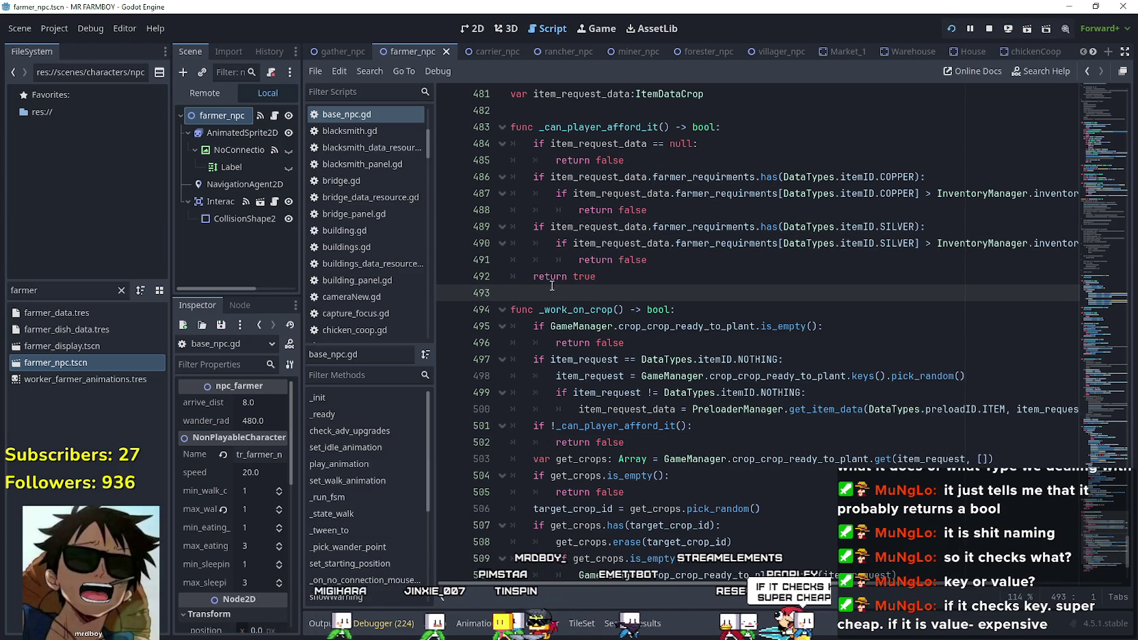
pyautogui.scroll(-4, 658, 294)
pyautogui.scroll(2, 660, 456)
pyautogui.scroll(1, 660, 456)
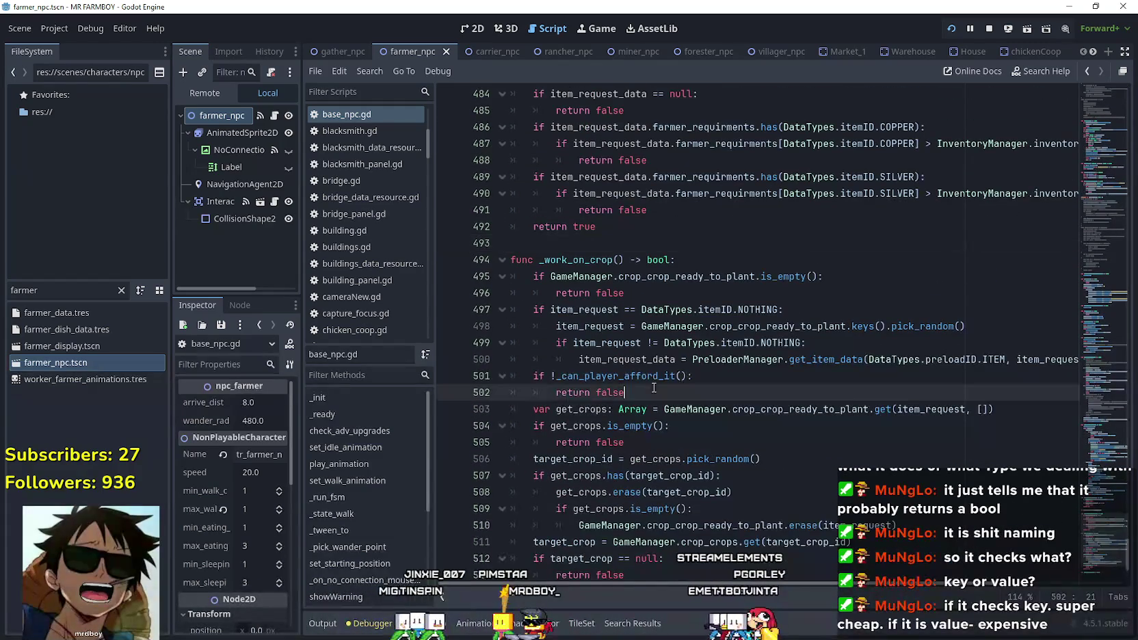
pyautogui.moveTo(661, 393); pyautogui.dragTo(511, 359)
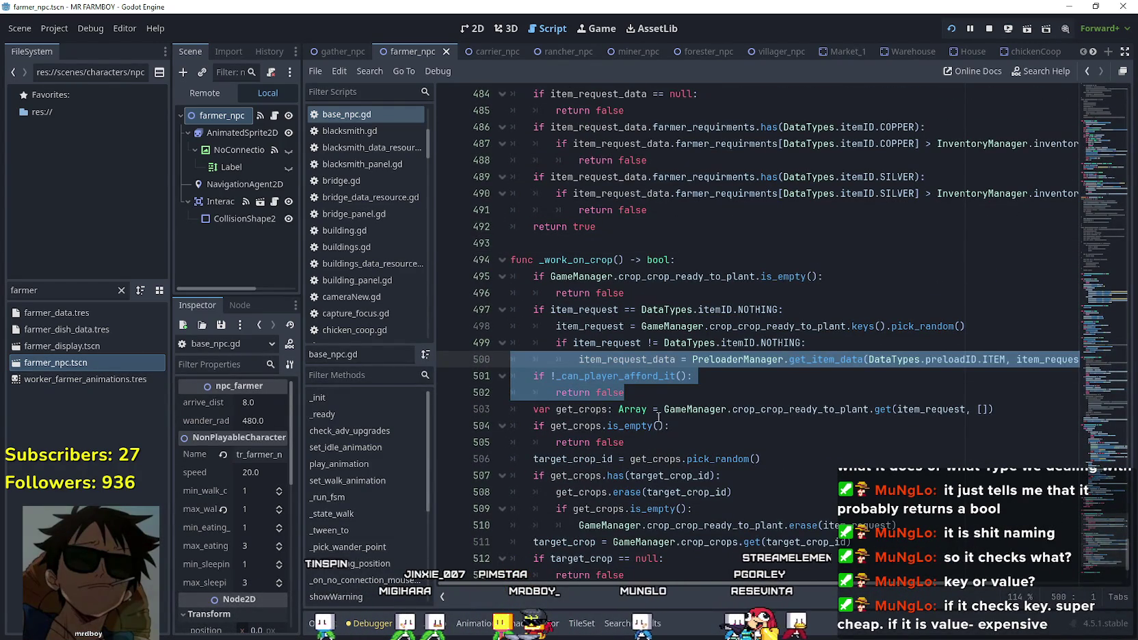
pyautogui.press('Right')
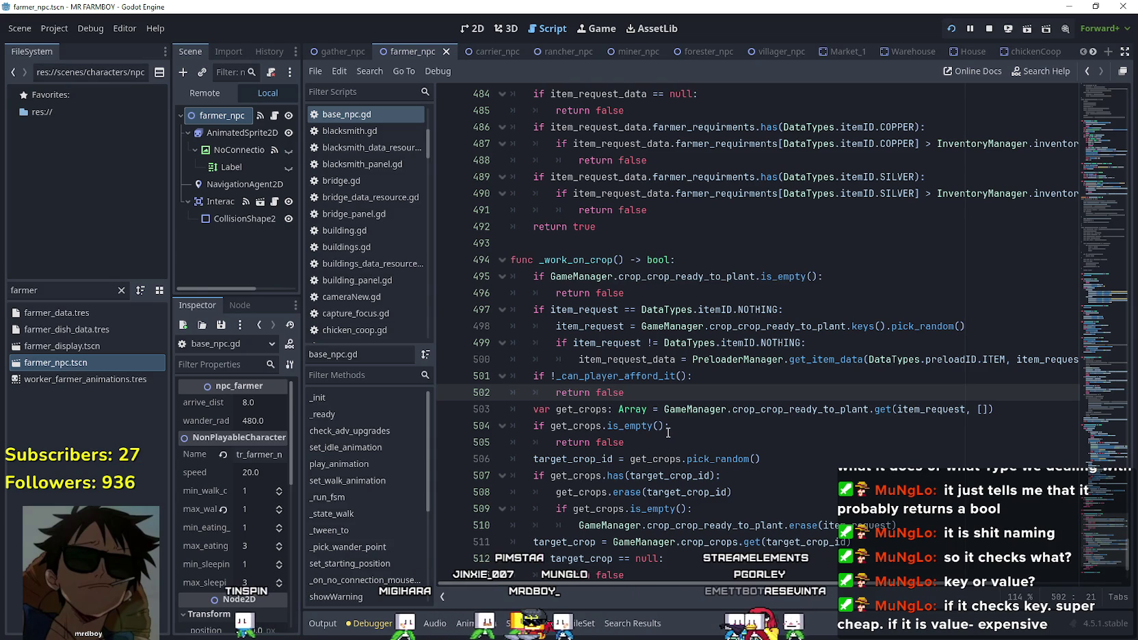
pyautogui.click(694, 377)
pyautogui.click(655, 396)
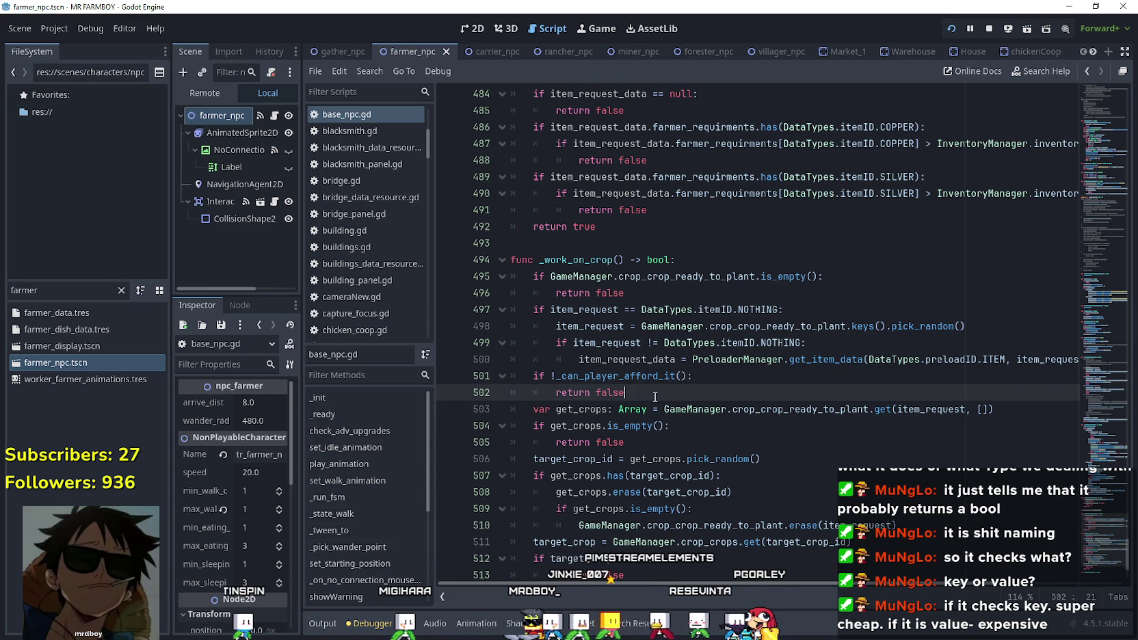
pyautogui.scroll(2, 655, 396)
pyautogui.click(591, 343)
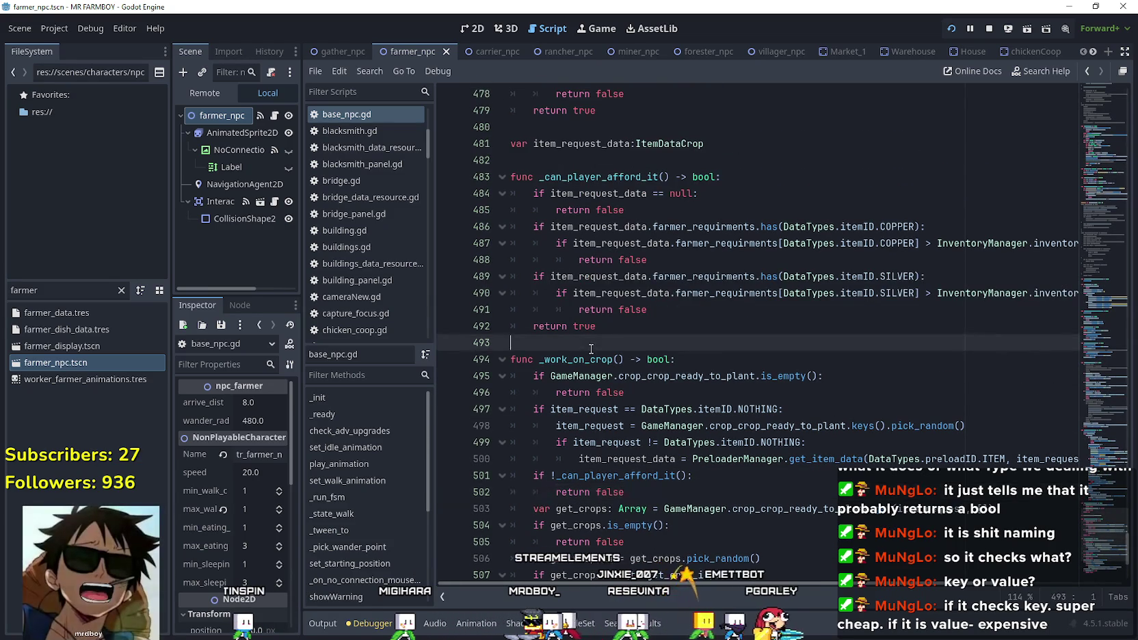
pyautogui.moveTo(1098, 562)
pyautogui.mouseDown()
pyautogui.moveTo(1108, 447)
pyautogui.moveTo(1110, 467)
pyautogui.mouseUp()
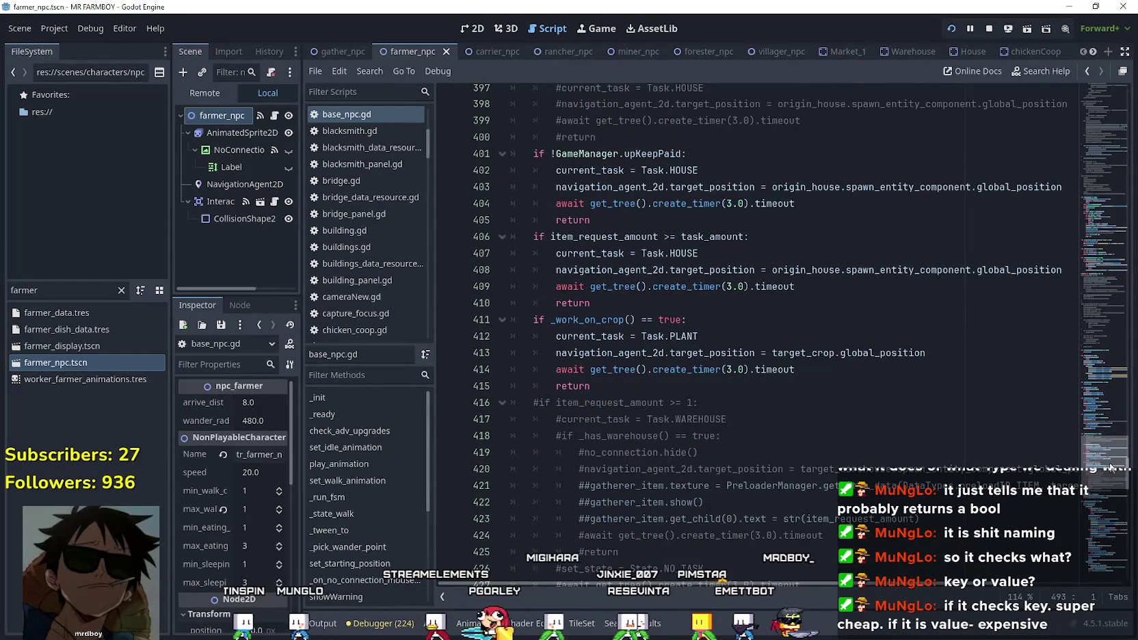
pyautogui.moveTo(534, 320); pyautogui.dragTo(730, 327)
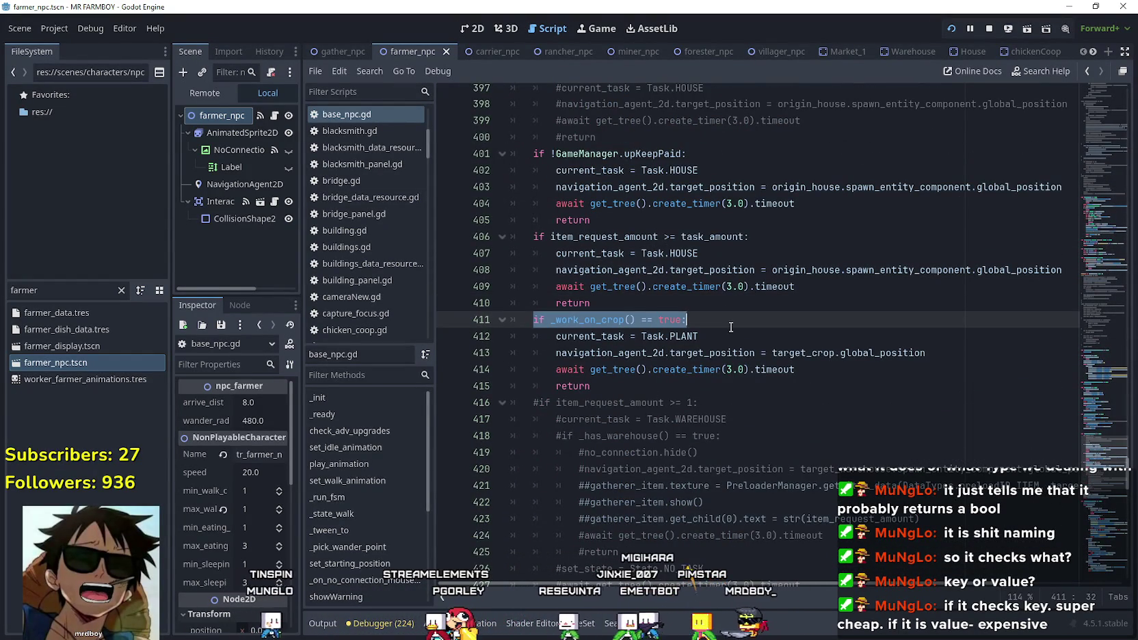
pyautogui.scroll(-1, 594, 411)
pyautogui.doubleClick(588, 269)
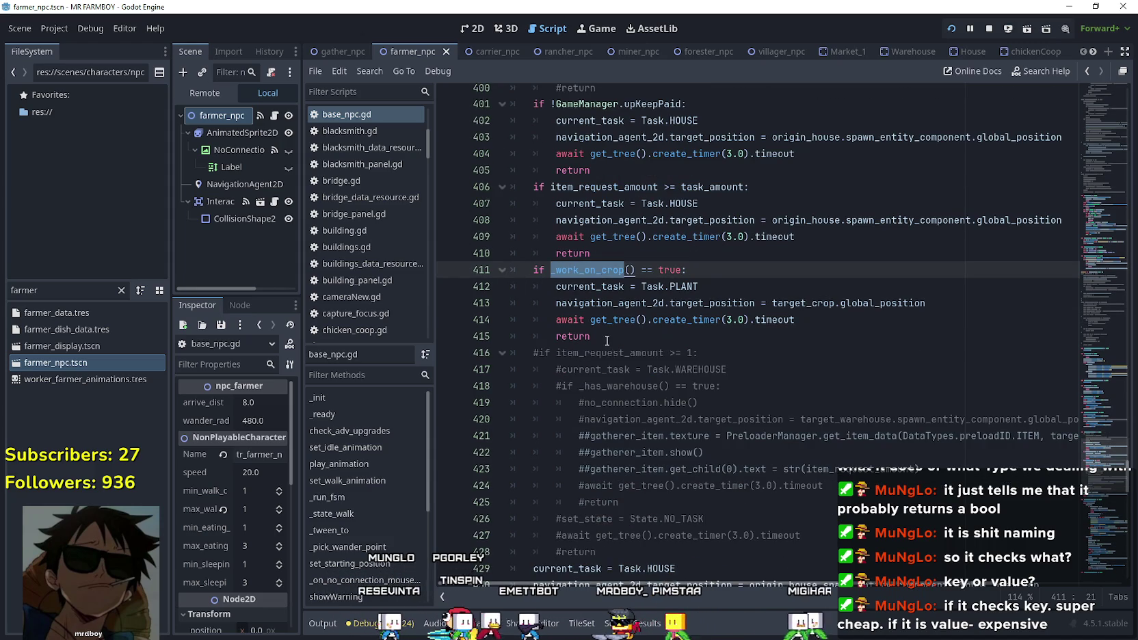
pyautogui.scroll(-5, 559, 248)
pyautogui.moveTo(773, 353)
pyautogui.mouseDown()
pyautogui.moveTo(649, 352)
pyautogui.moveTo(434, 319)
pyautogui.mouseUp()
# Delete the commented-out warehouse and stamina blocks in _state_obtain_task and save base_npc.gd.
pyautogui.scroll(3, 434, 319)
pyautogui.click(628, 402)
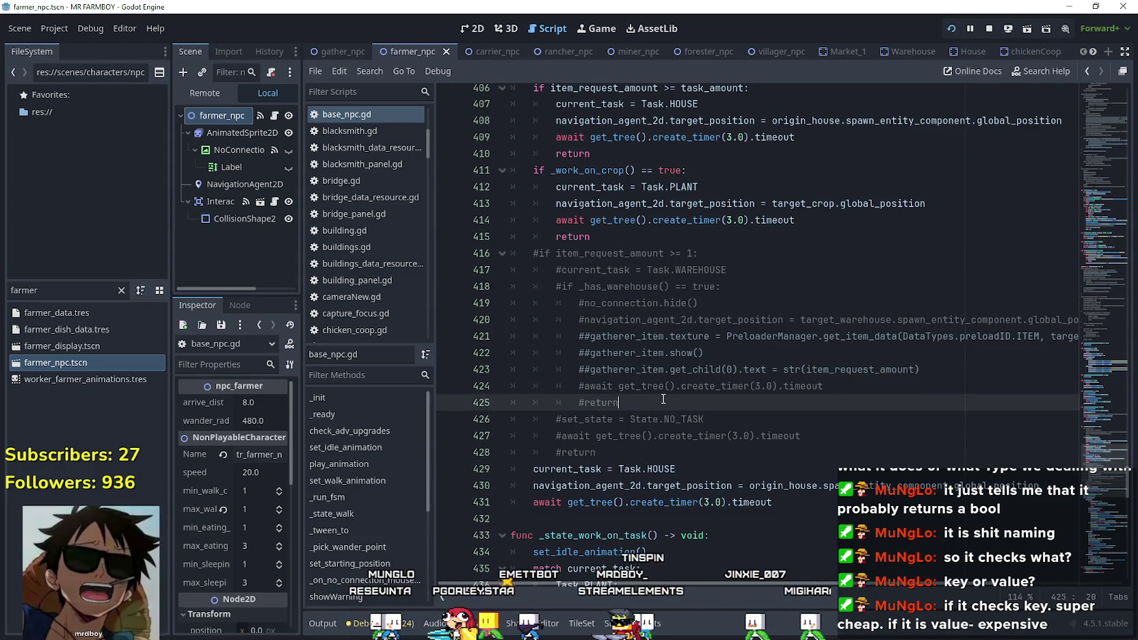
pyautogui.moveTo(628, 454)
pyautogui.mouseDown()
pyautogui.moveTo(509, 319)
pyautogui.moveTo(504, 269)
pyautogui.mouseUp()
pyautogui.press('BackSpace')
pyautogui.press('BackSpace')
pyautogui.scroll(4, 624, 167)
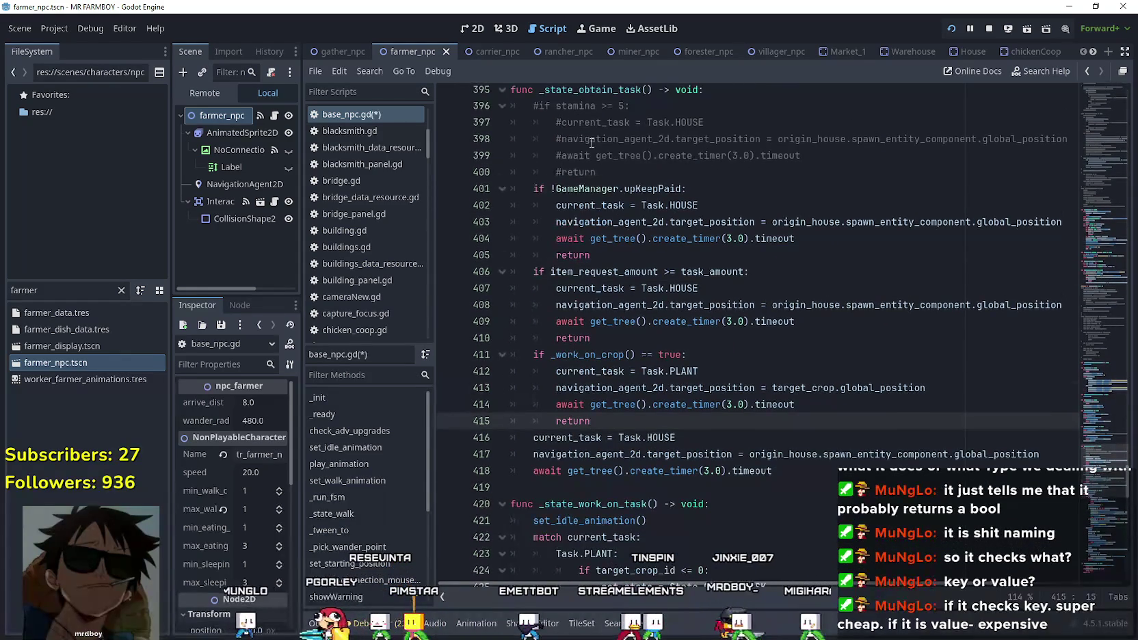
pyautogui.moveTo(623, 166)
pyautogui.mouseDown()
pyautogui.moveTo(533, 140)
pyautogui.moveTo(502, 108)
pyautogui.mouseUp()
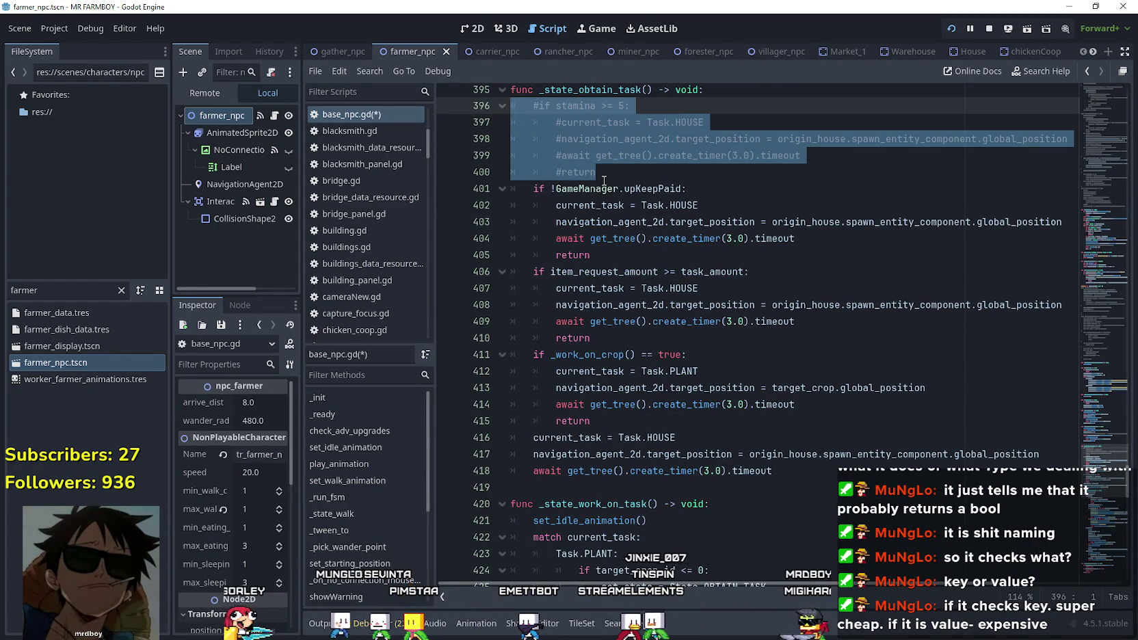
pyautogui.press('BackSpace')
pyautogui.press('BackSpace')
pyautogui.click(613, 404)
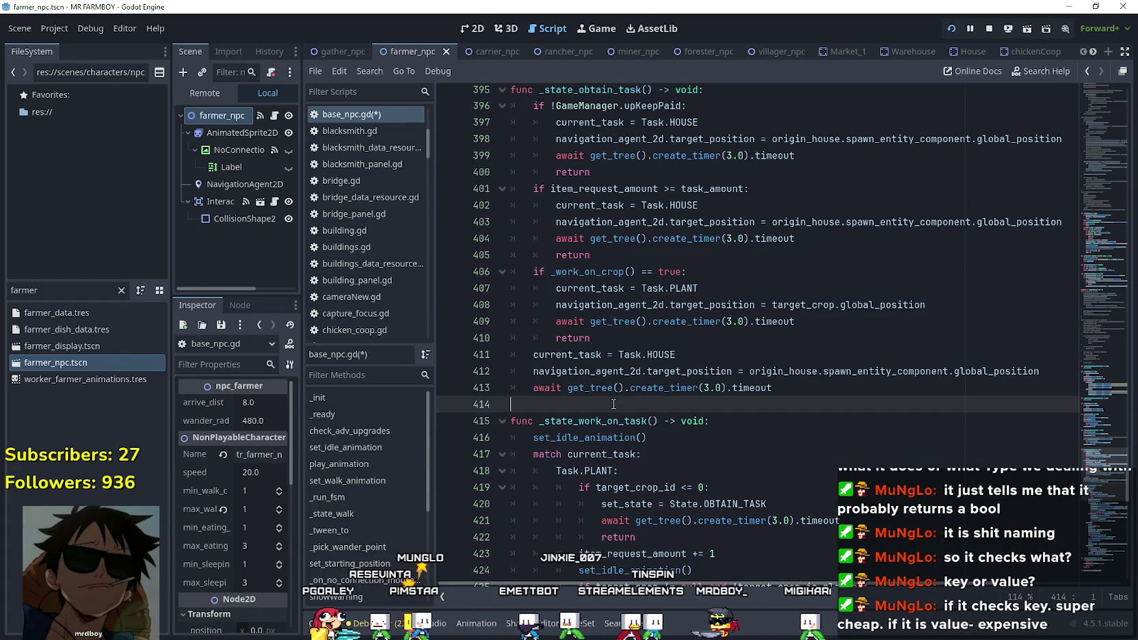
pyautogui.hotkey('ctrl', 's')
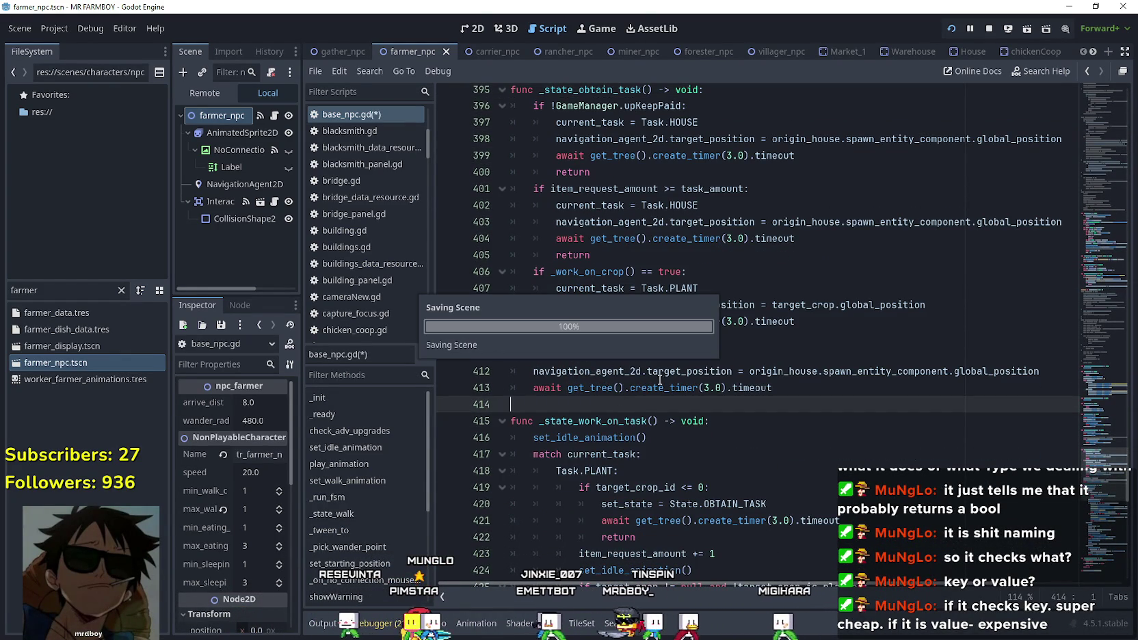
pyautogui.scroll(-8, 662, 381)
pyautogui.click(666, 420)
pyautogui.scroll(-5, 671, 409)
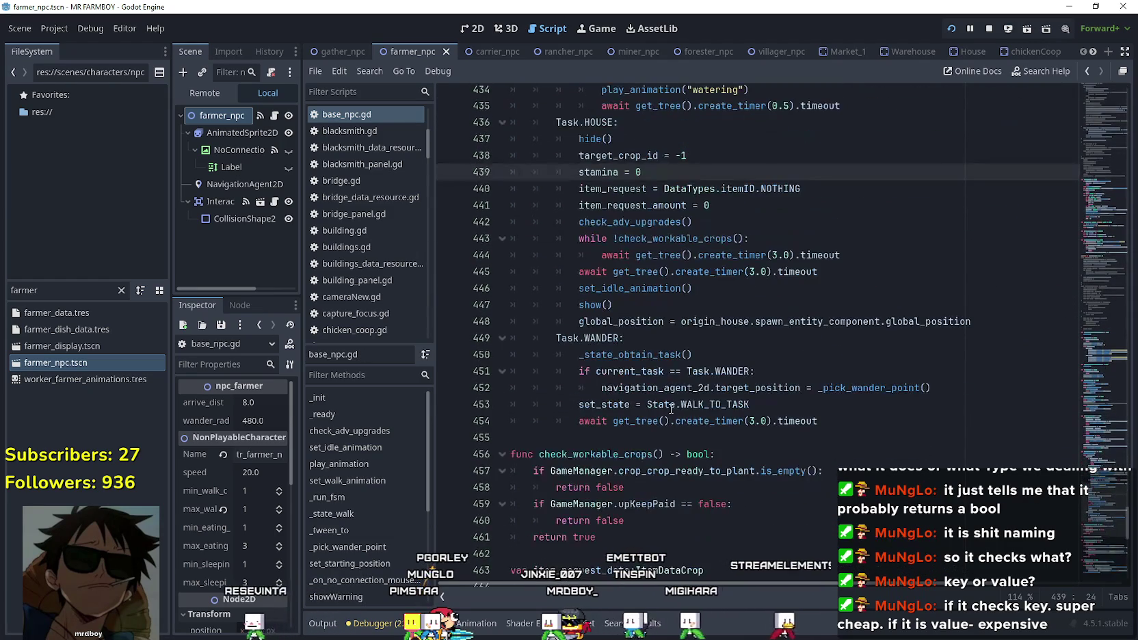
# Review the new affordability guard in _work_on_crop and the surrounding task code.
pyautogui.click(687, 454)
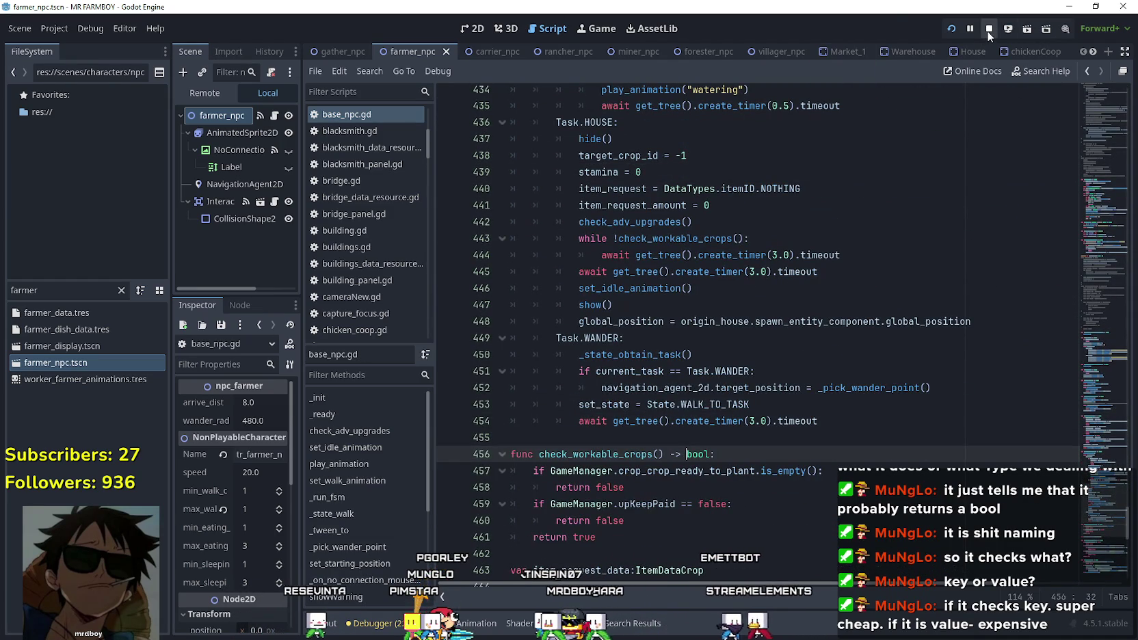
pyautogui.scroll(5, 780, 454)
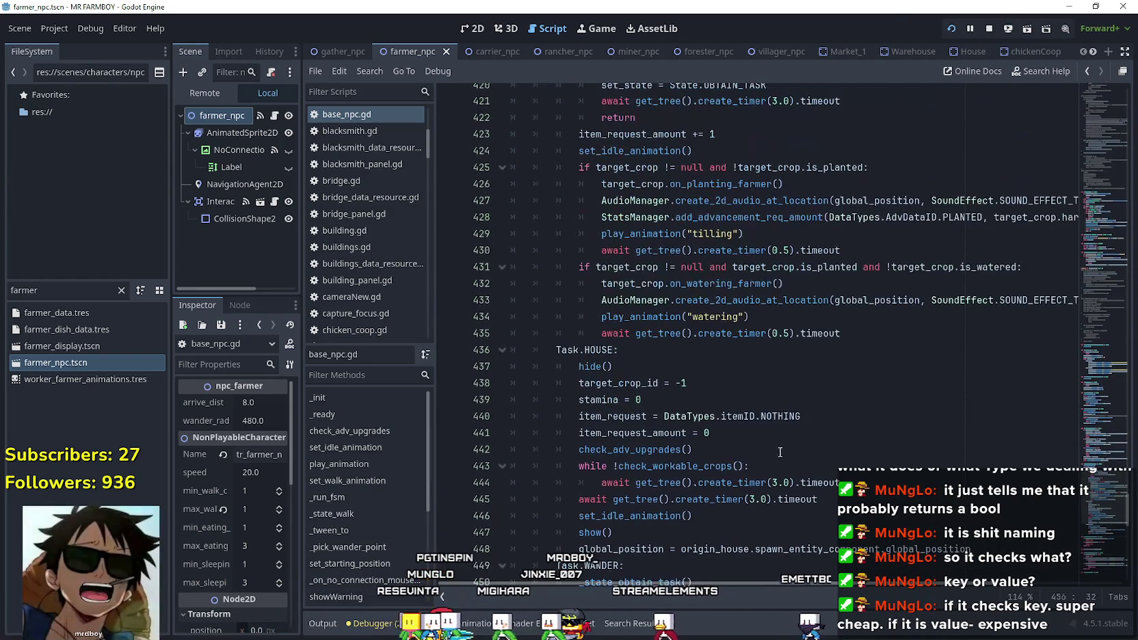
pyautogui.click(686, 366)
pyautogui.click(686, 353)
pyautogui.scroll(2, 685, 353)
pyautogui.scroll(1, 686, 353)
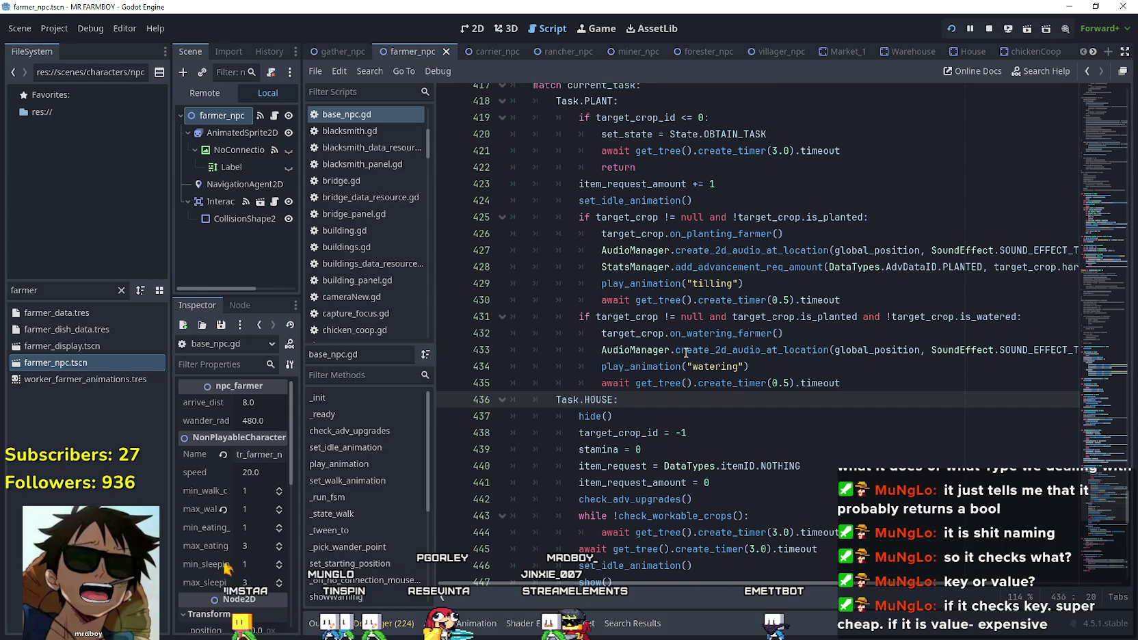
pyautogui.moveTo(684, 353)
pyautogui.scroll(-12, 681, 351)
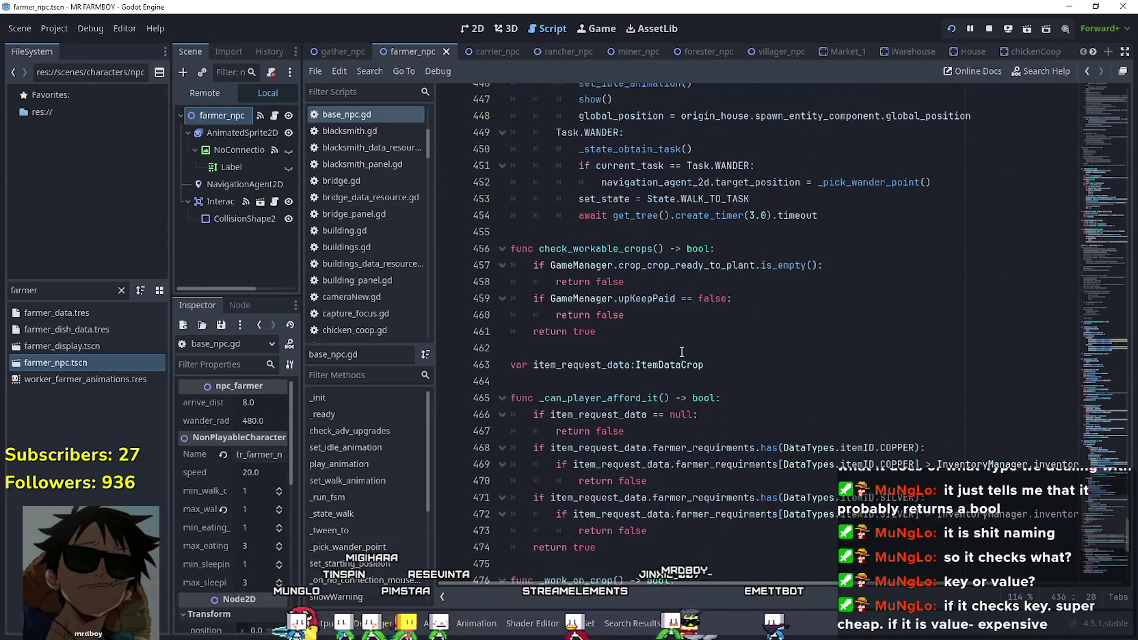
pyautogui.scroll(-6, 681, 351)
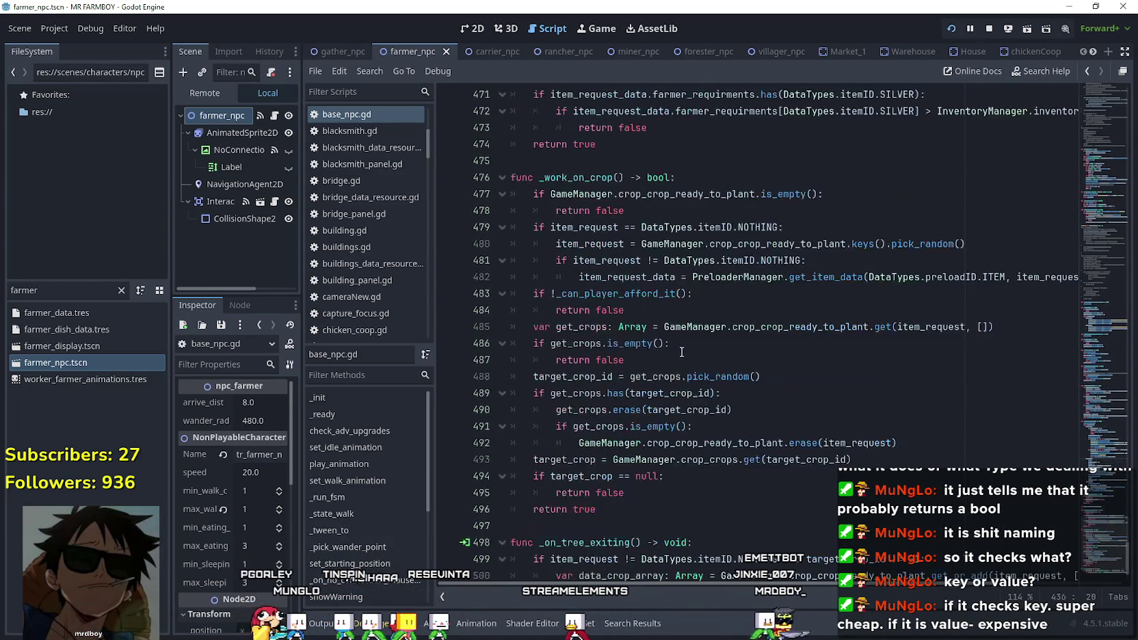
pyautogui.scroll(1, 679, 344)
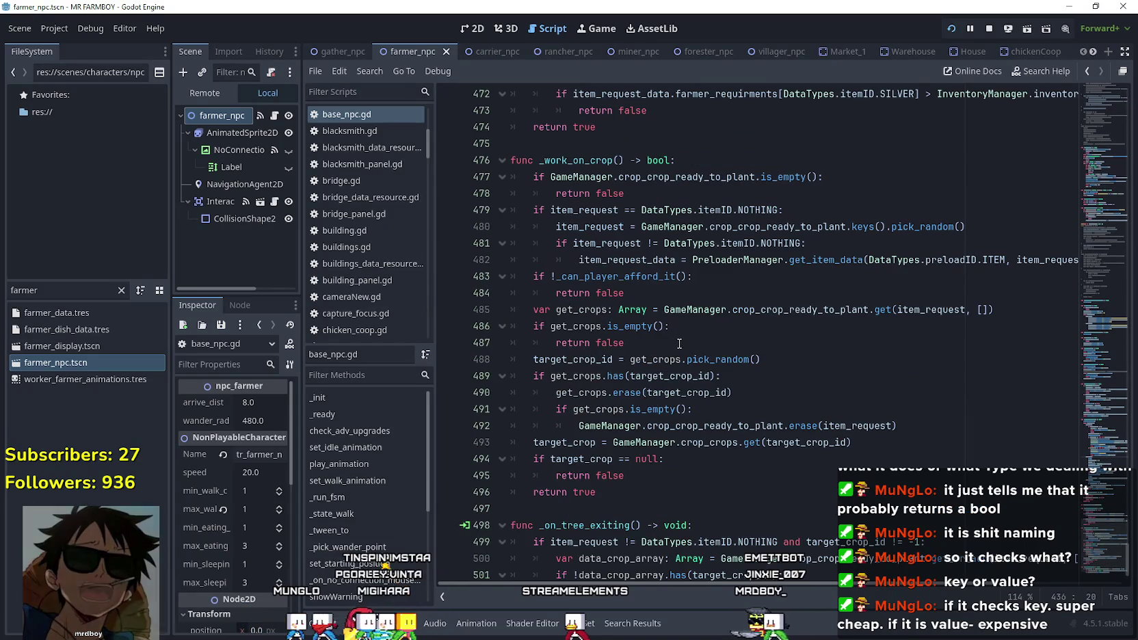
pyautogui.moveTo(624, 293)
pyautogui.mouseDown()
pyautogui.moveTo(561, 293)
pyautogui.moveTo(511, 276)
pyautogui.mouseUp()
pyautogui.moveTo(741, 359)
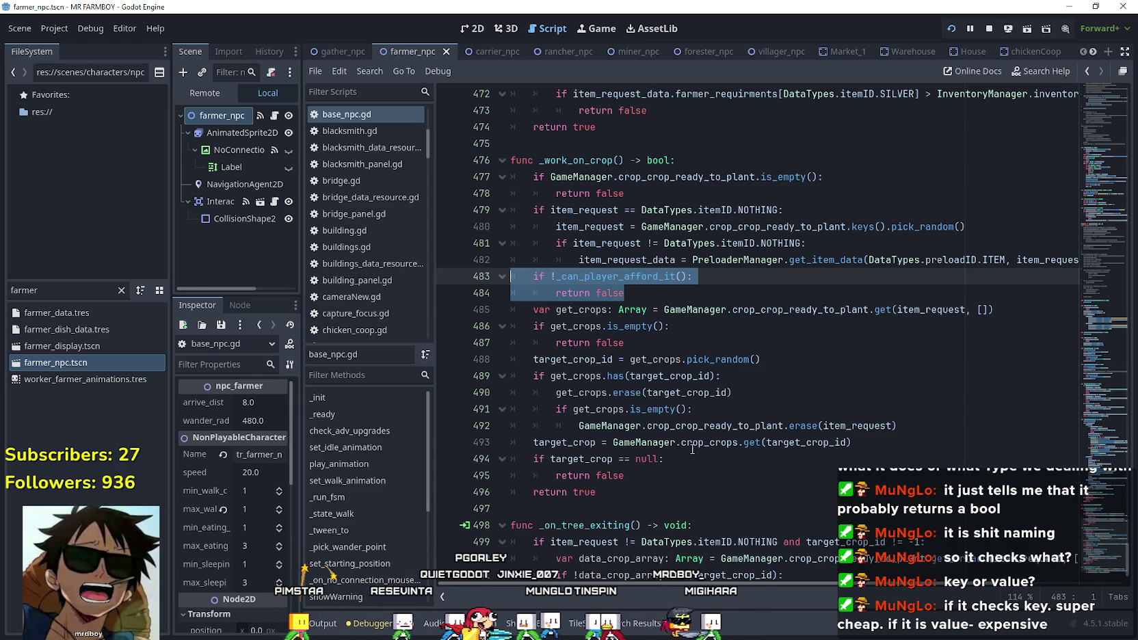
pyautogui.moveTo(692, 447)
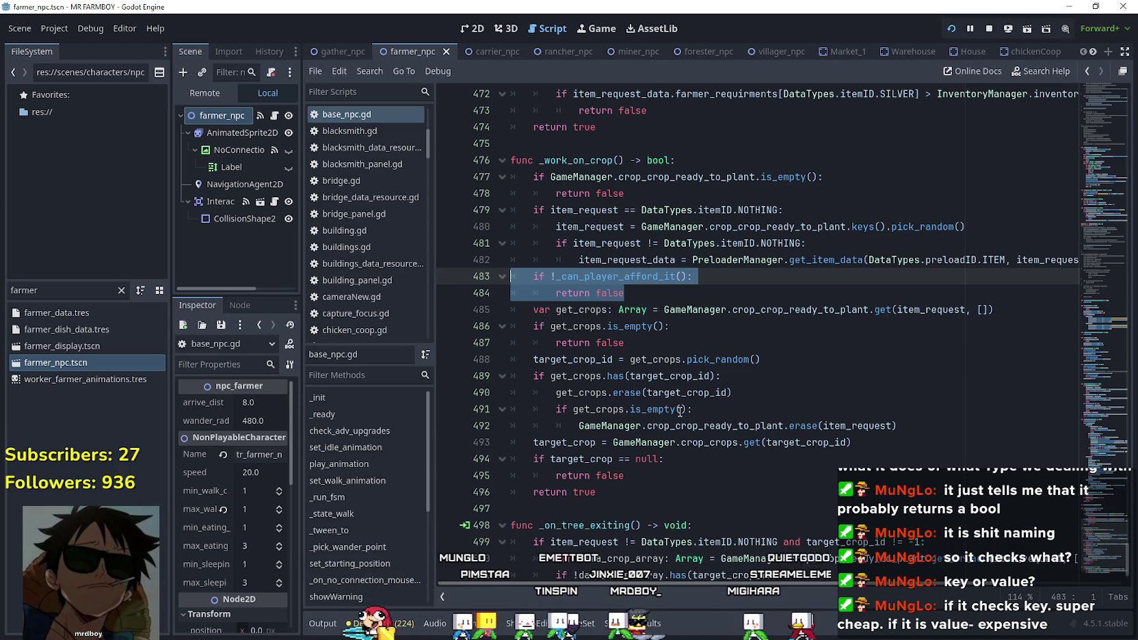
pyautogui.click(646, 287)
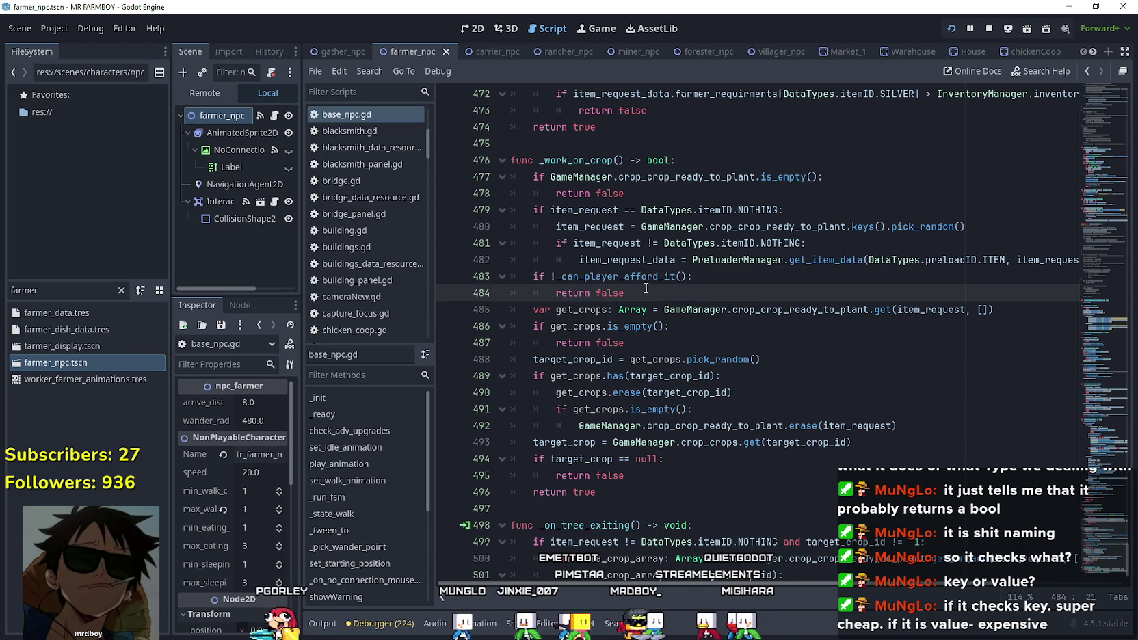
# Jump from _state_work_on_task to the on_planting_farmer definition in base_crop_crop.gd.
pyautogui.scroll(1, 646, 291)
pyautogui.scroll(7, 644, 307)
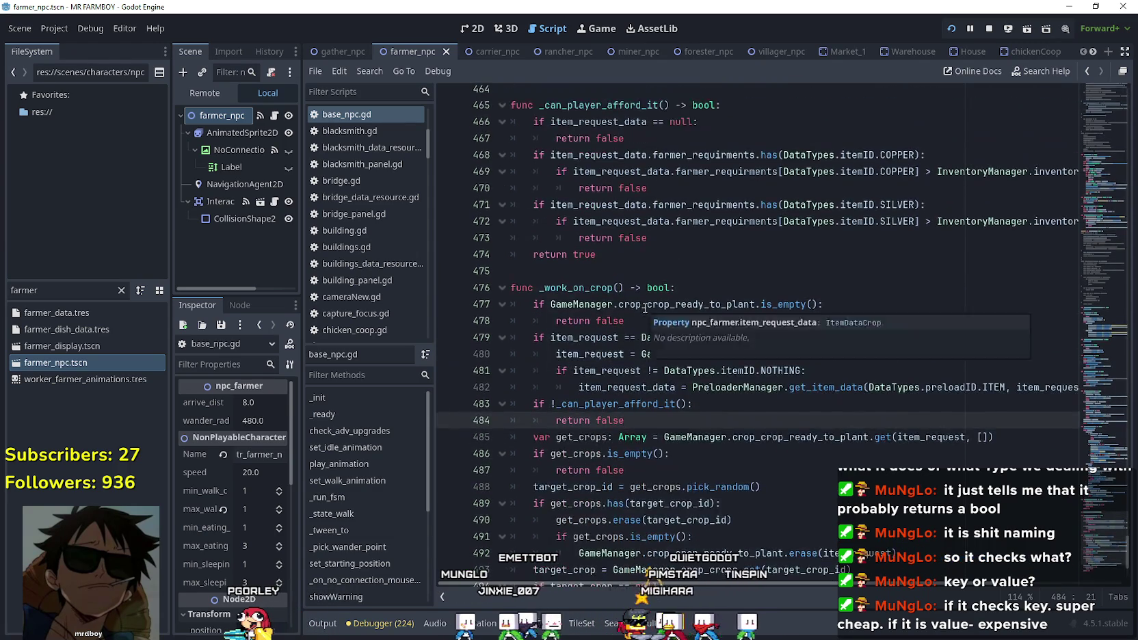
pyautogui.scroll(2, 1097, 468)
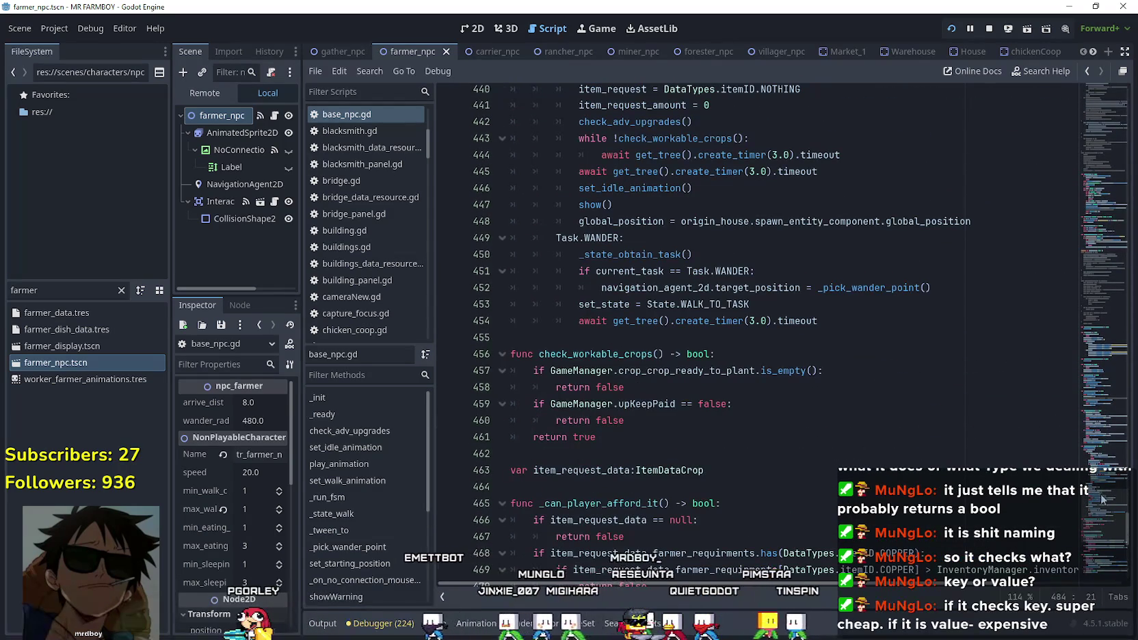
pyautogui.scroll(19, 1097, 465)
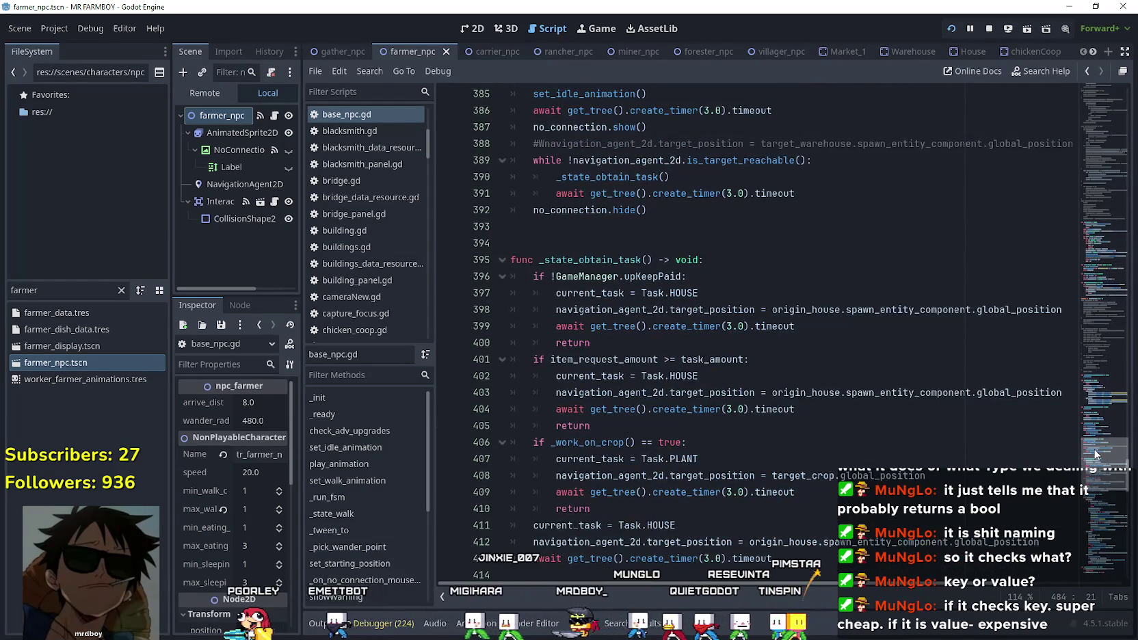
pyautogui.scroll(-8, 979, 427)
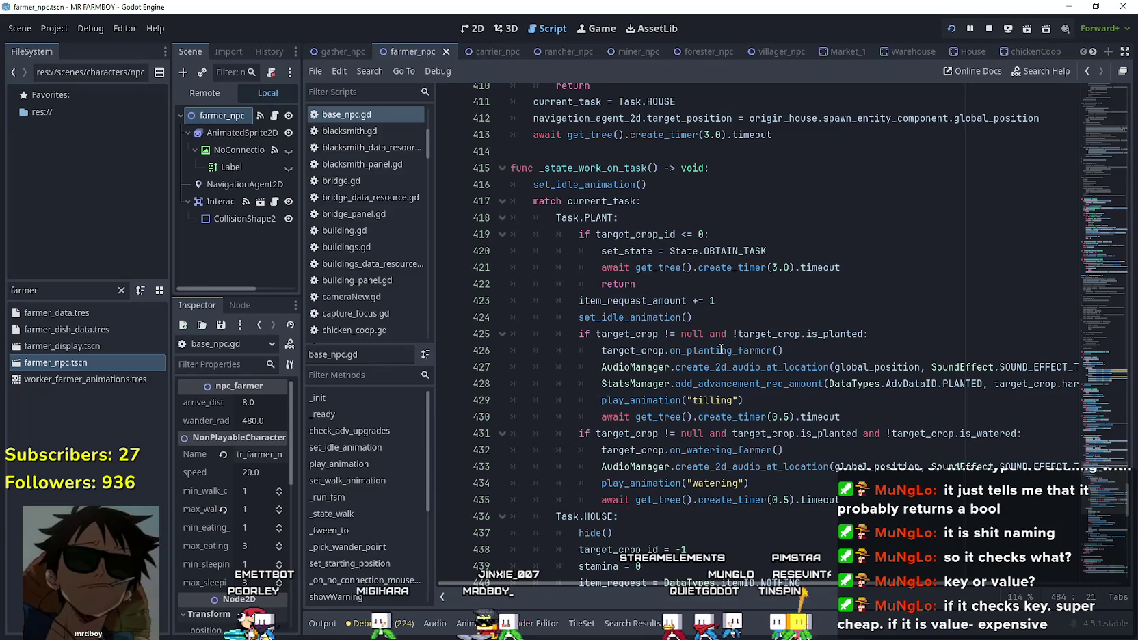
pyautogui.rightClick(721, 350)
pyautogui.click(791, 576)
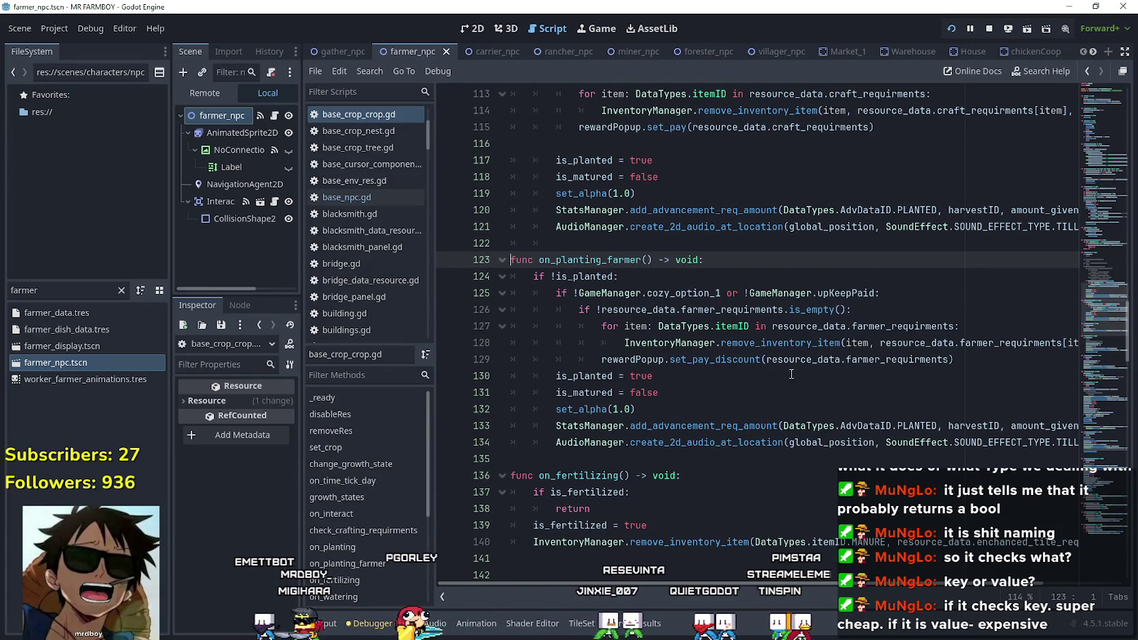
# Append ', true' to the remove_inventory_item call on line 128 and save base_crop_crop.gd.
pyautogui.moveTo(570, 321); pyautogui.dragTo(714, 326)
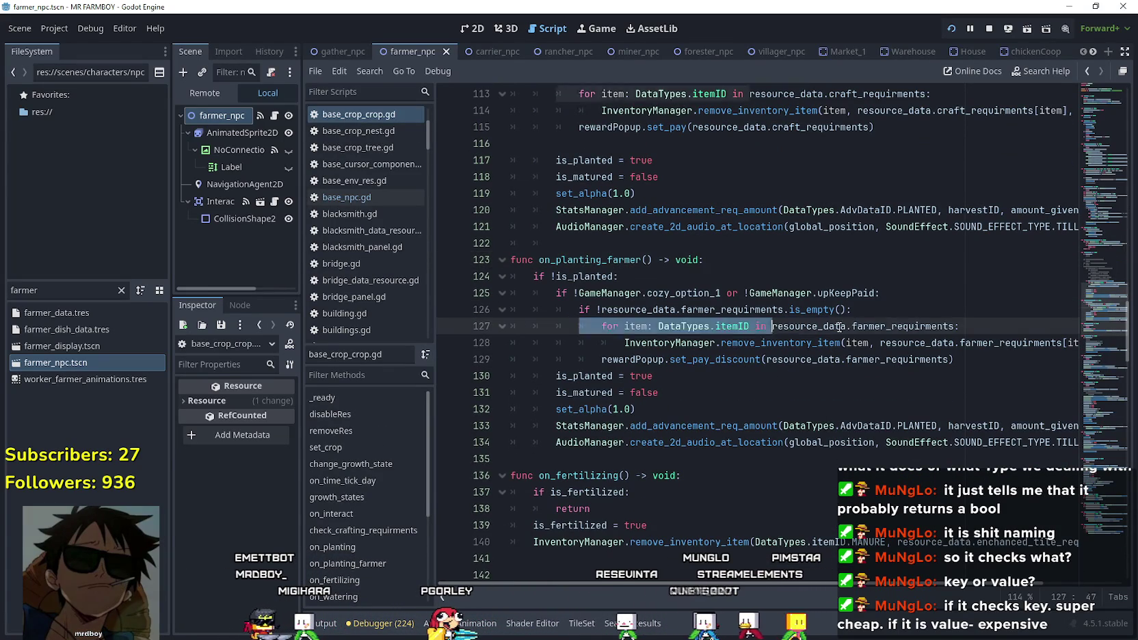
pyautogui.click(957, 360)
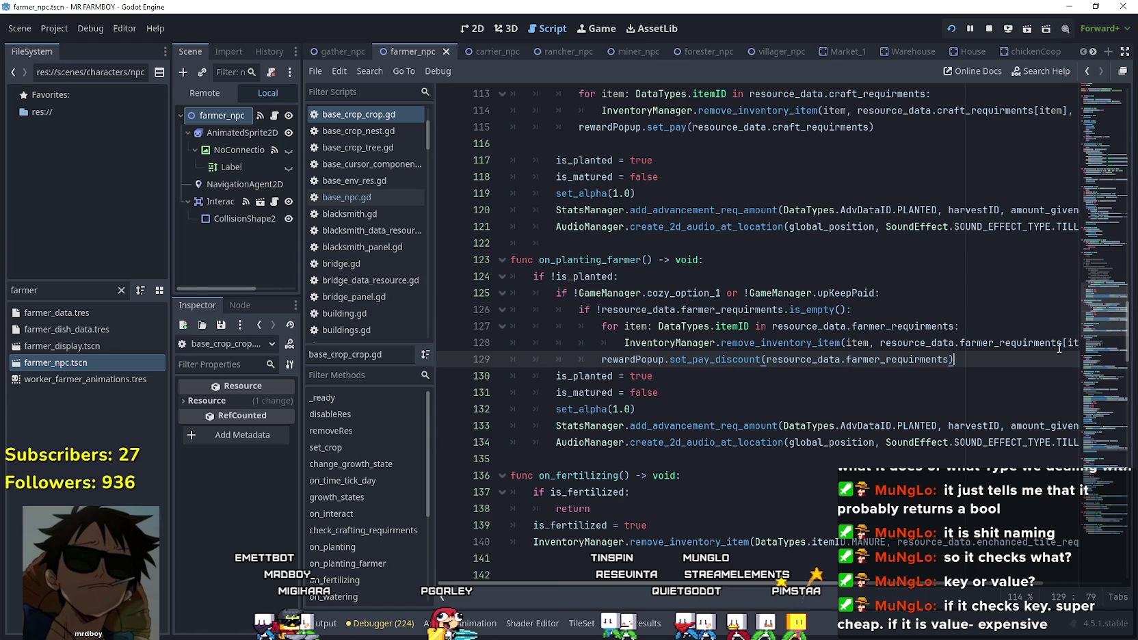
pyautogui.moveTo(846, 586); pyautogui.dragTo(928, 584)
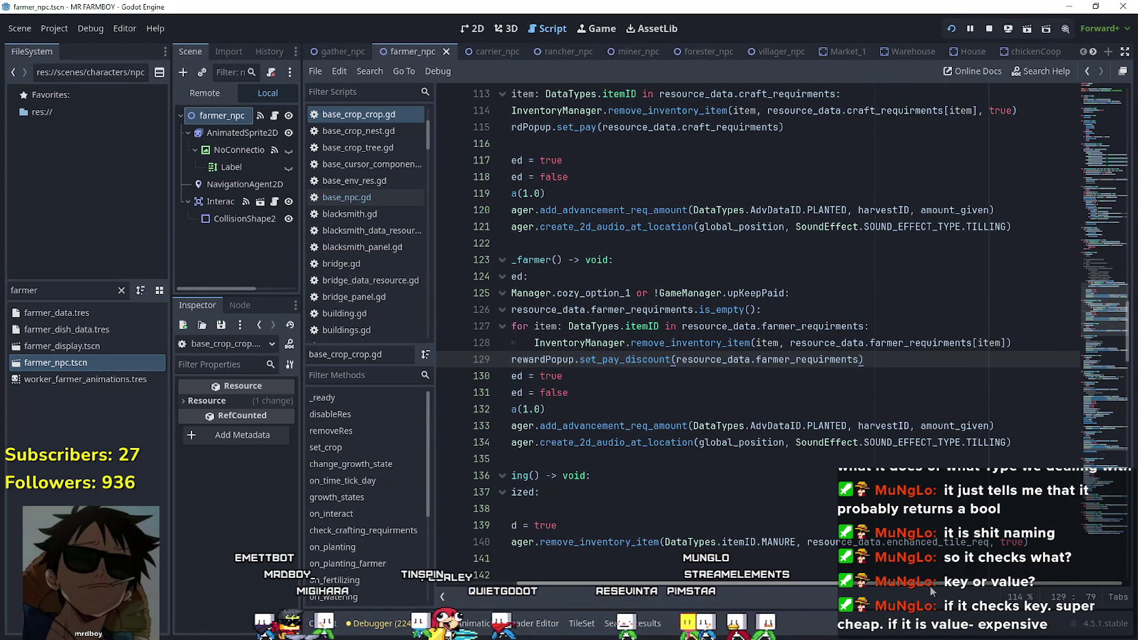
pyautogui.click(1015, 349)
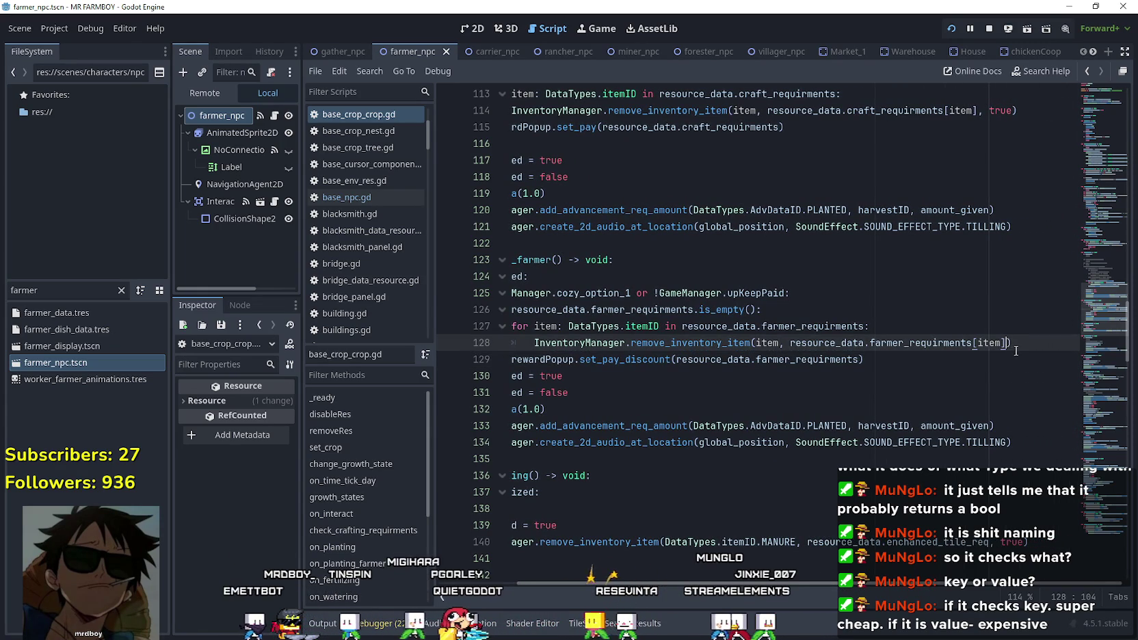
pyautogui.write(', true')
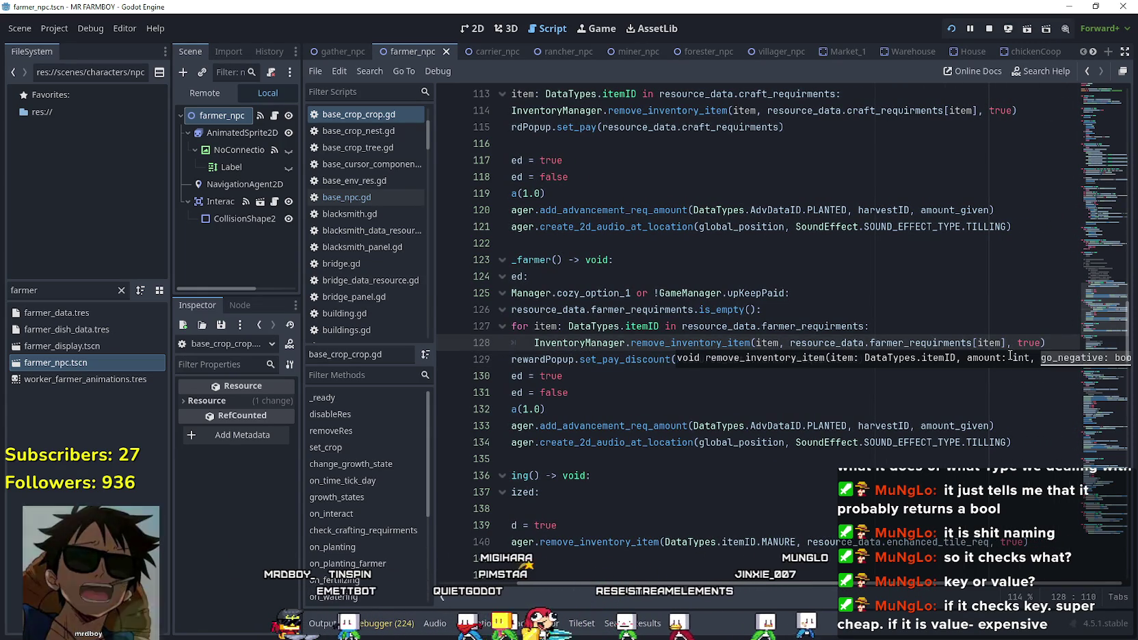
pyautogui.moveTo(568, 393); pyautogui.dragTo(509, 376)
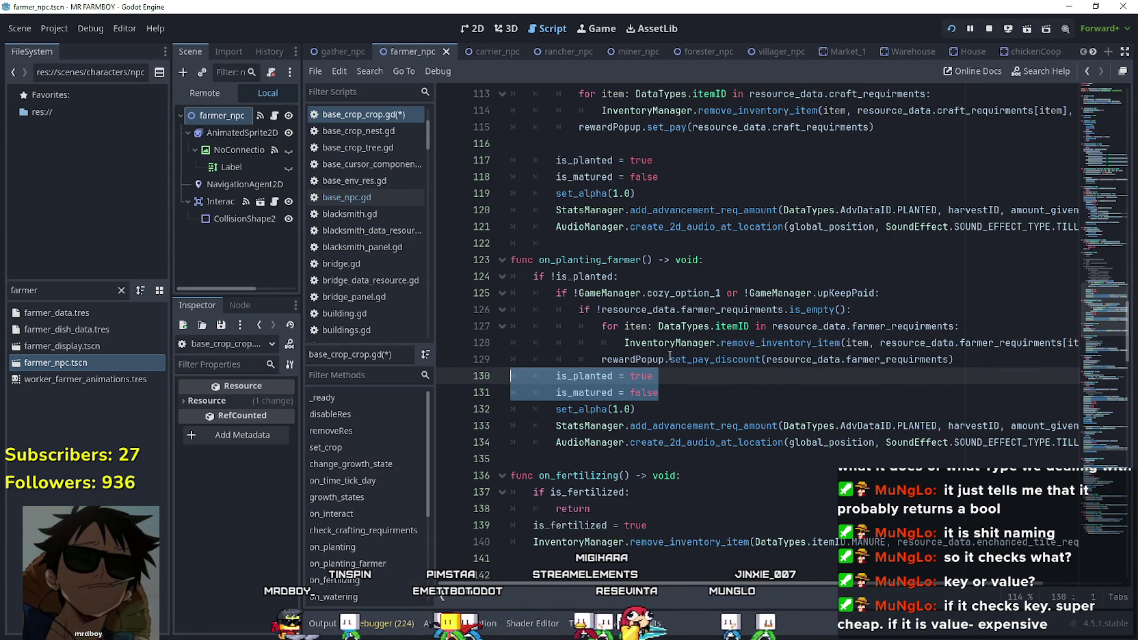
pyautogui.click(669, 356)
pyautogui.hotkey('ctrl', 's')
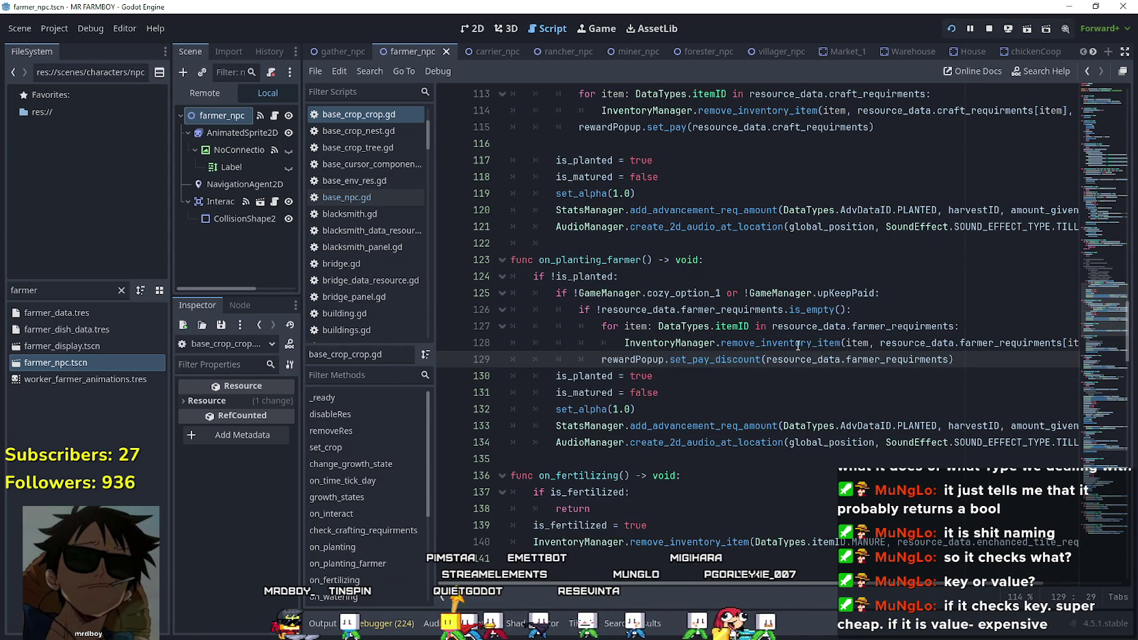
pyautogui.rightClick(798, 350)
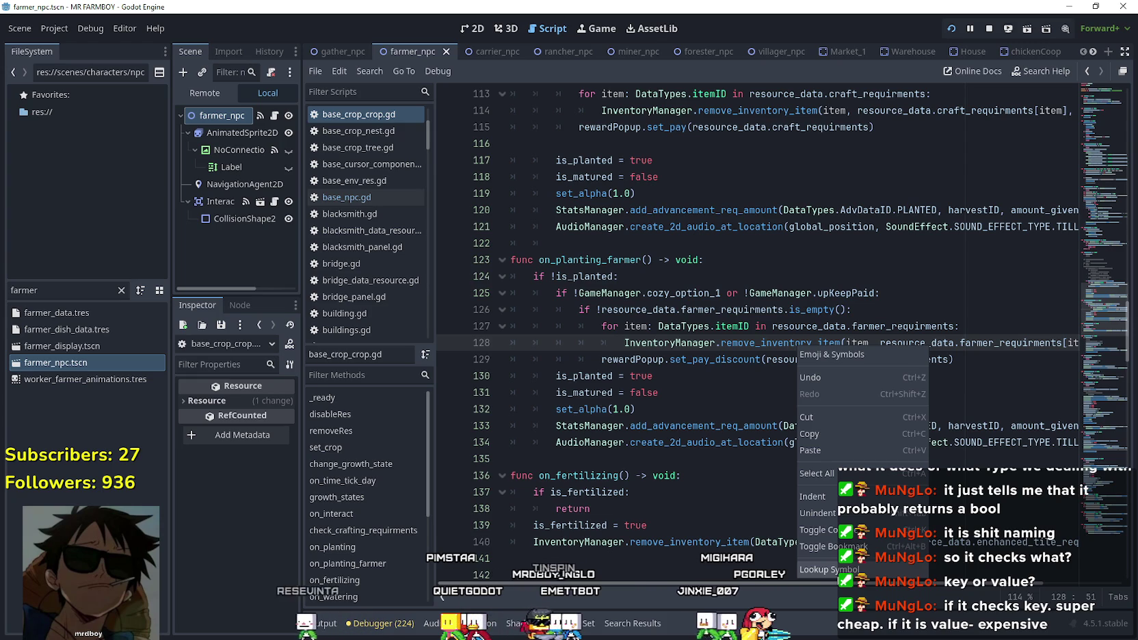
# Open the remove_inventory_item definition in inventory_manager.gd.
pyautogui.click(827, 588)
pyautogui.moveTo(886, 585)
pyautogui.mouseDown()
pyautogui.moveTo(970, 587)
pyautogui.moveTo(813, 580)
pyautogui.moveTo(981, 592)
pyautogui.moveTo(810, 585)
pyautogui.mouseUp()
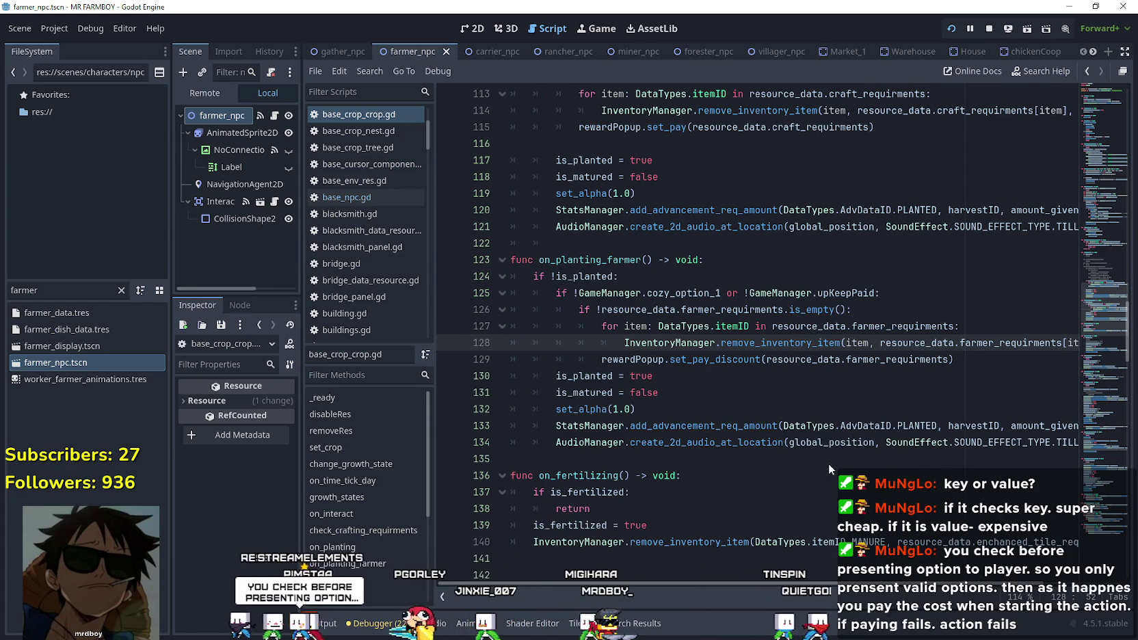
pyautogui.keyDown('ctrl'); pyautogui.click(779, 343); pyautogui.keyUp('ctrl')
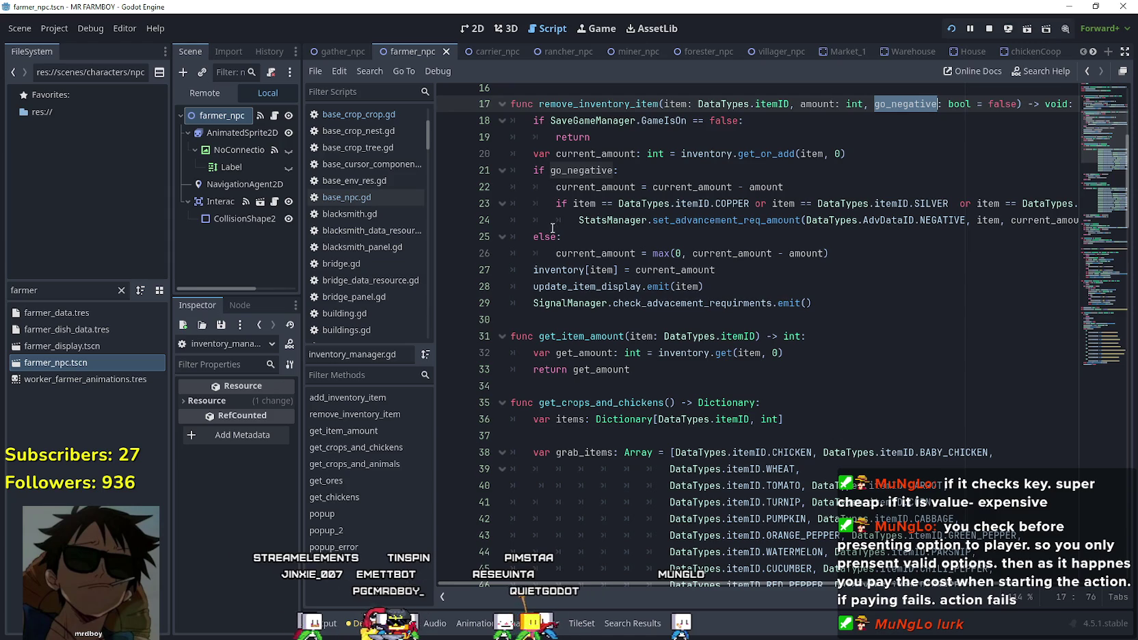
# Inspect the go_negative subtraction on line 22 and the max(0, current_amount - amount) clamp.
pyautogui.moveTo(560, 186); pyautogui.dragTo(749, 187)
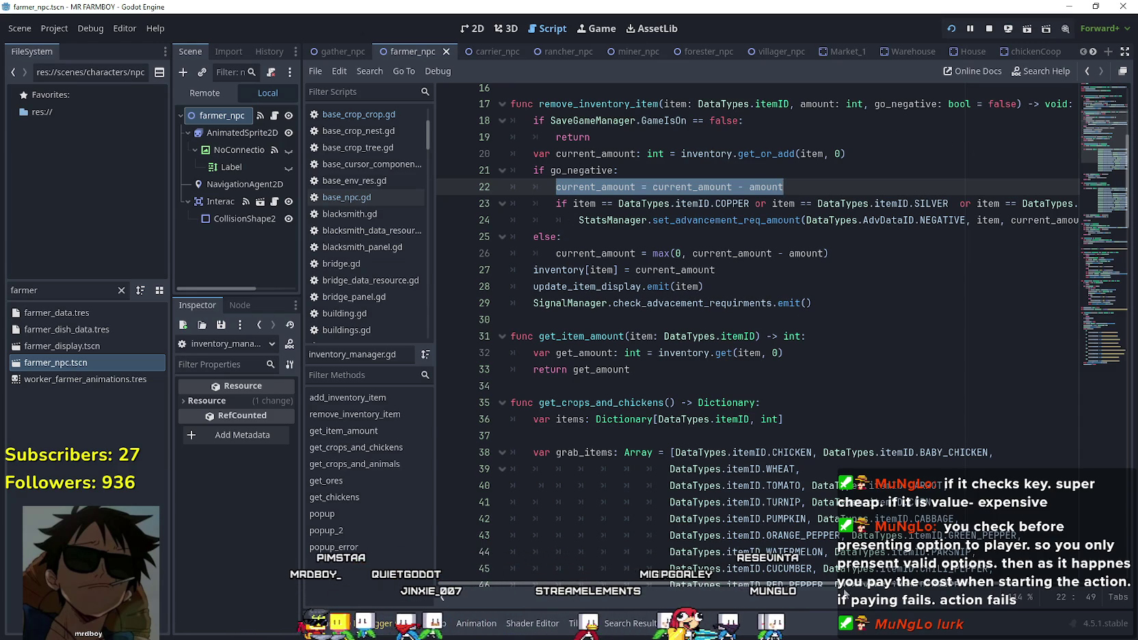
pyautogui.click(602, 188)
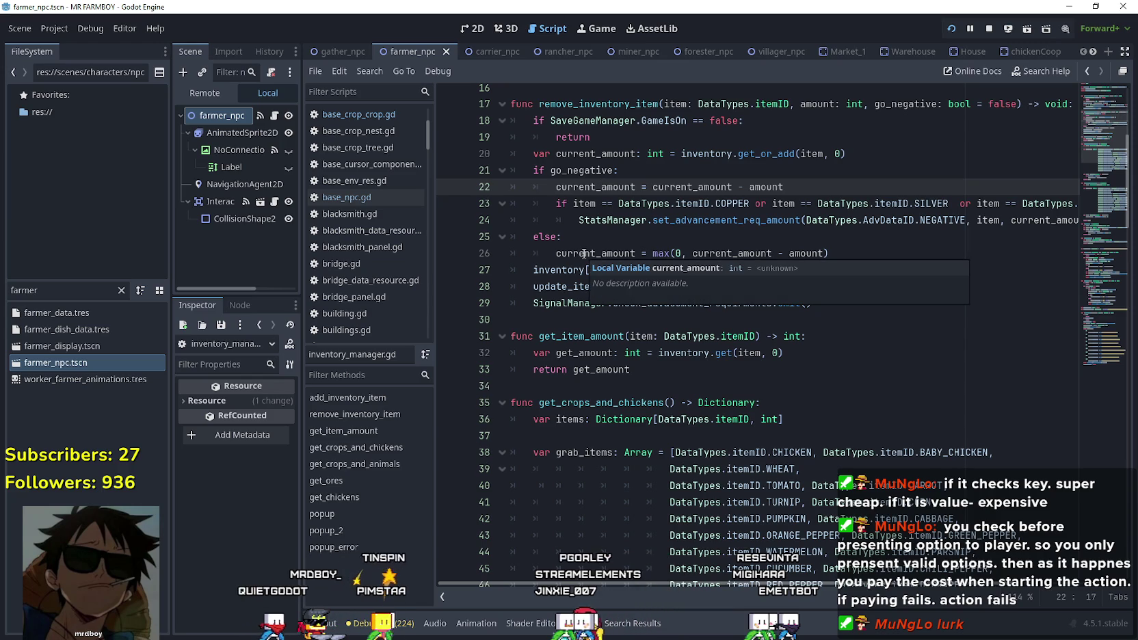
pyautogui.click(677, 254)
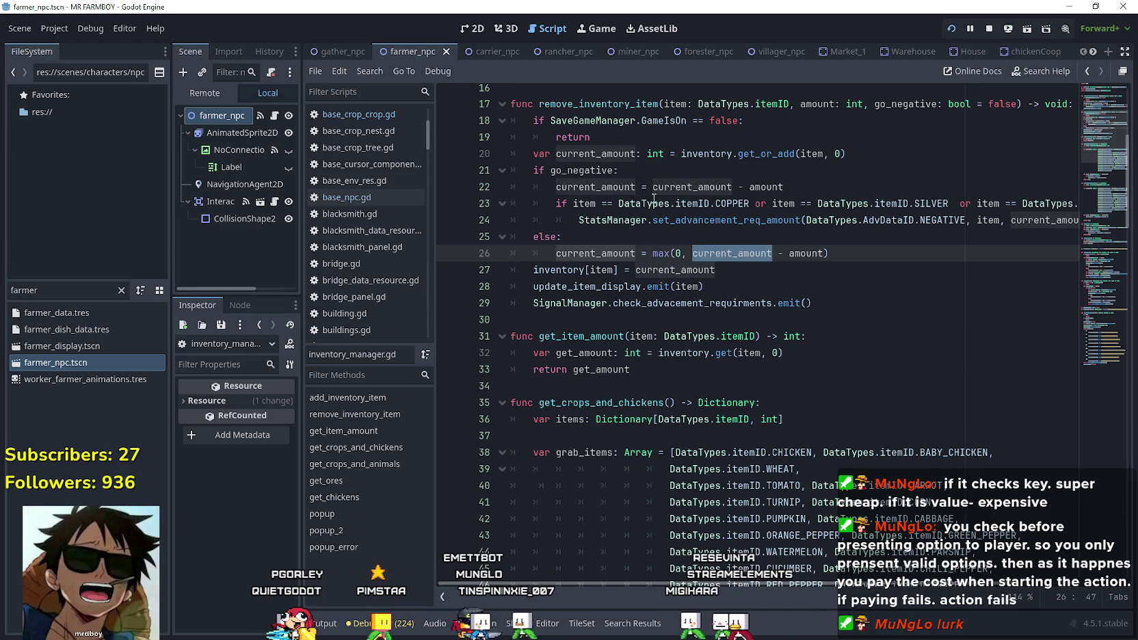
pyautogui.doubleClick(804, 253)
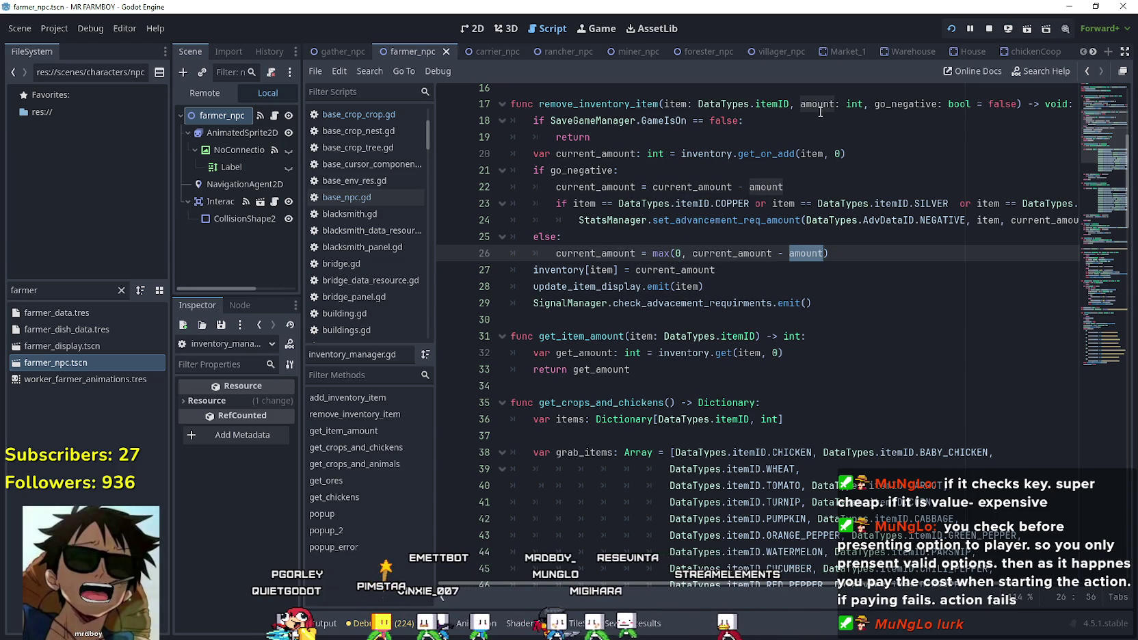
pyautogui.doubleClick(731, 253)
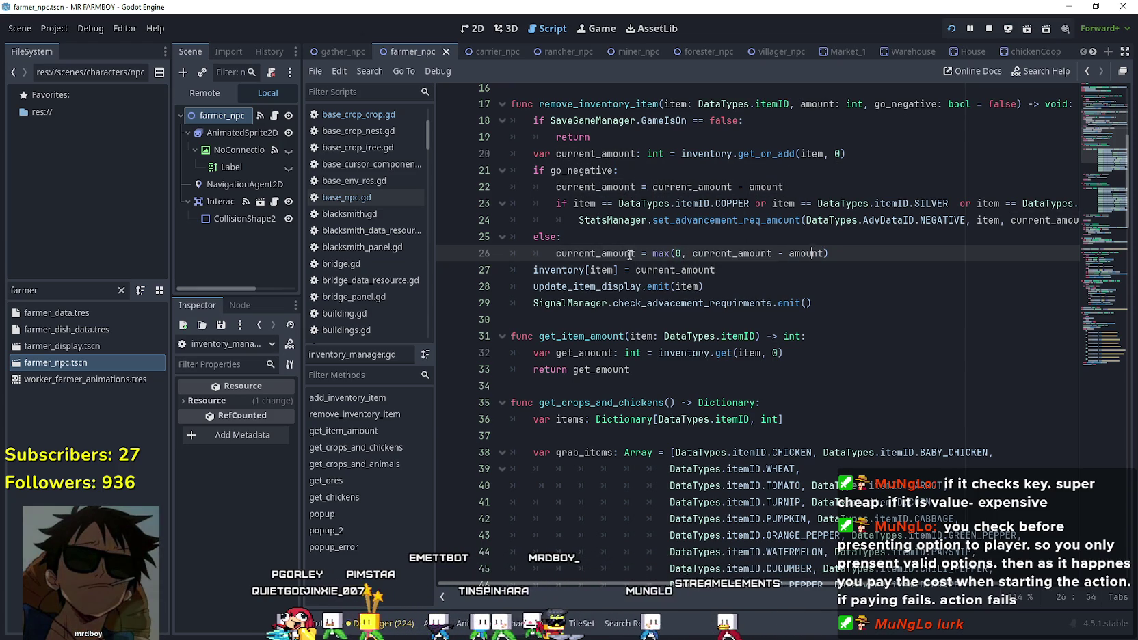
pyautogui.moveTo(828, 252)
pyautogui.mouseDown()
pyautogui.moveTo(540, 238)
pyautogui.moveTo(556, 253)
pyautogui.mouseUp()
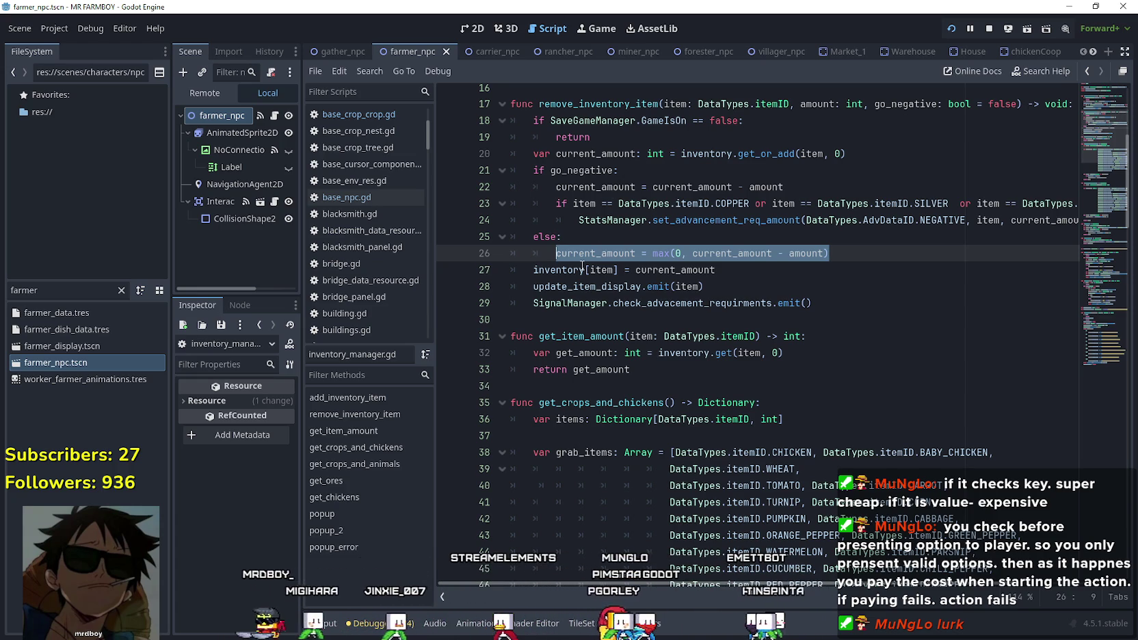
pyautogui.press('Left')
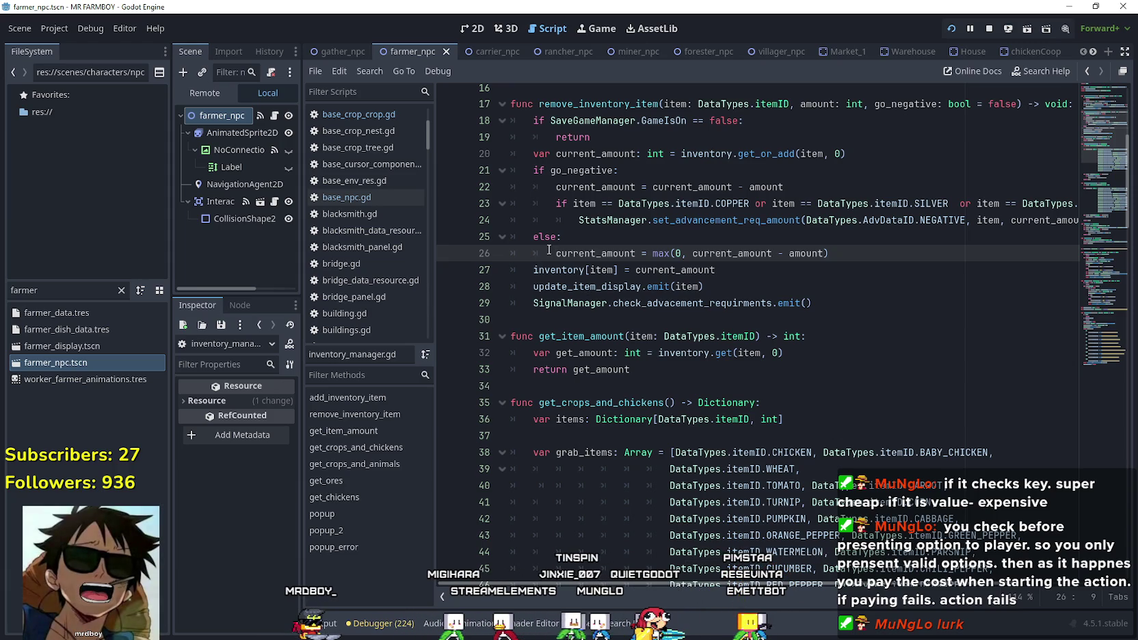
# Comment out the go_negative if/else on lines 21–25, save, and launch MR FARMBOY.
pyautogui.moveTo(532, 242); pyautogui.dragTo(488, 176)
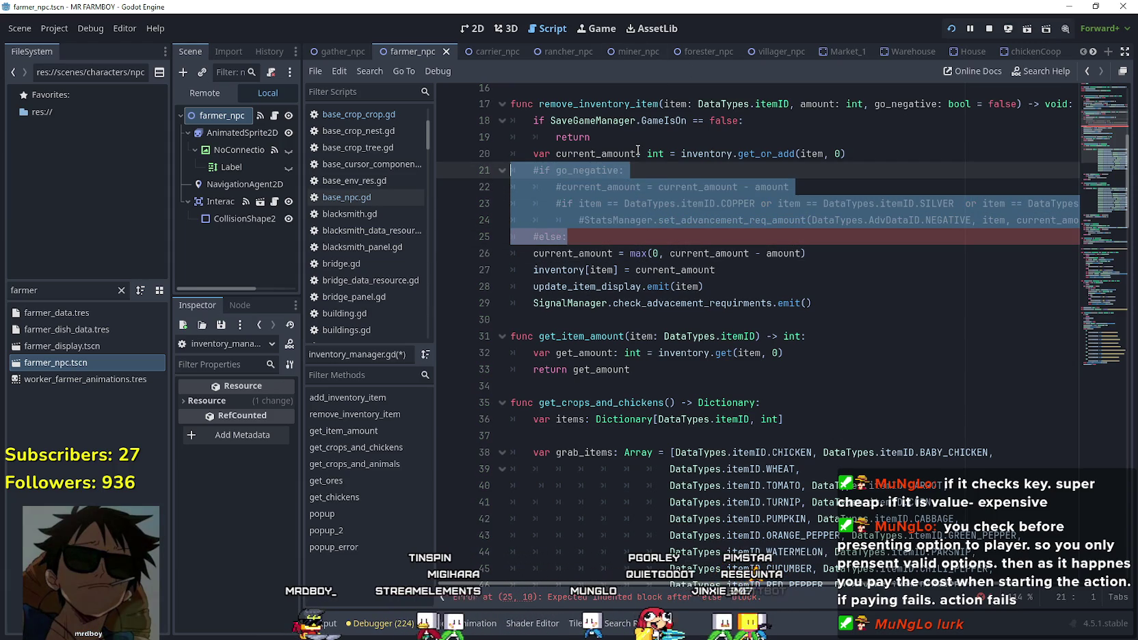
pyautogui.click(659, 253)
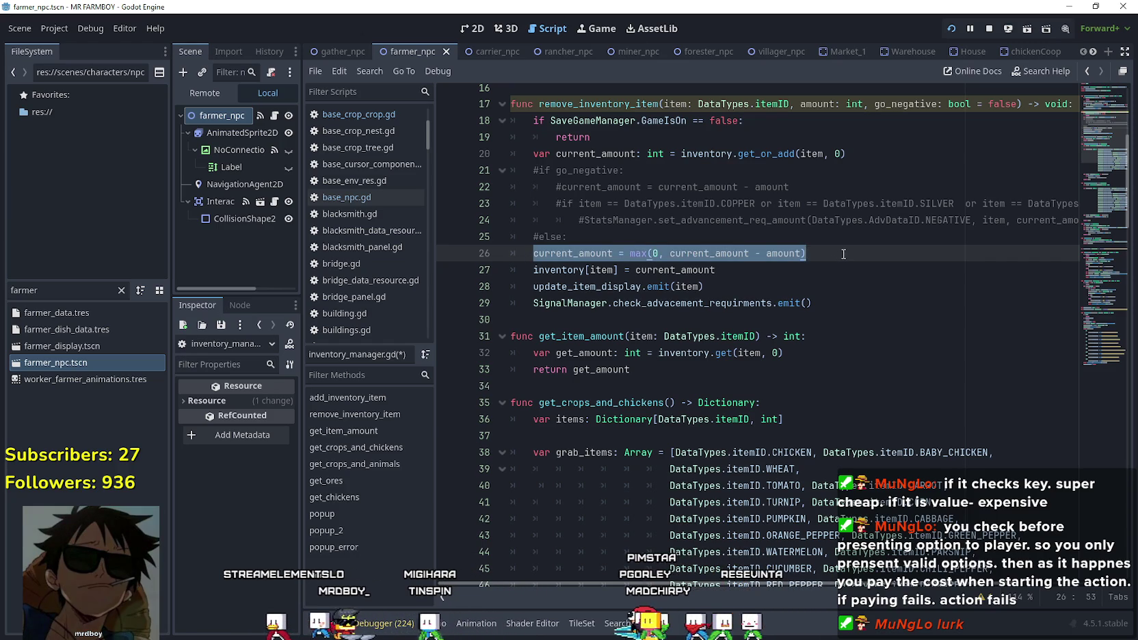
pyautogui.click(657, 253)
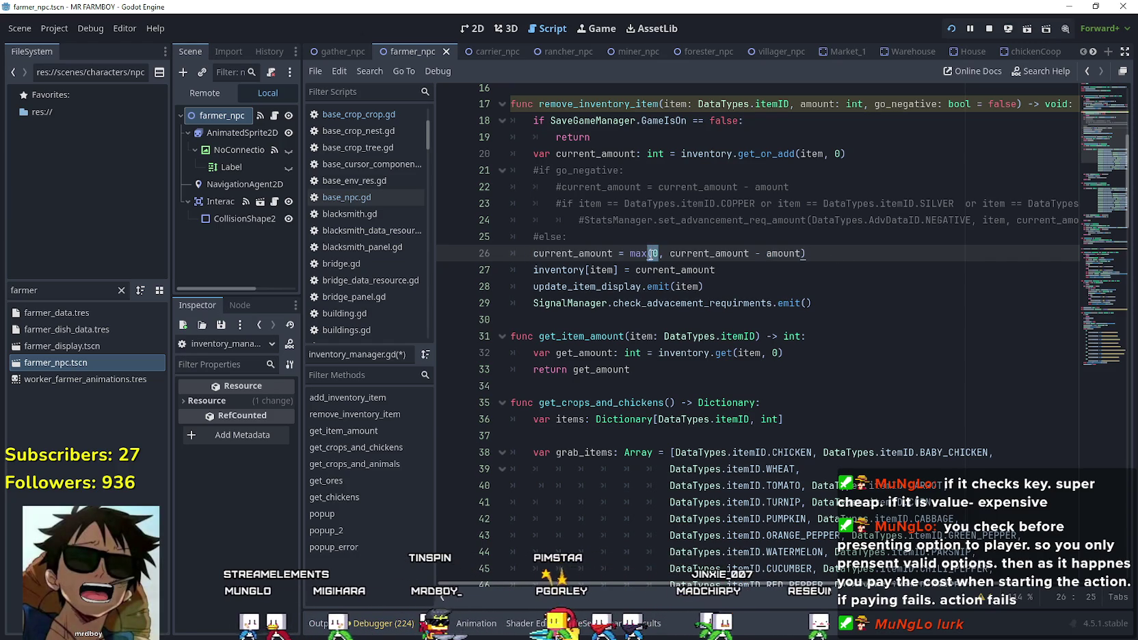
pyautogui.moveTo(669, 253); pyautogui.dragTo(797, 253)
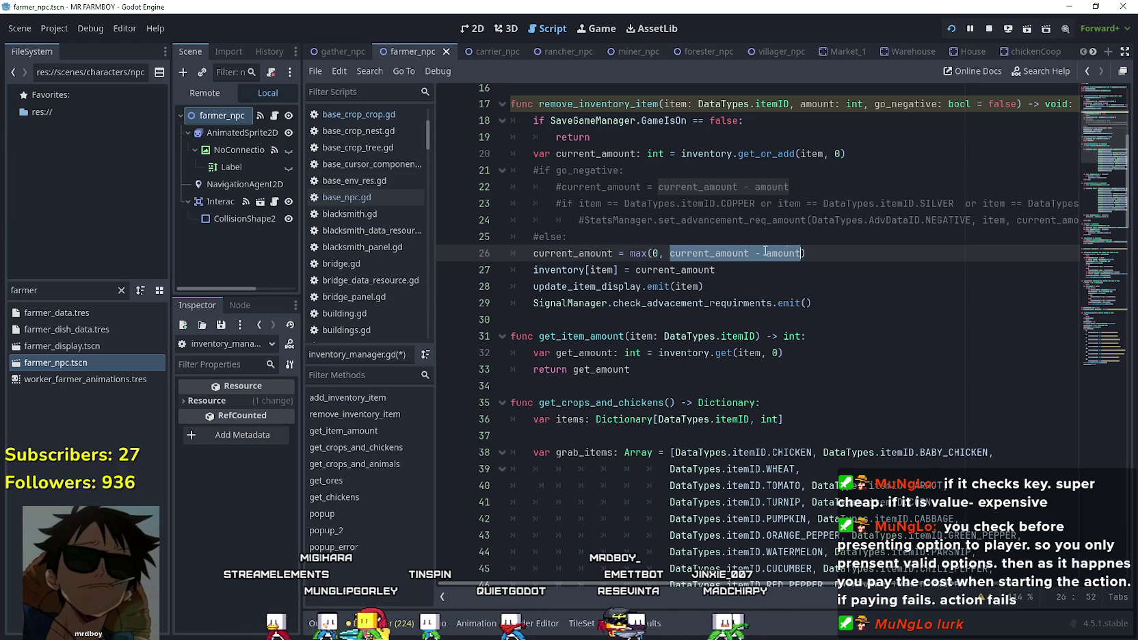
pyautogui.click(732, 237)
pyautogui.hotkey('ctrl', 's')
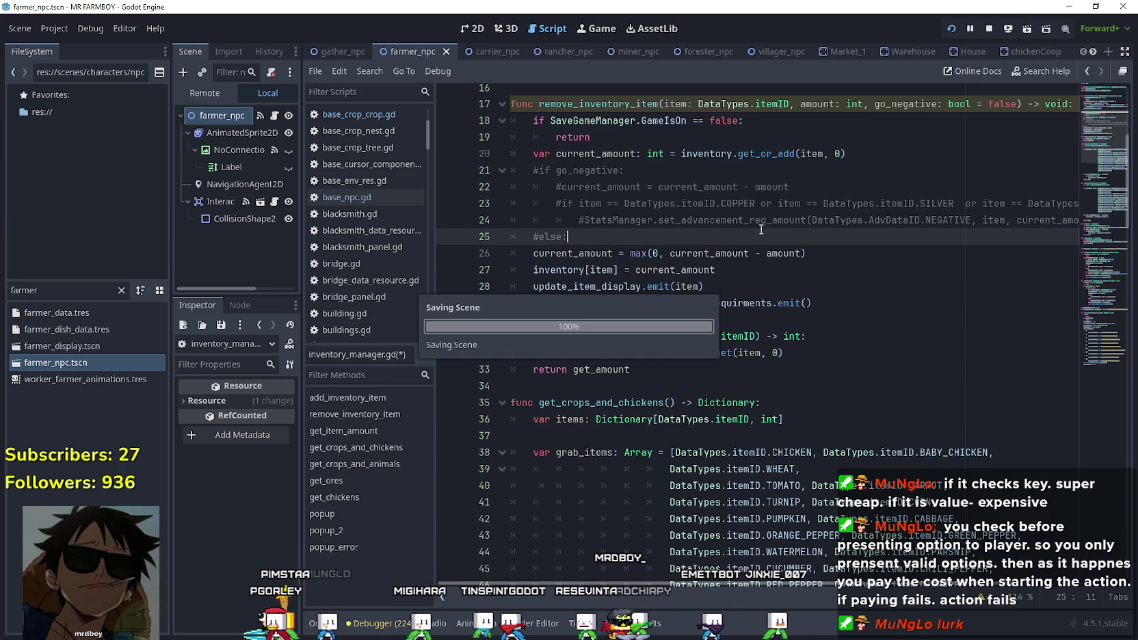
pyautogui.click(955, 28)
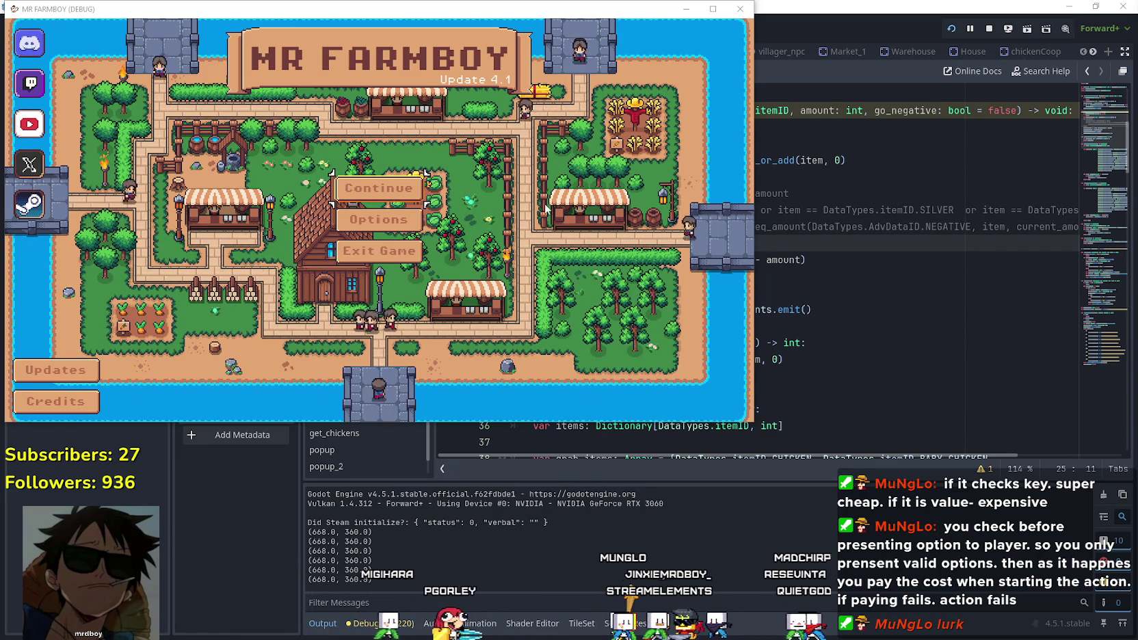
# Maximize the game window, load Save 4, and remove the tomato from the market sell list.
pyautogui.click(379, 187)
pyautogui.moveTo(711, 4); pyautogui.dragTo(882, 24)
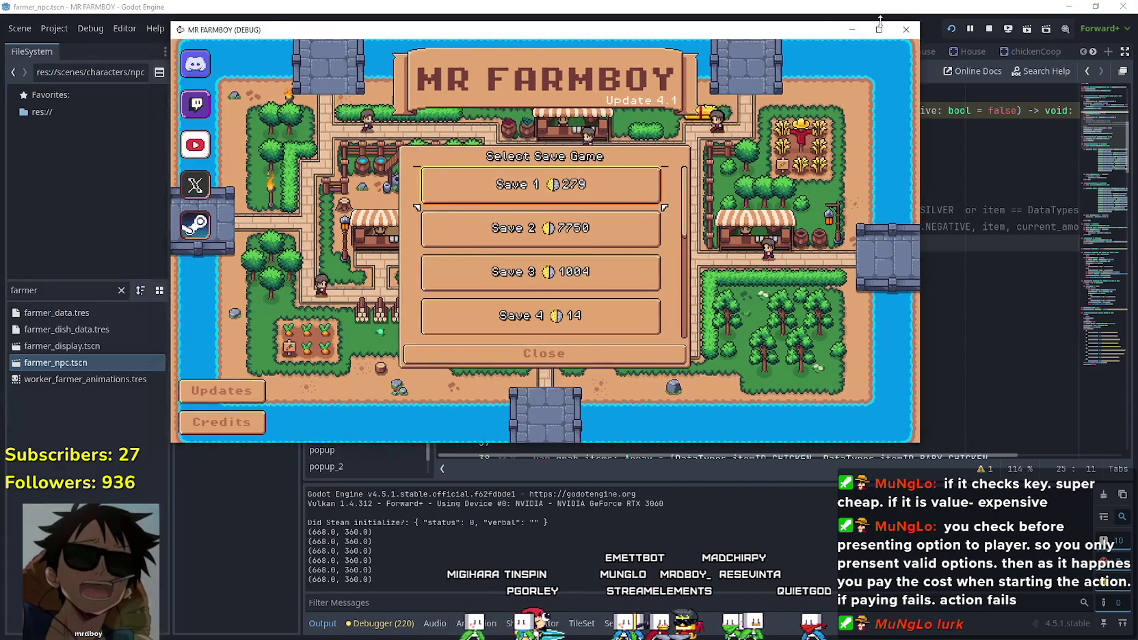
pyautogui.click(879, 29)
pyautogui.scroll(-5, 621, 362)
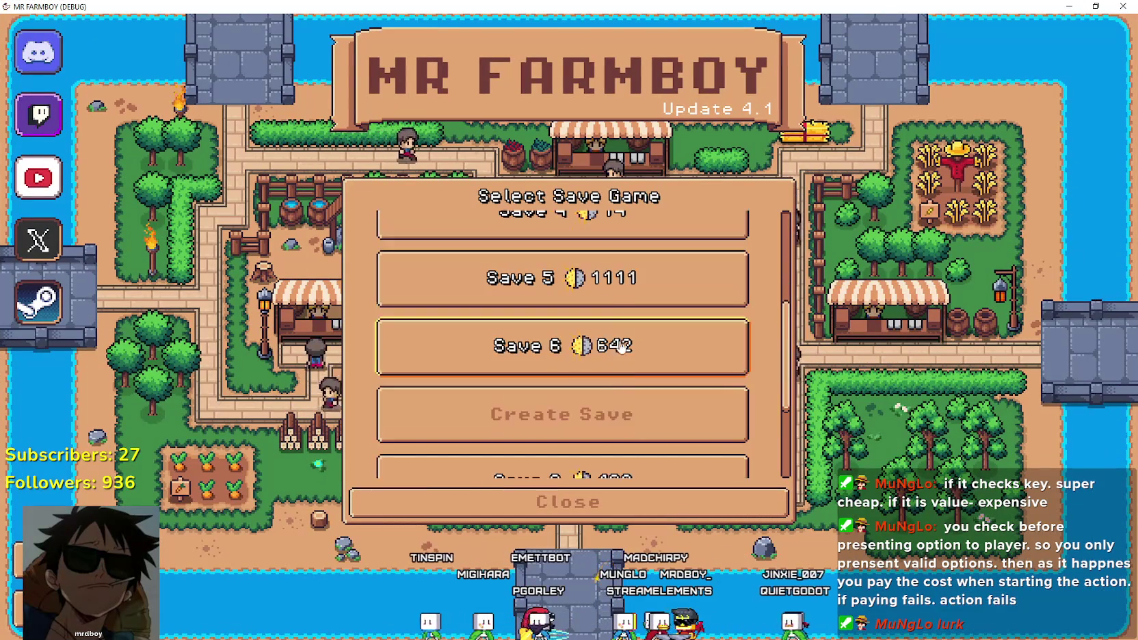
pyautogui.click(520, 287)
pyautogui.scroll(1, 516, 287)
pyautogui.click(514, 266)
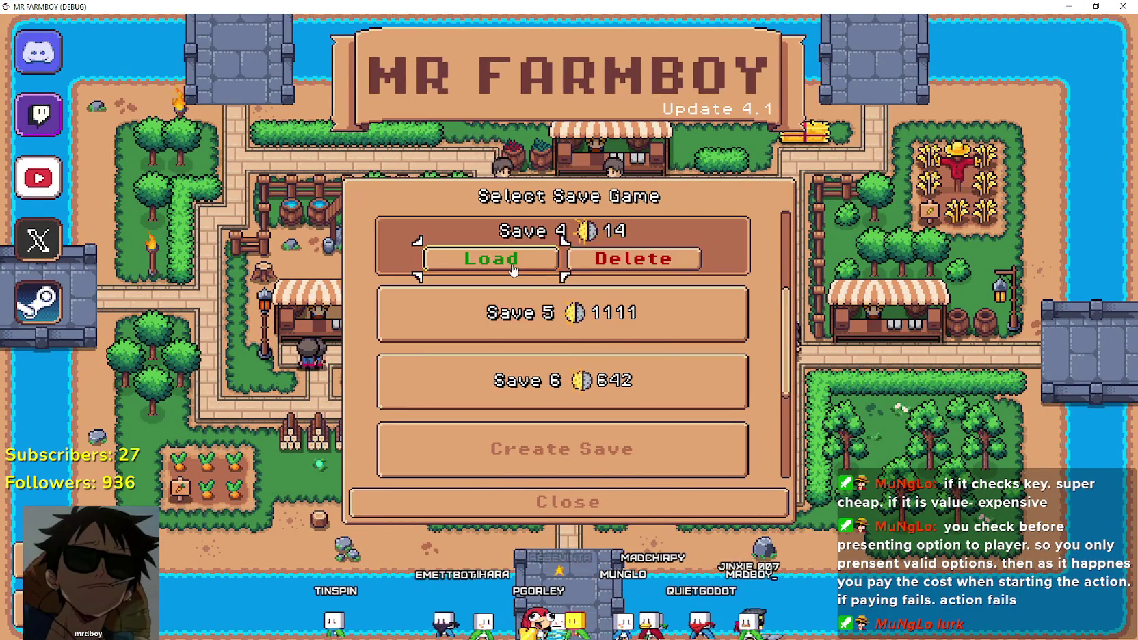
pyautogui.click(513, 266)
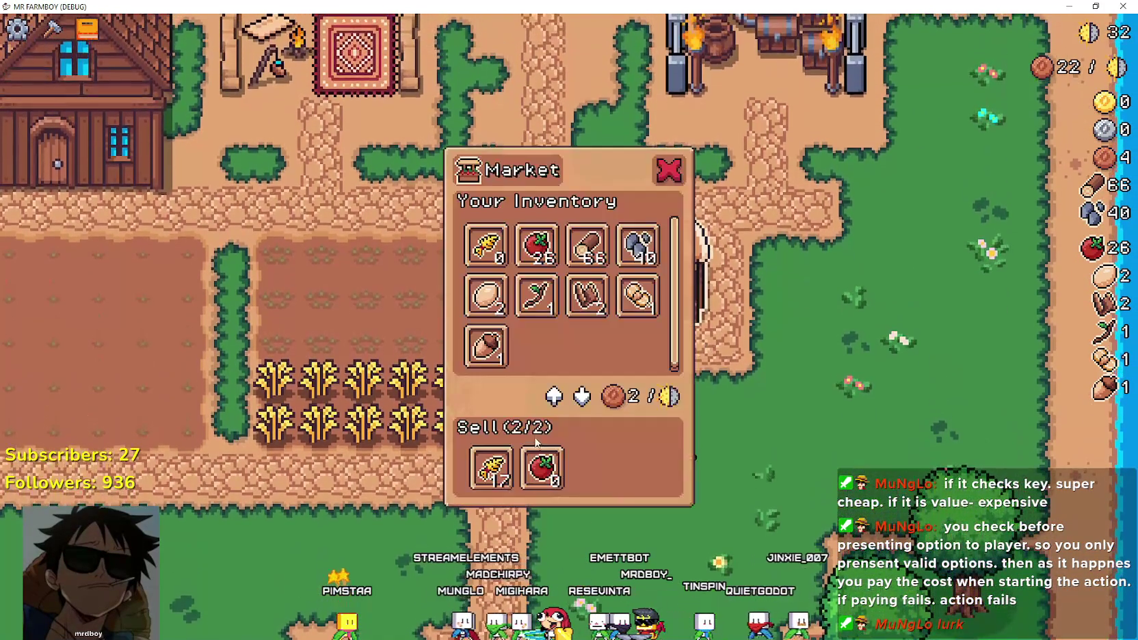
pyautogui.click(541, 467)
# Add the Paper Scroll to the sell list, then harvest every wheat plant in the field.
pyautogui.click(636, 296)
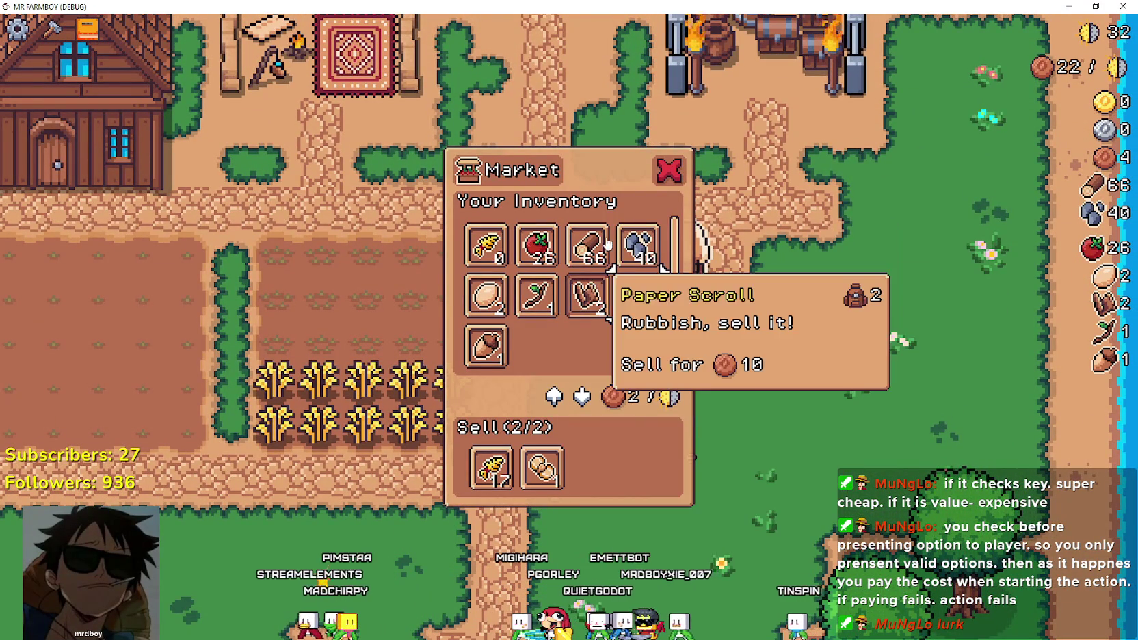
pyautogui.press('a')
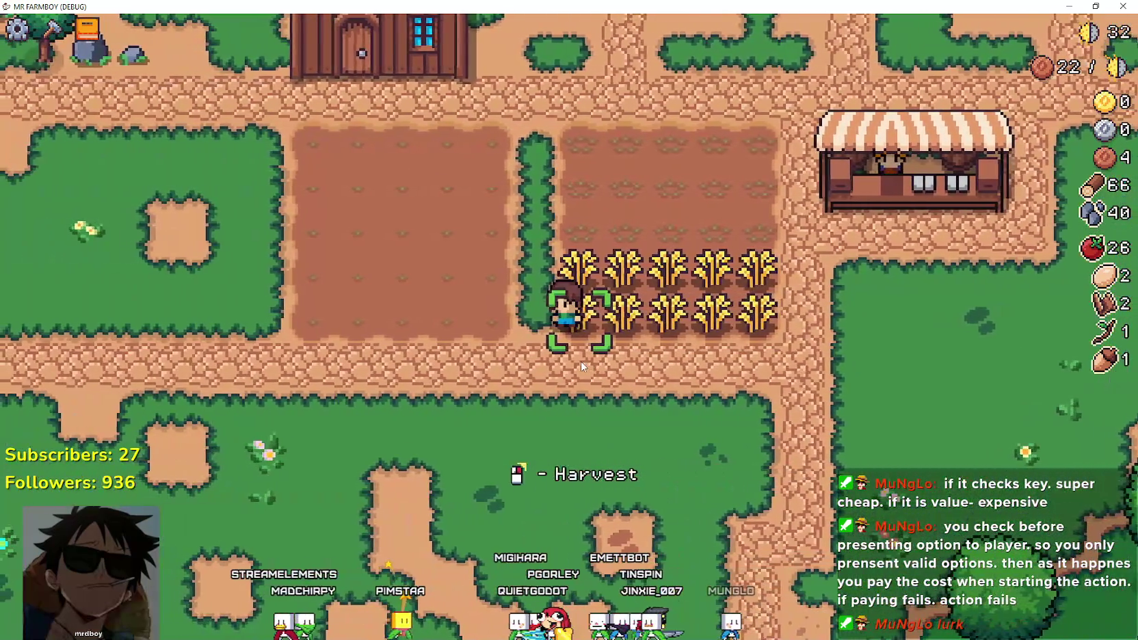
pyautogui.click(580, 366)
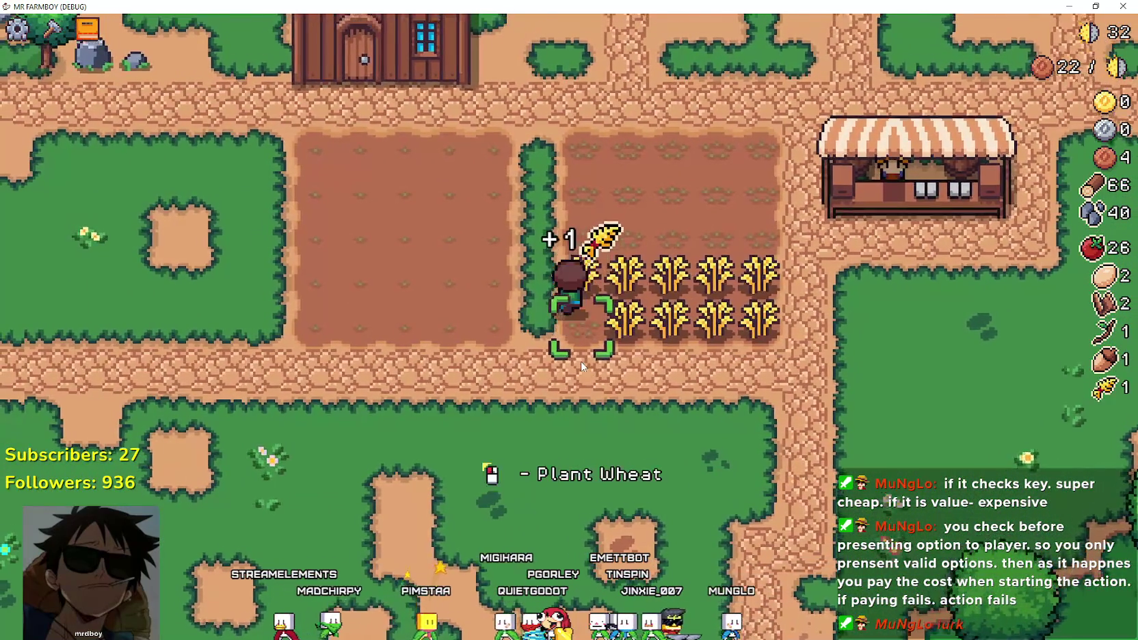
pyautogui.press('d')
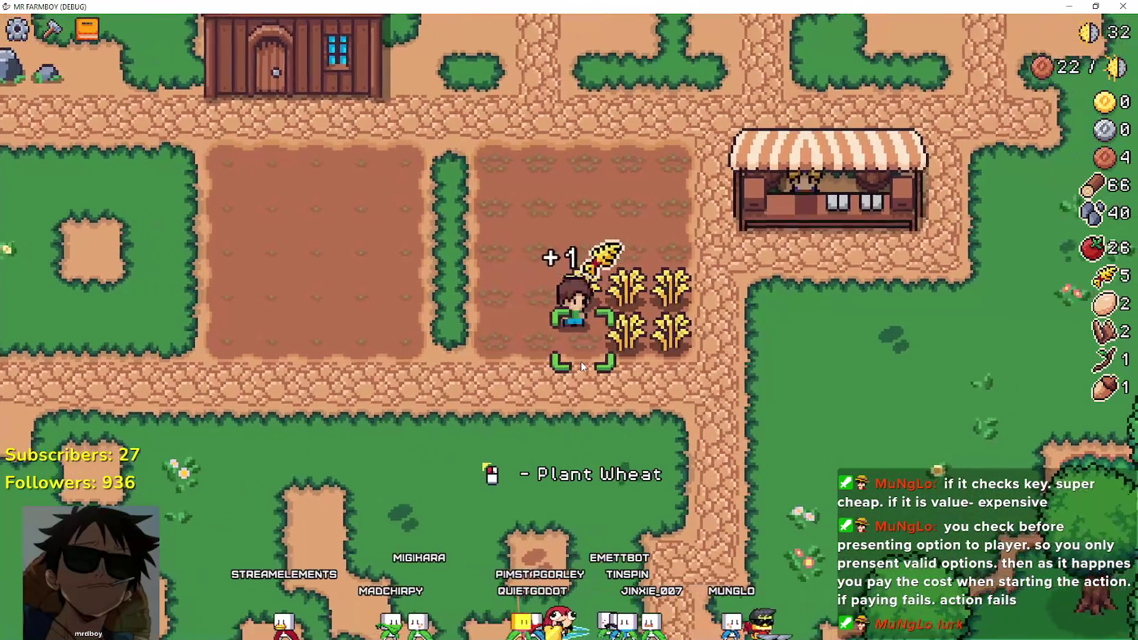
pyautogui.click(581, 366)
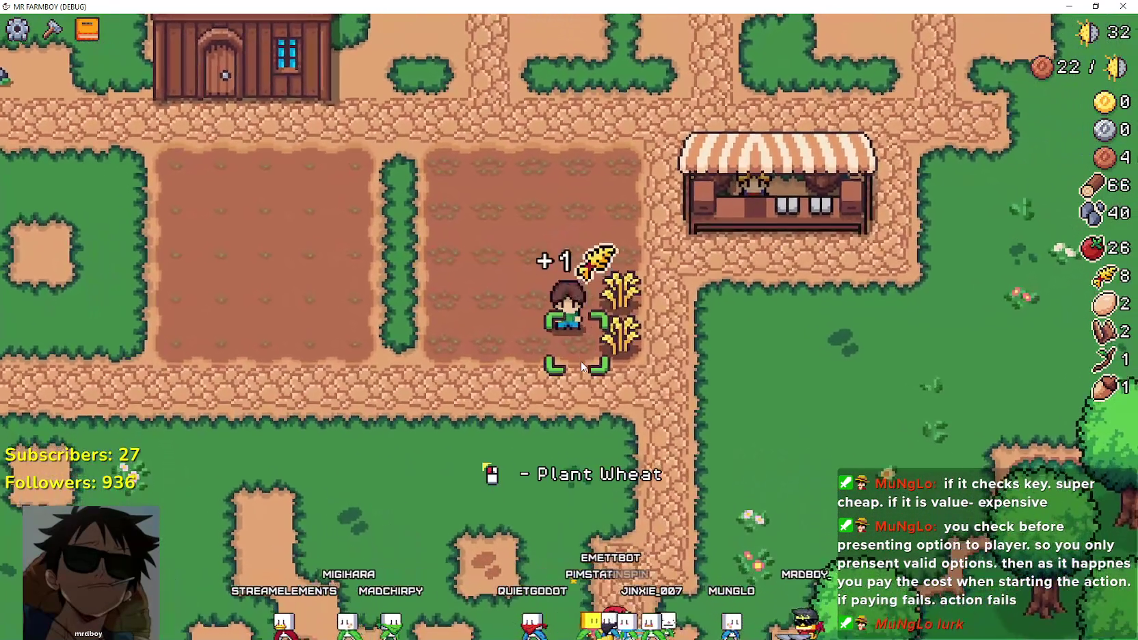
pyautogui.click(581, 361)
pyautogui.press('d')
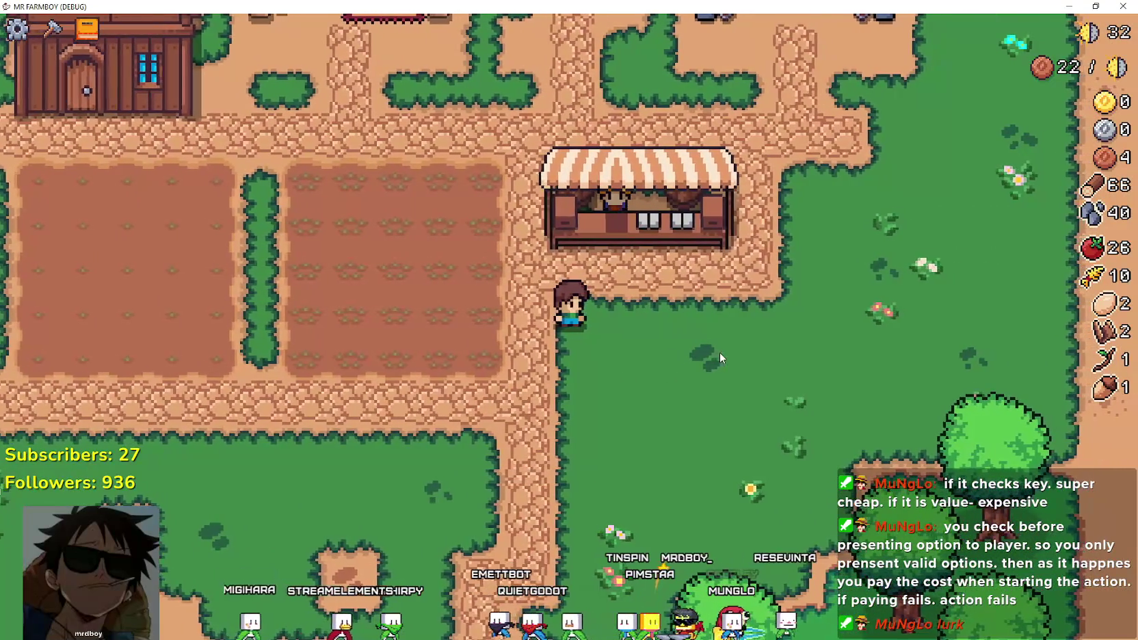
# Walk to the market stall, check the market window, then return to the crop field.
pyautogui.press('d')
pyautogui.press('w')
pyautogui.press('d')
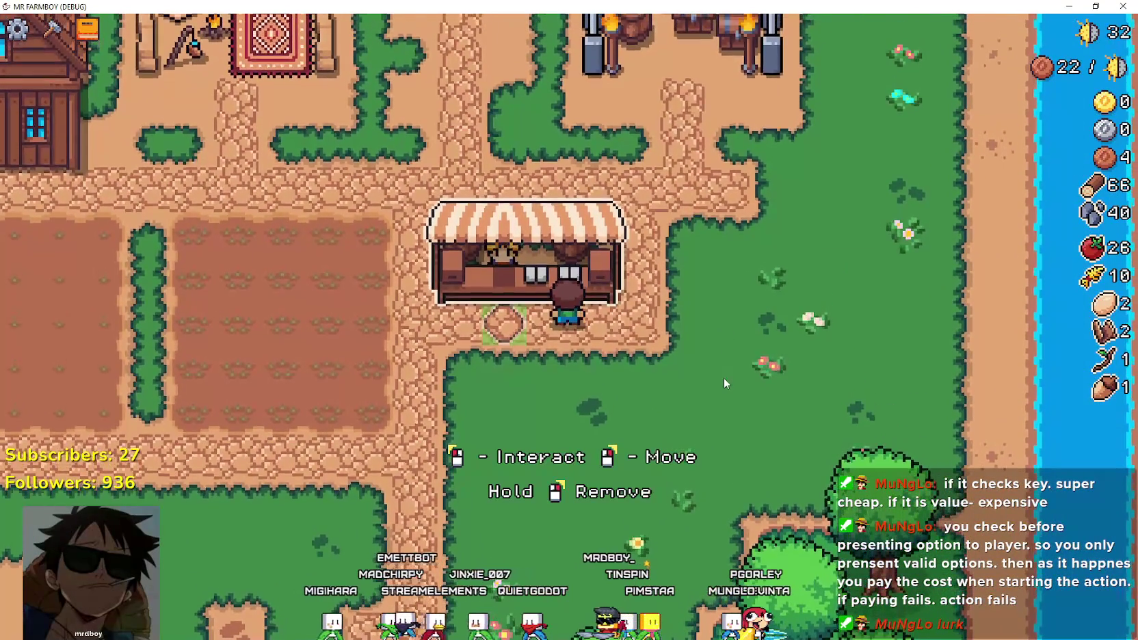
pyautogui.press('w')
pyautogui.press('w')
pyautogui.press('a')
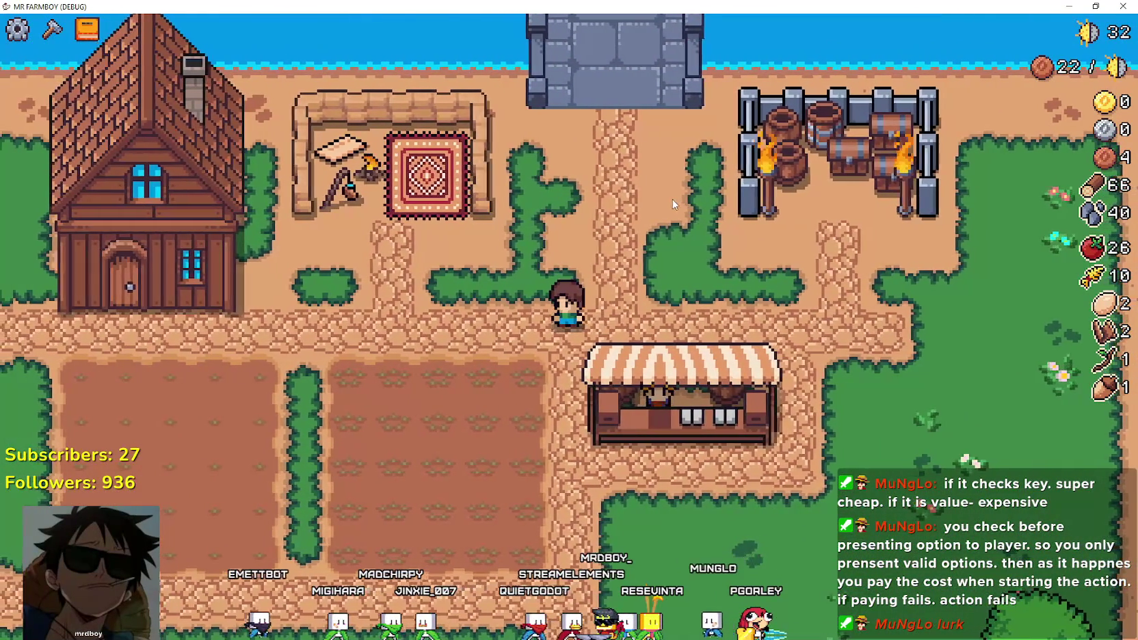
pyautogui.press('s')
pyautogui.press('e')
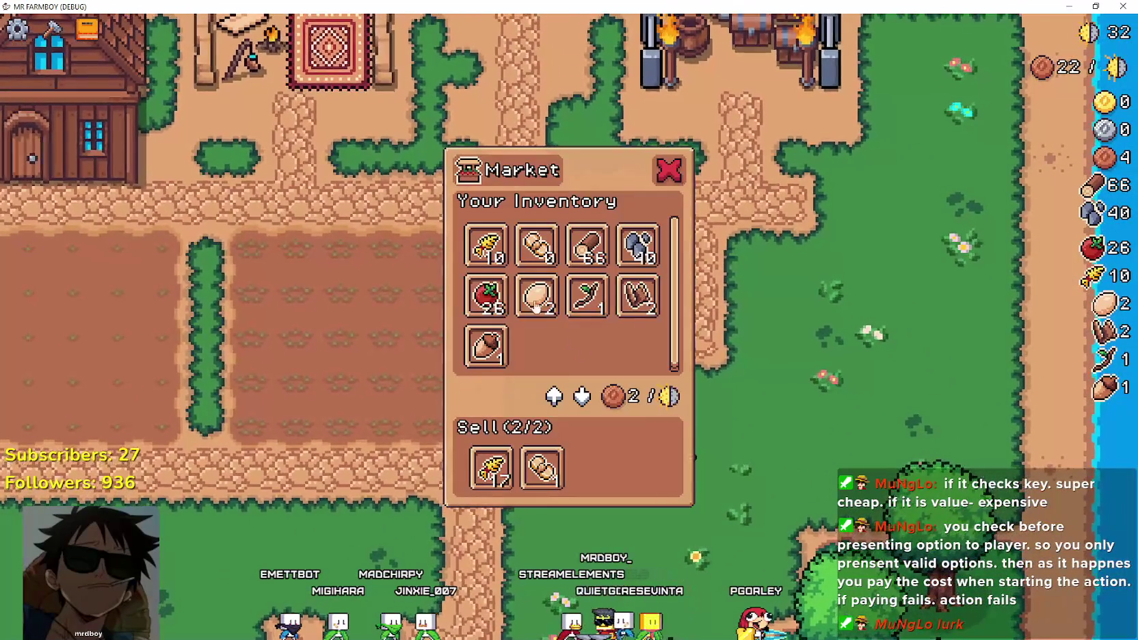
pyautogui.moveTo(490, 293)
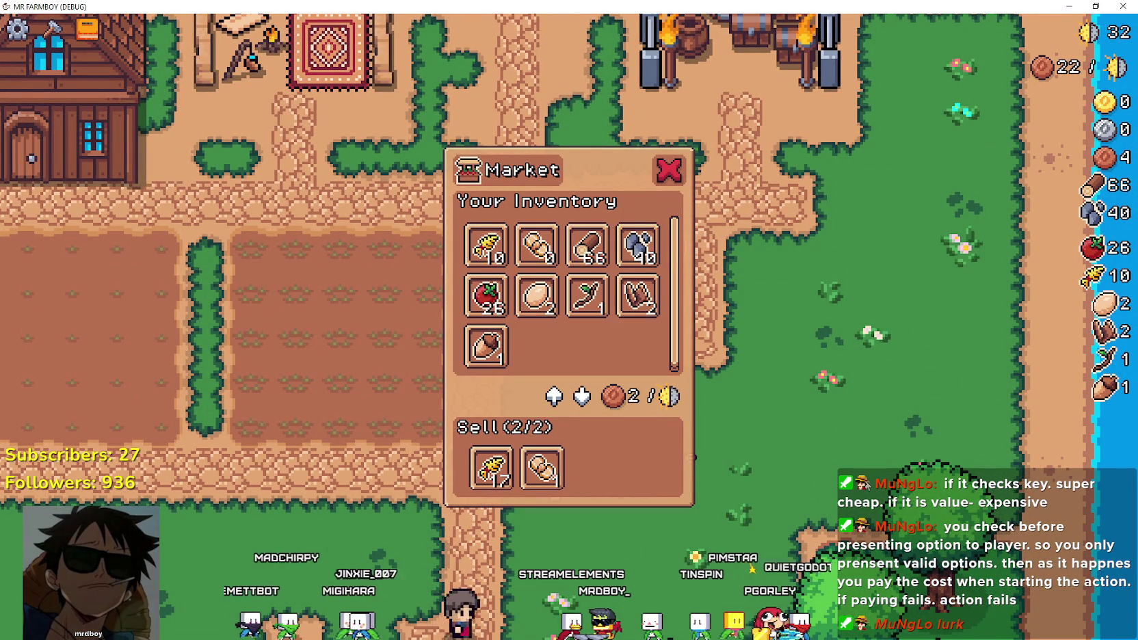
pyautogui.press('Escape')
pyautogui.press('s')
pyautogui.press('a')
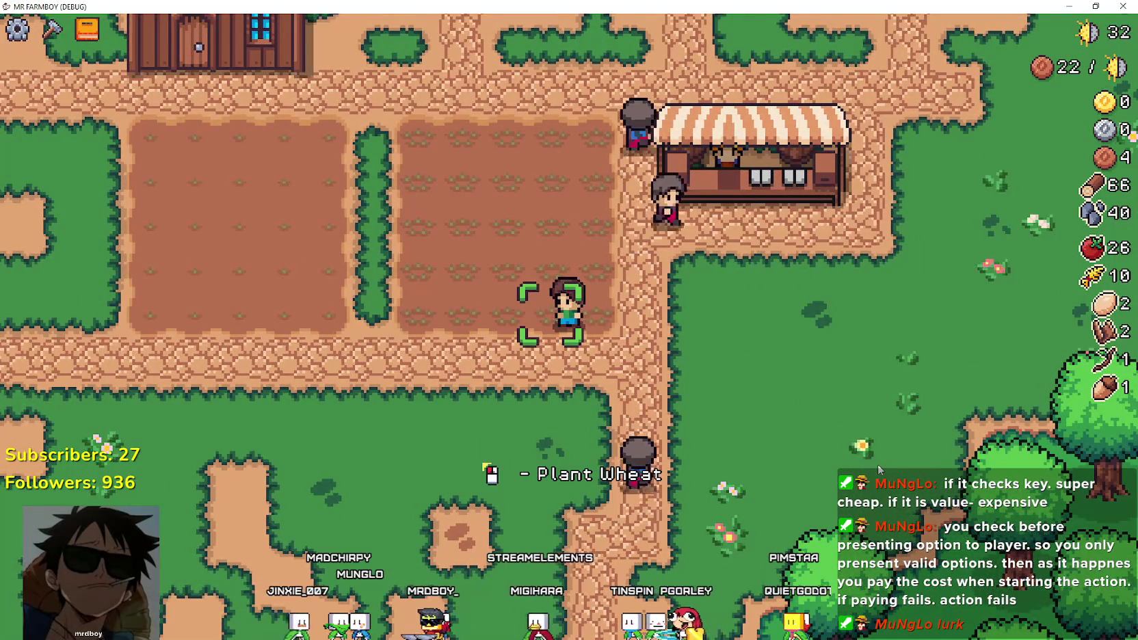
# Walk around the crop fields and market stall while the farmers plant.
pyautogui.press('d')
pyautogui.press('w')
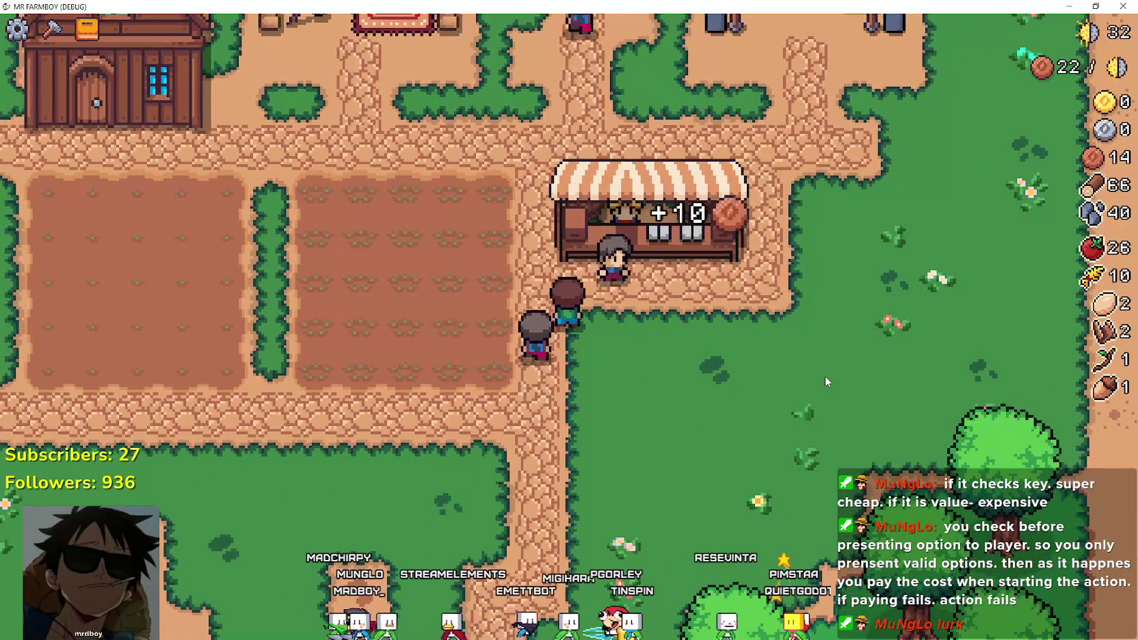
pyautogui.press('a')
pyautogui.press('d')
pyautogui.press('s')
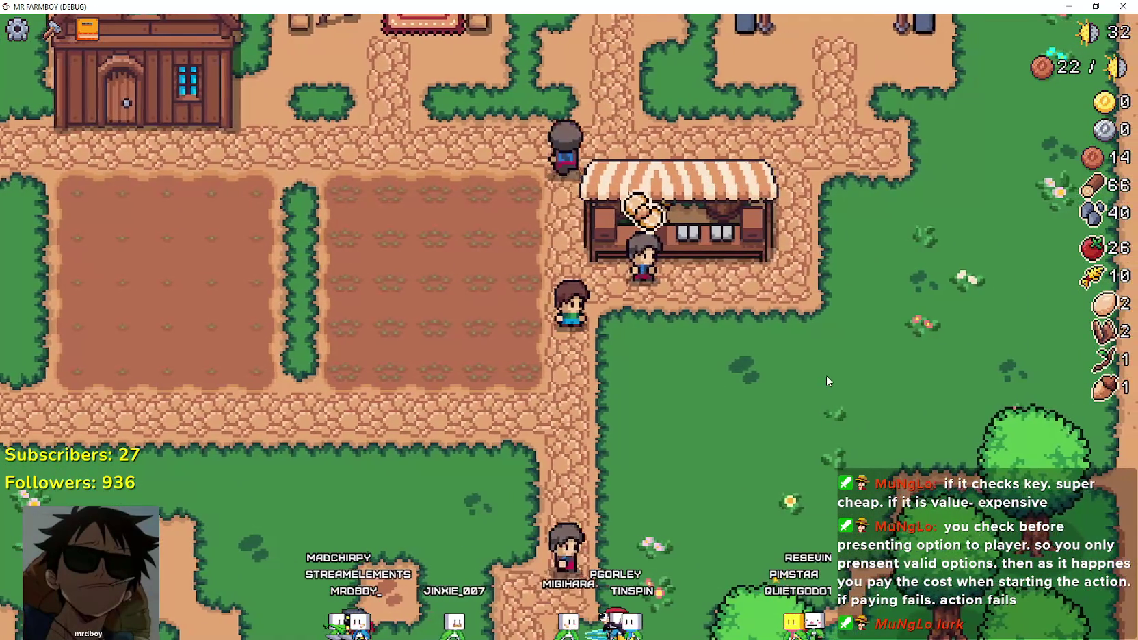
pyautogui.press('a')
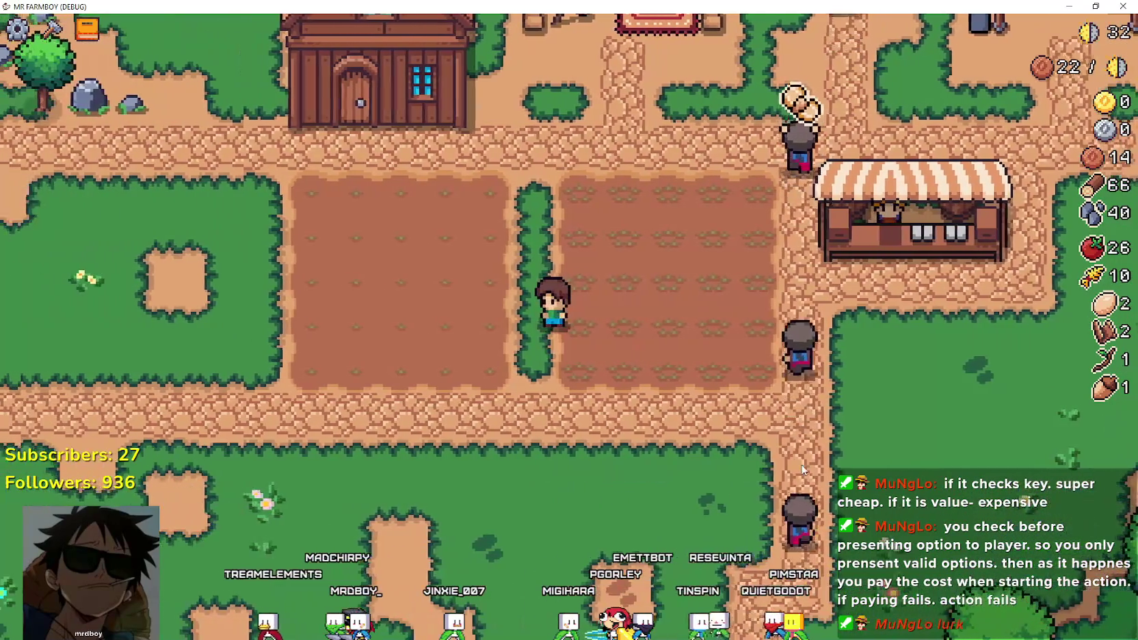
pyautogui.press('d')
pyautogui.press('s')
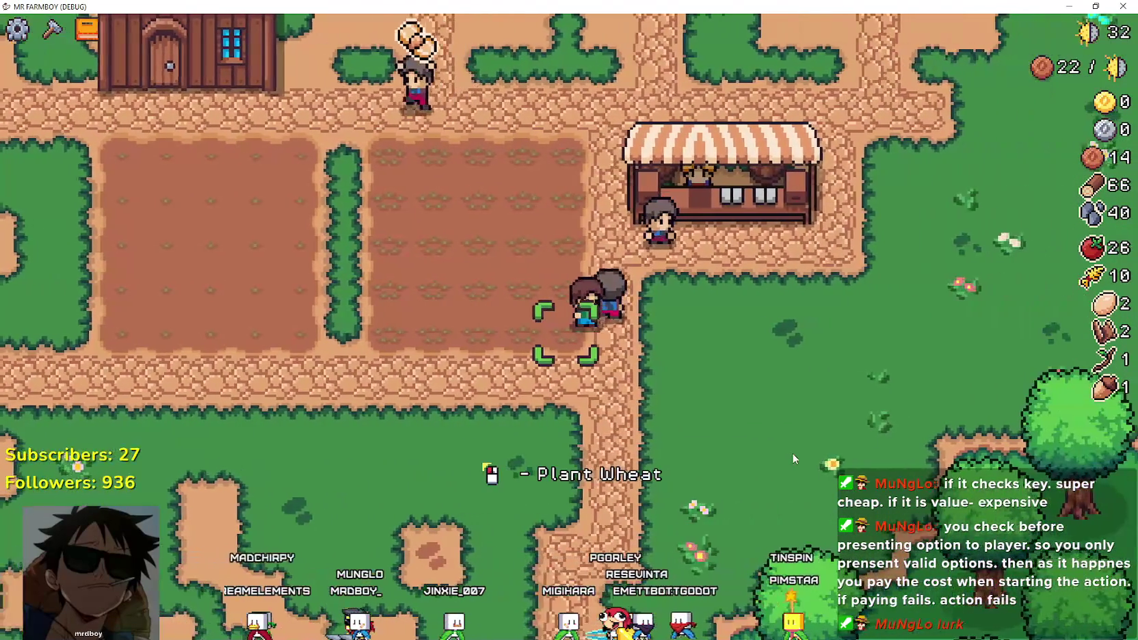
pyautogui.press('w')
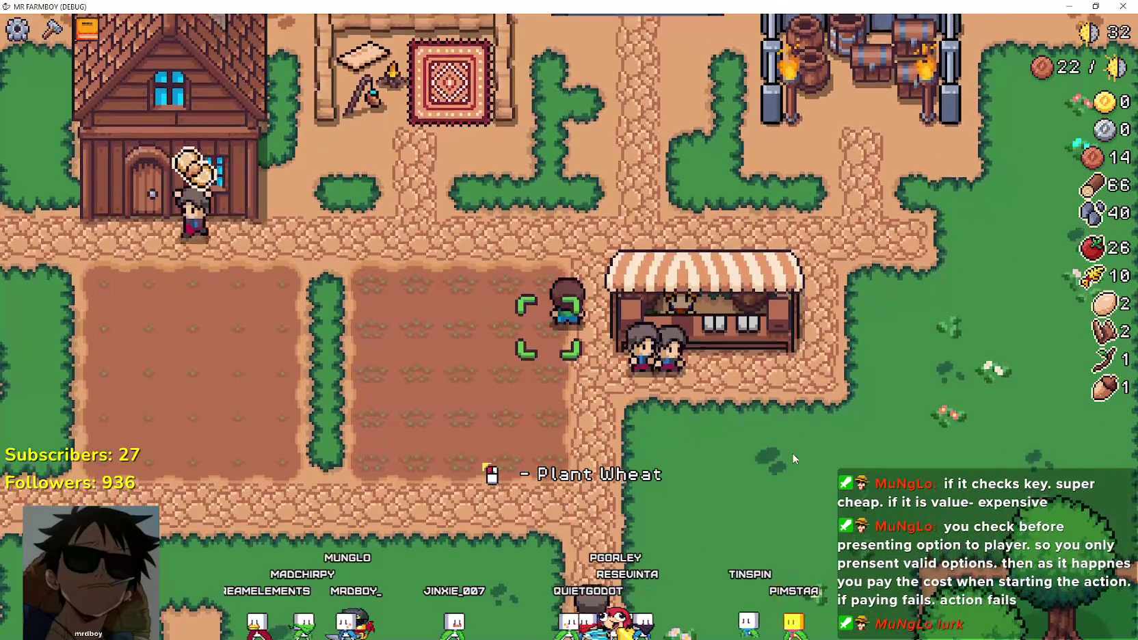
pyautogui.press('a')
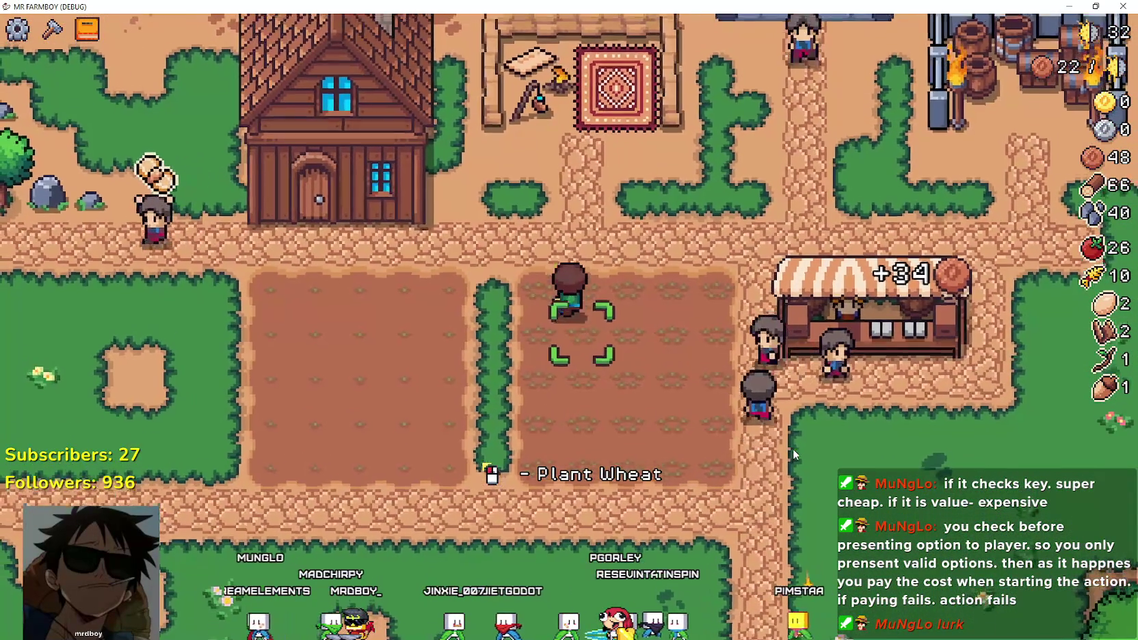
pyautogui.press('w')
pyautogui.press('s')
pyautogui.press('w')
pyautogui.press('a')
pyautogui.press('a')
# Mine the rocks for stone and head back toward the house.
pyautogui.press('w')
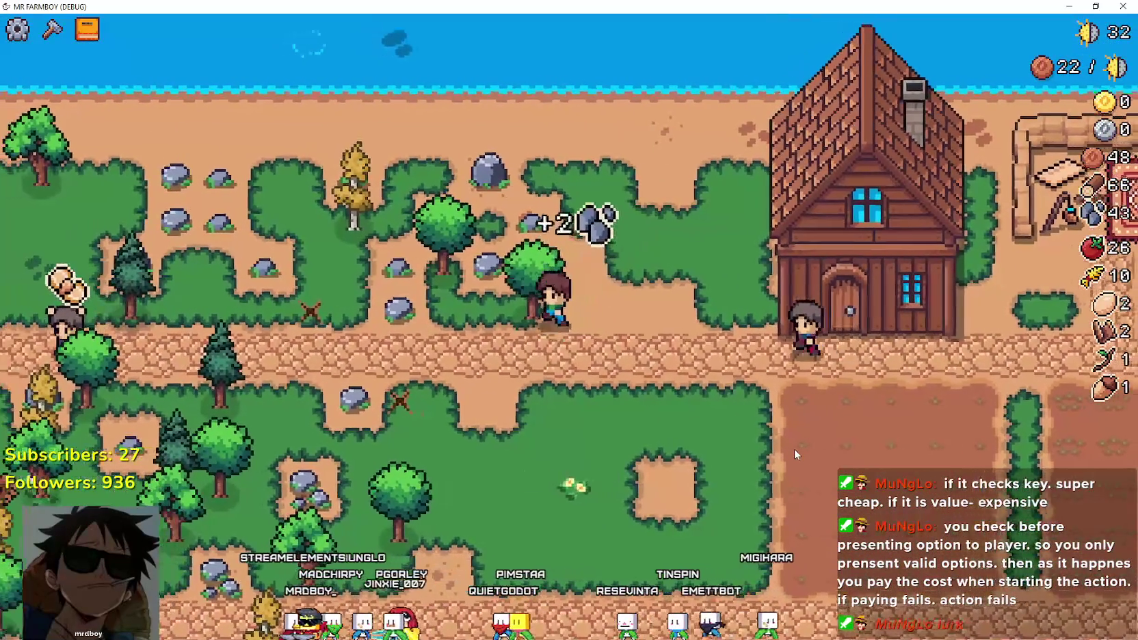
pyautogui.press('d')
pyautogui.press('w')
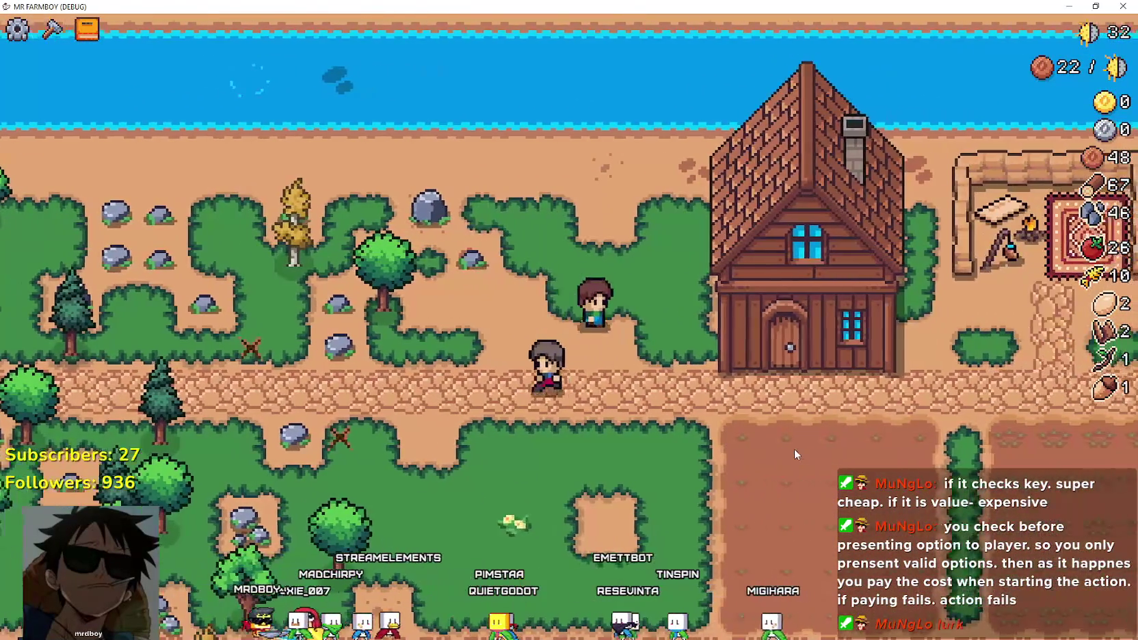
pyautogui.press('d')
pyautogui.press('w')
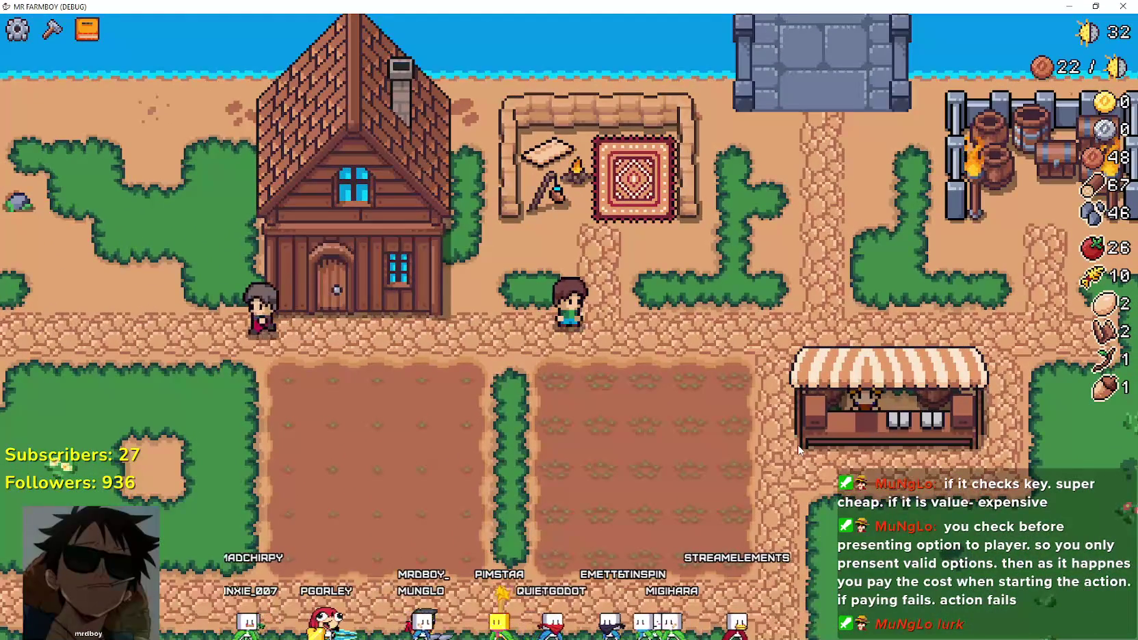
# Walk past the house down to the fields, then open the market at the stall.
pyautogui.press('d')
pyautogui.press('w')
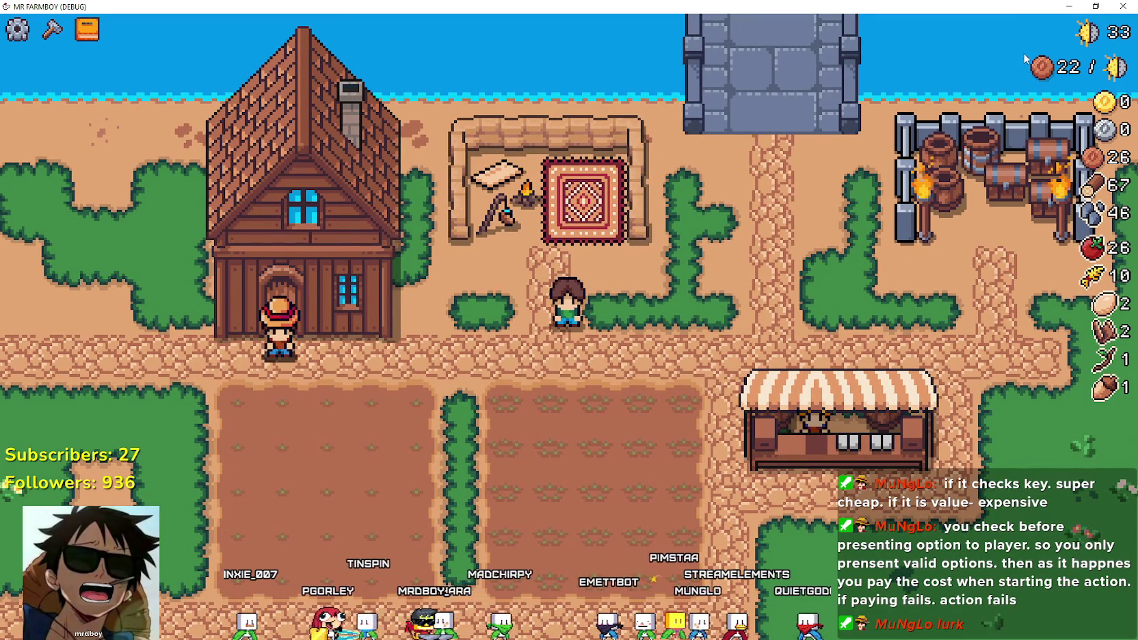
pyautogui.press('s')
pyautogui.press('a')
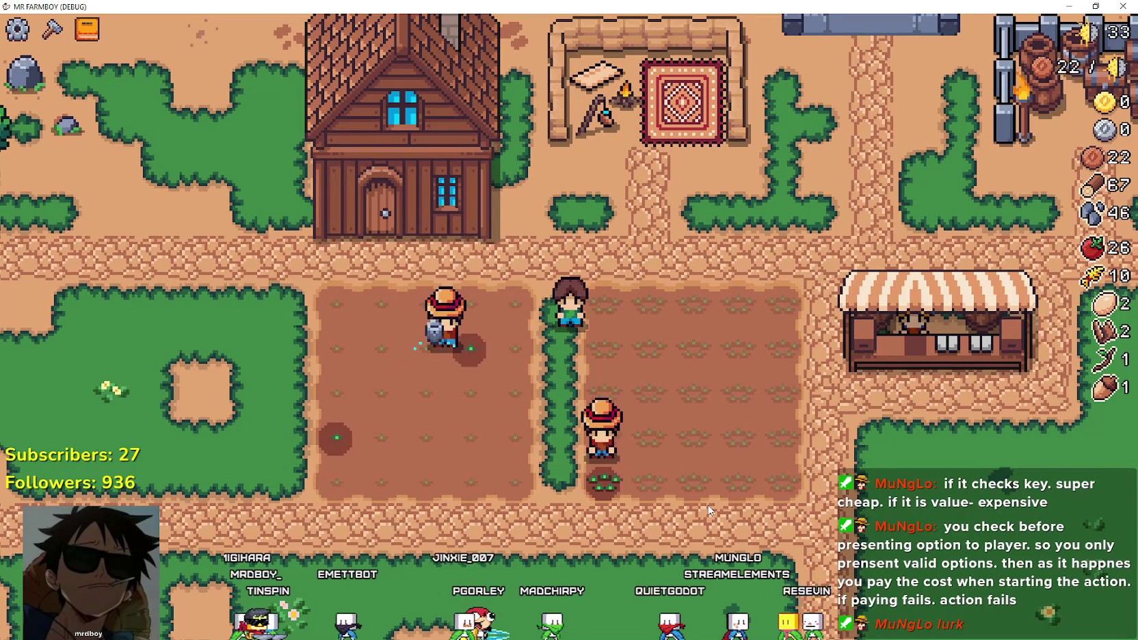
pyautogui.press('s')
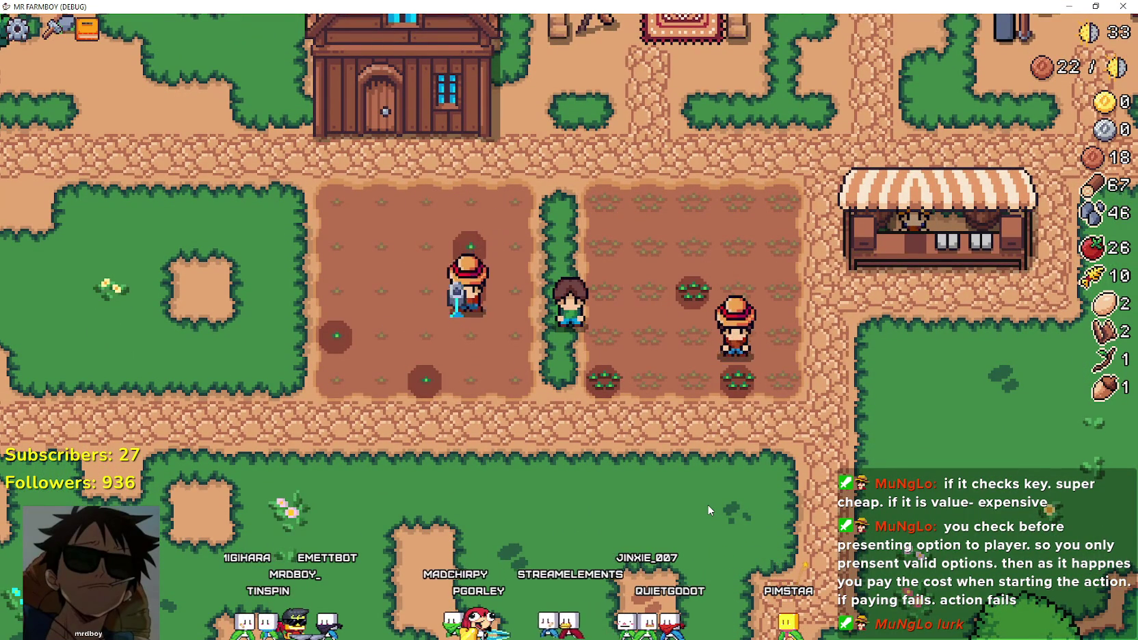
pyautogui.press('d')
pyautogui.press('d')
pyautogui.press('w')
pyautogui.click(713, 504)
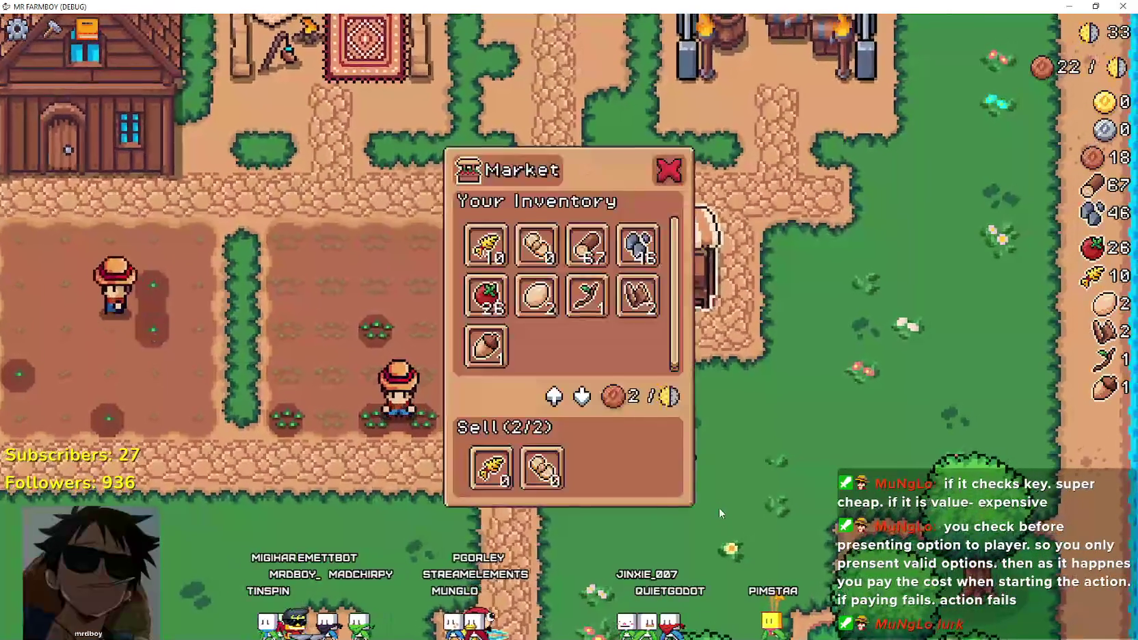
# Remove the bread from the sell list, close the market, and walk across the wheat plot.
pyautogui.click(546, 477)
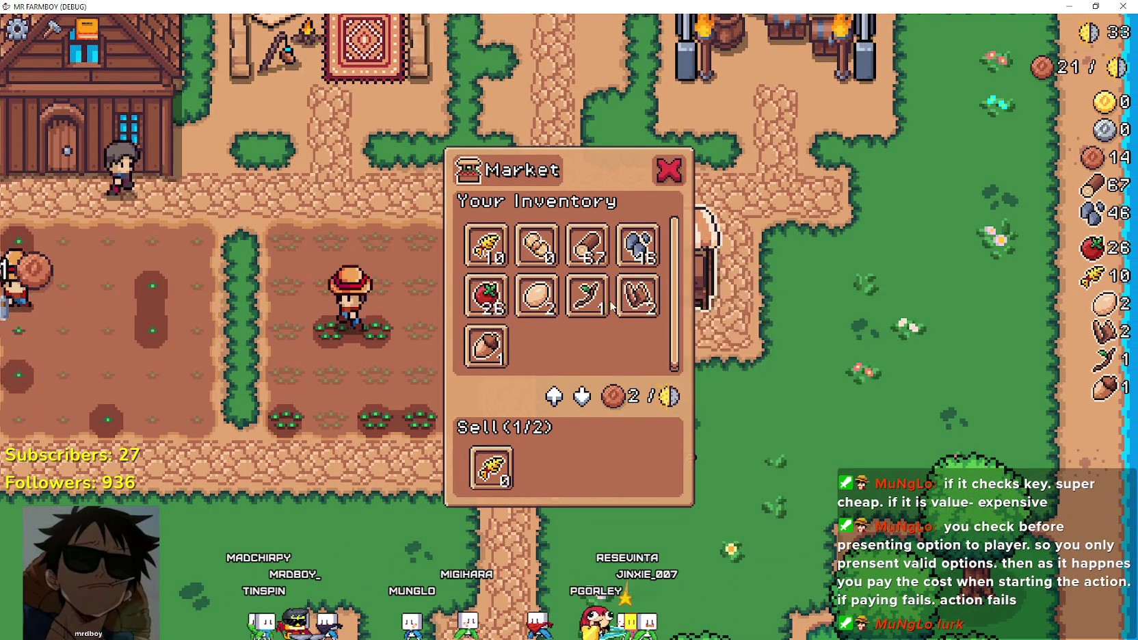
pyautogui.click(695, 430)
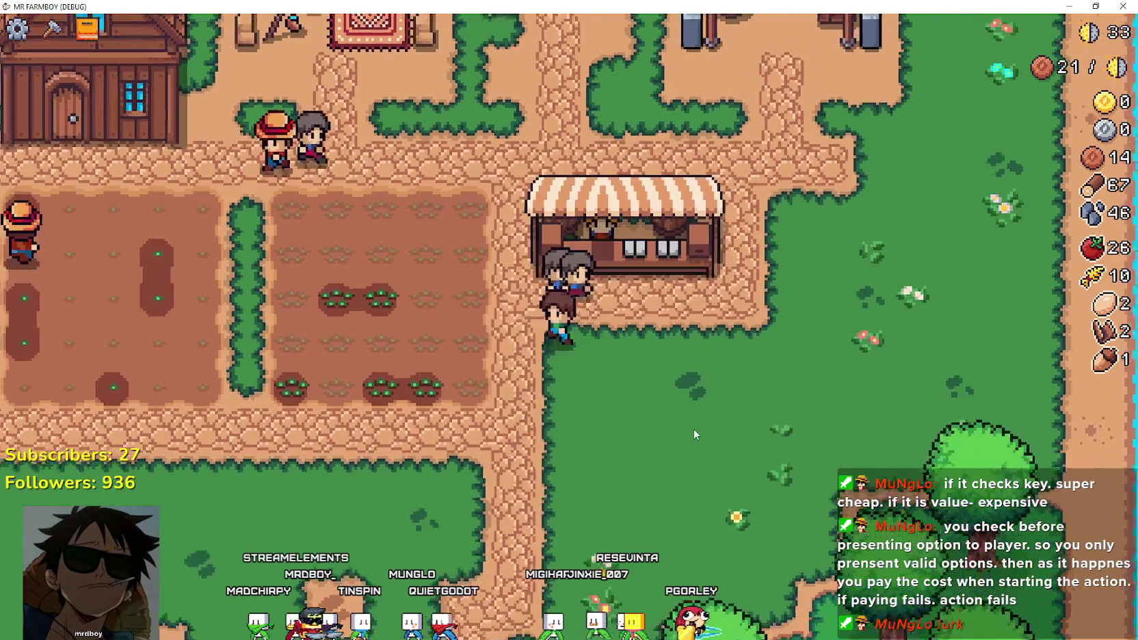
pyautogui.press('a')
pyautogui.press('w')
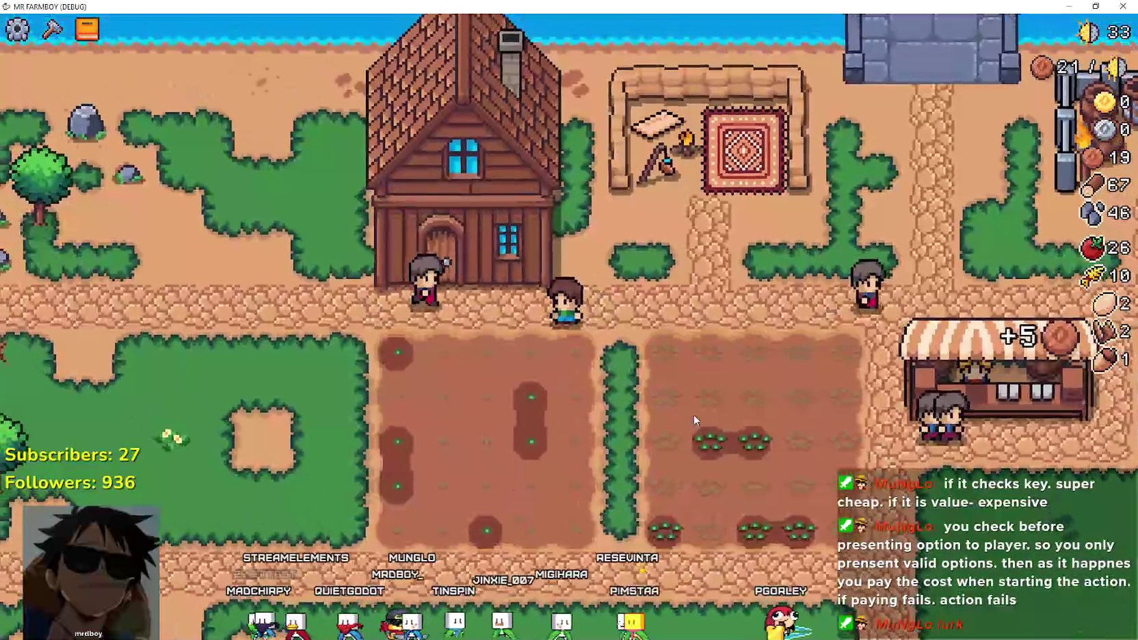
pyautogui.press('d')
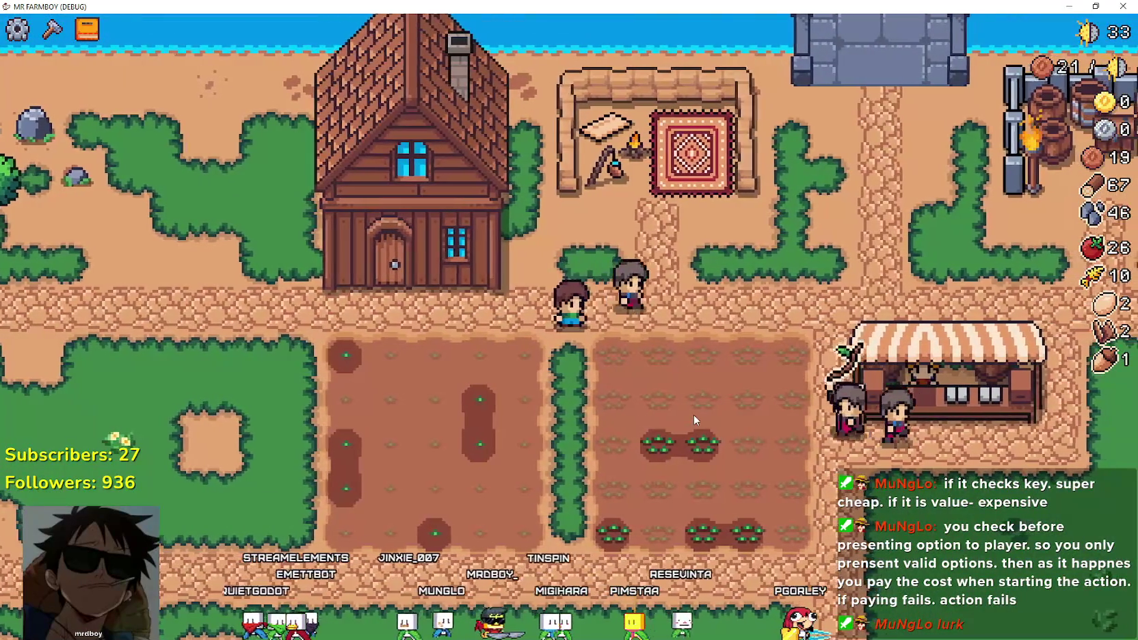
pyautogui.press('d')
pyautogui.press('s')
pyautogui.press('d')
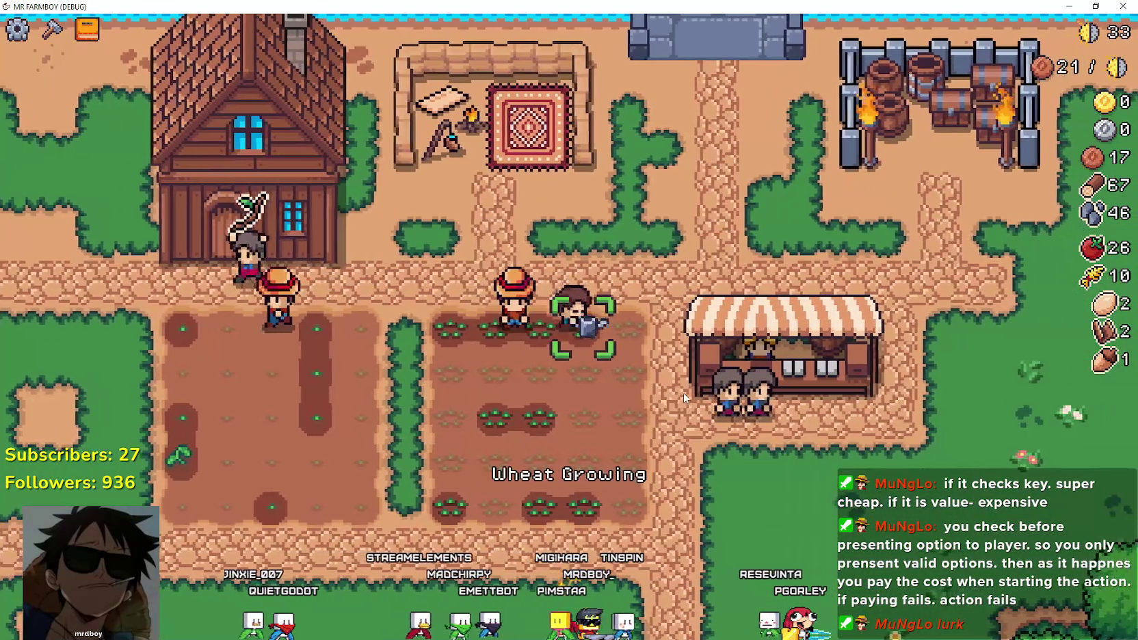
pyautogui.press('d')
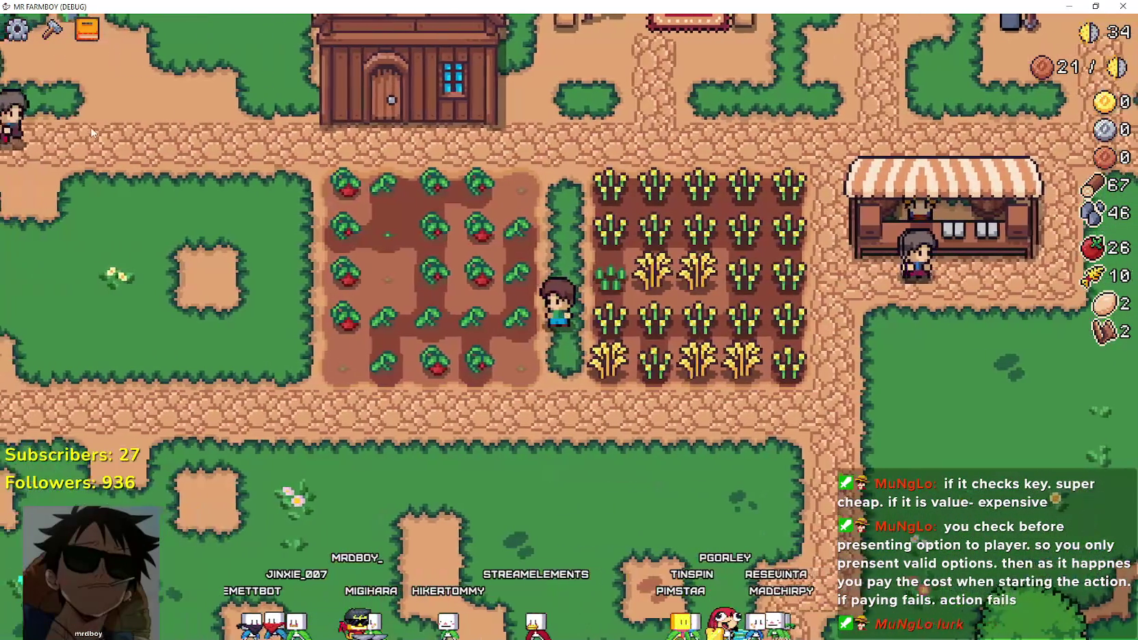
# Pause the game, switch back to the editor, and stop the running game.
pyautogui.press('Escape')
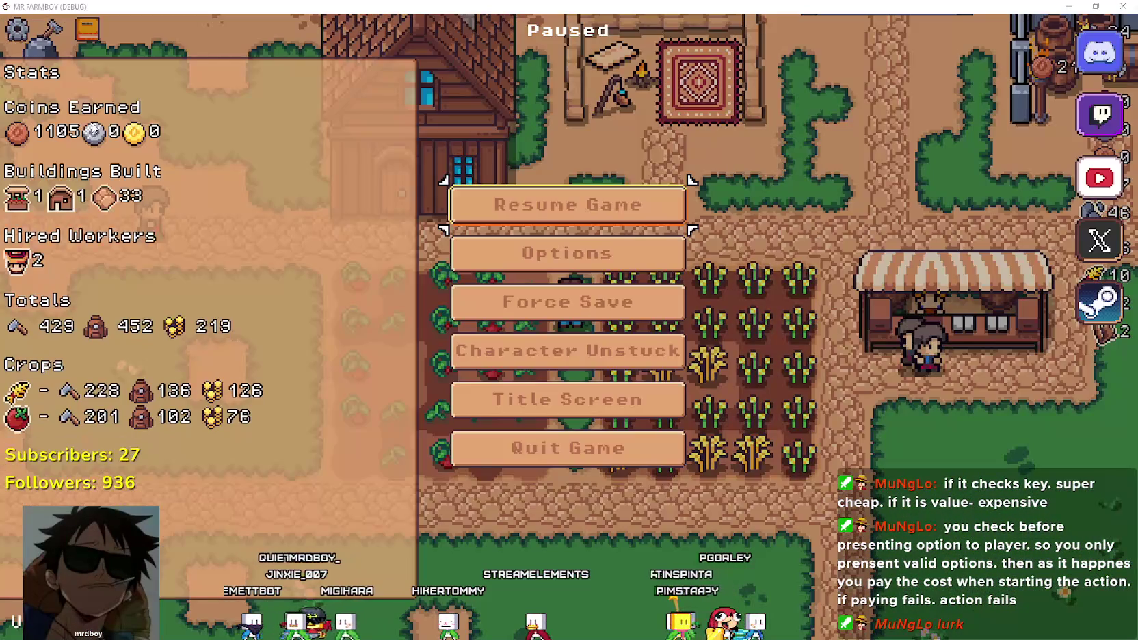
pyautogui.hotkey('alt', 'Tab')
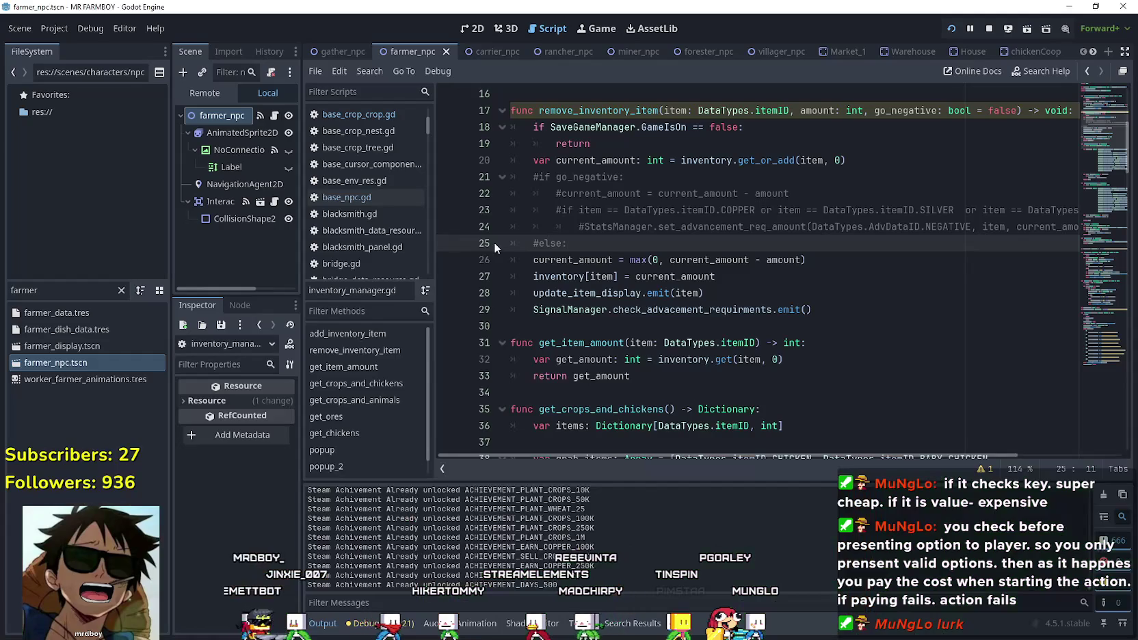
pyautogui.scroll(5, 587, 232)
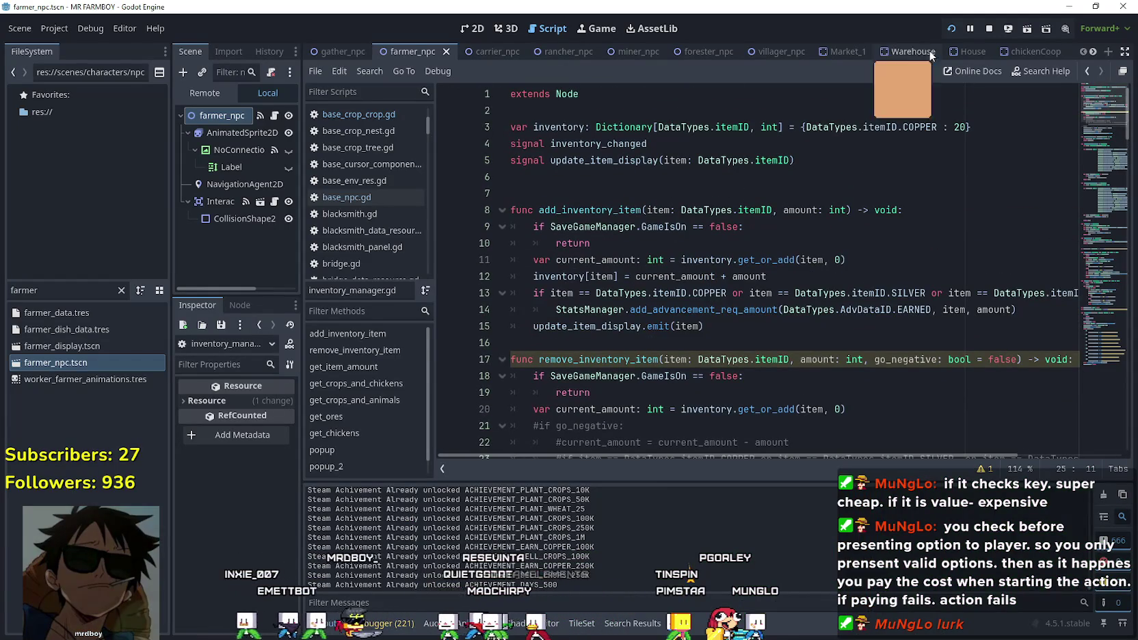
pyautogui.click(987, 30)
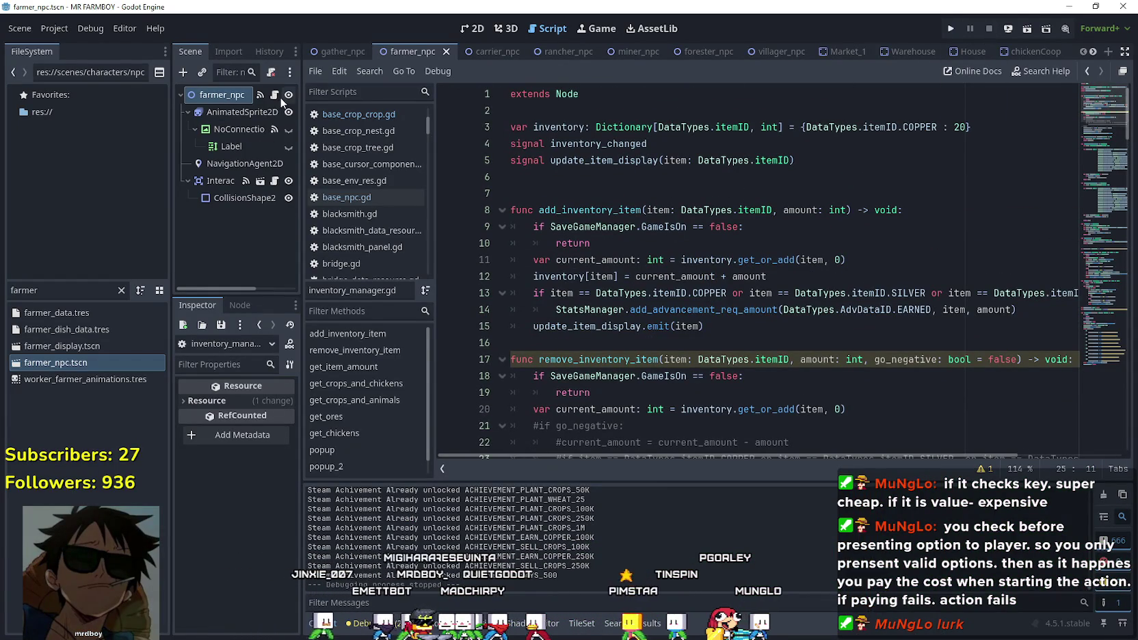
# Open base_npc.gd and review its Task.WANDER block and the HOUSE task on line 411.
pyautogui.click(404, 199)
pyautogui.scroll(-3, 780, 350)
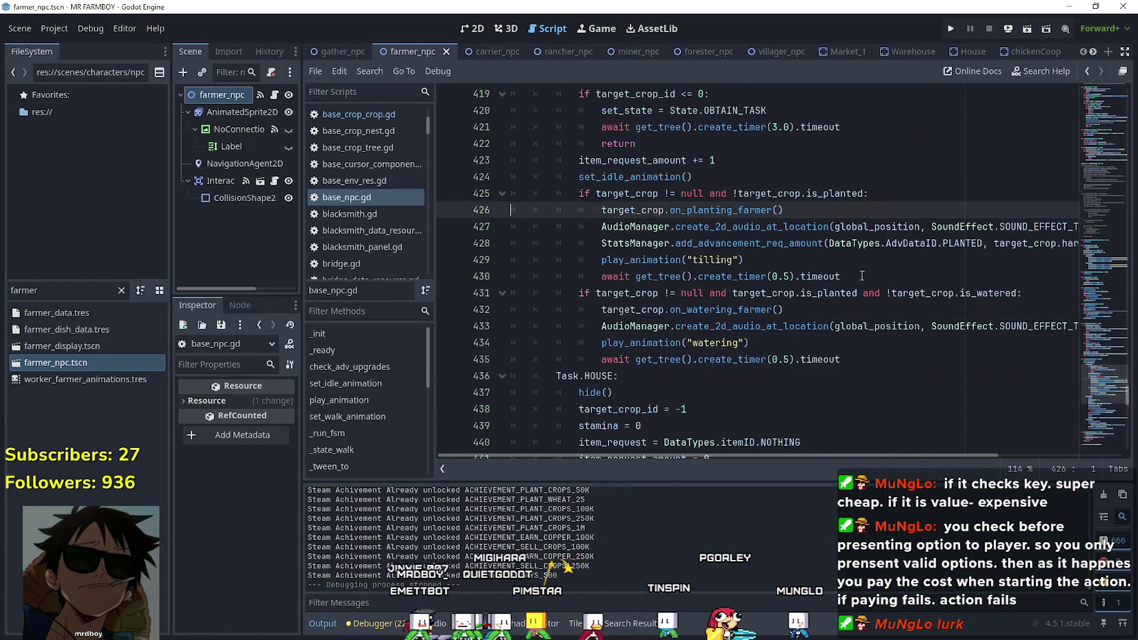
pyautogui.moveTo(1104, 402)
pyautogui.mouseDown()
pyautogui.moveTo(1110, 287)
pyautogui.moveTo(1107, 416)
pyautogui.mouseUp()
pyautogui.moveTo(820, 356)
pyautogui.mouseDown()
pyautogui.moveTo(540, 292)
pyautogui.moveTo(527, 275)
pyautogui.moveTo(508, 294)
pyautogui.moveTo(509, 337)
pyautogui.mouseUp()
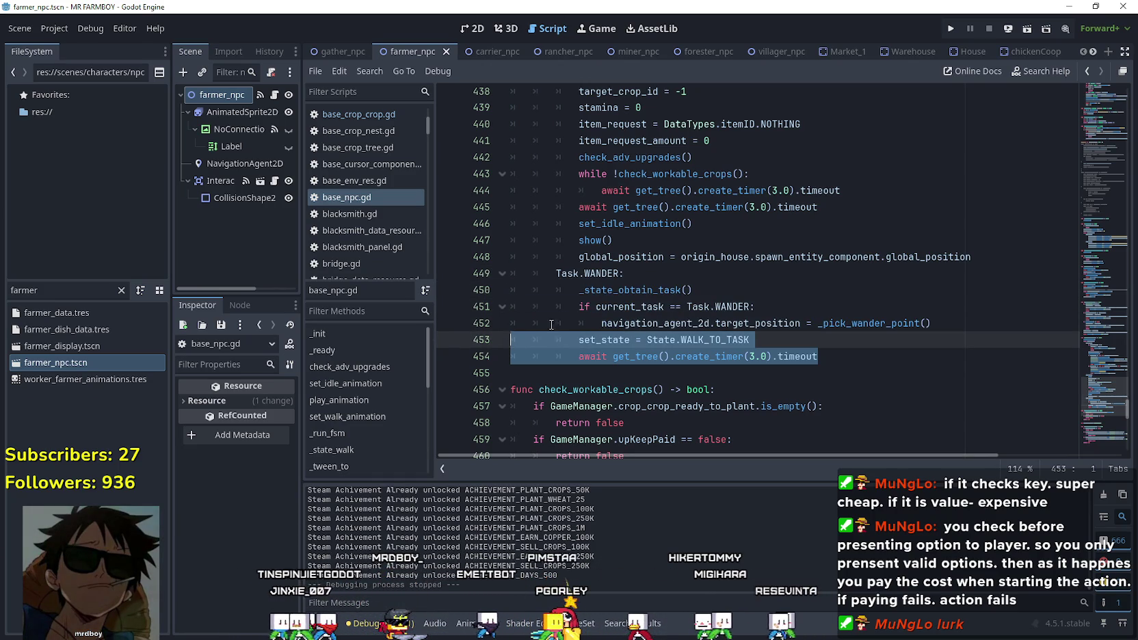
pyautogui.moveTo(930, 323)
pyautogui.mouseDown()
pyautogui.moveTo(645, 323)
pyautogui.moveTo(505, 276)
pyautogui.mouseUp()
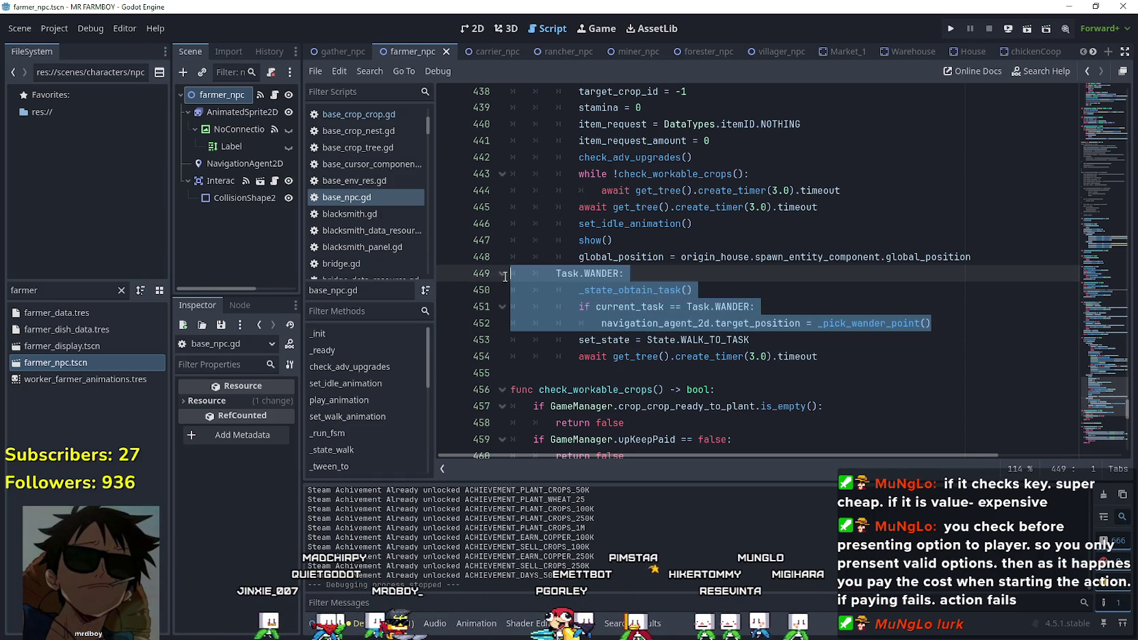
pyautogui.click(775, 347)
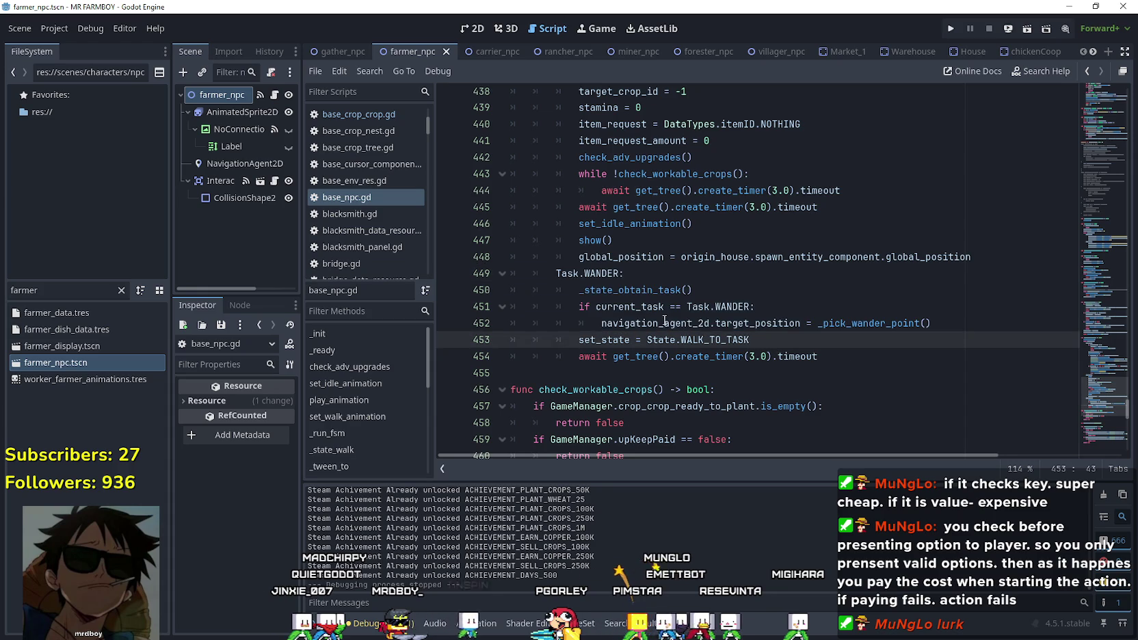
pyautogui.scroll(10, 774, 191)
pyautogui.scroll(3, 774, 191)
pyautogui.doubleClick(654, 340)
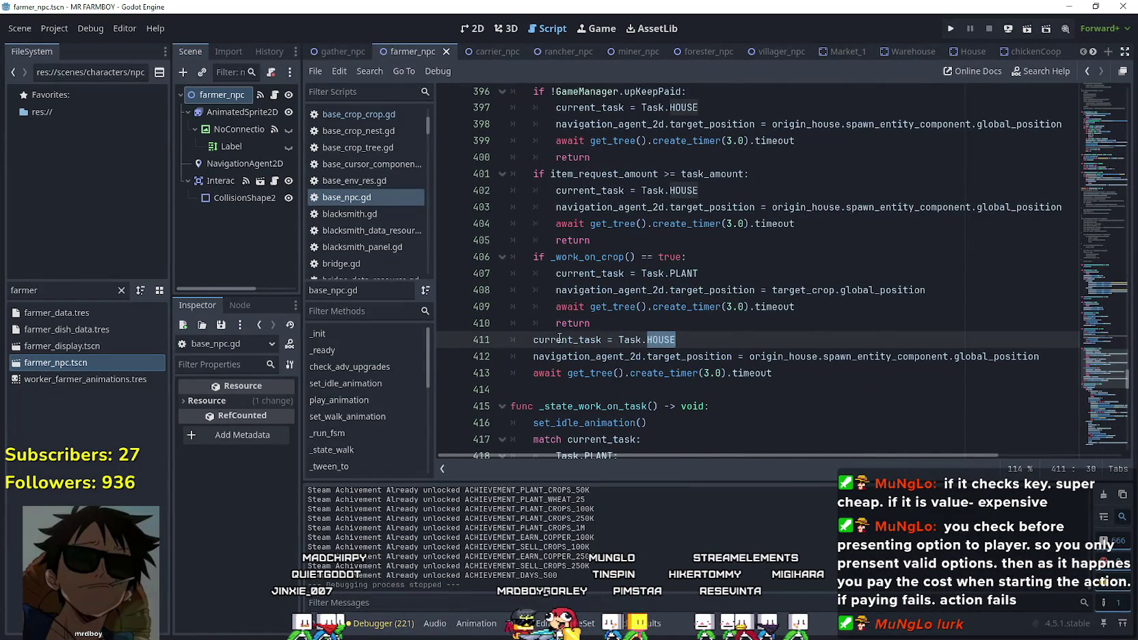
pyautogui.scroll(1, 562, 319)
# Filter FileSystem for 'gath', open gather_npc.tscn, and open its gather_npc.gd script.
pyautogui.hotkey('ctrl', 'f')
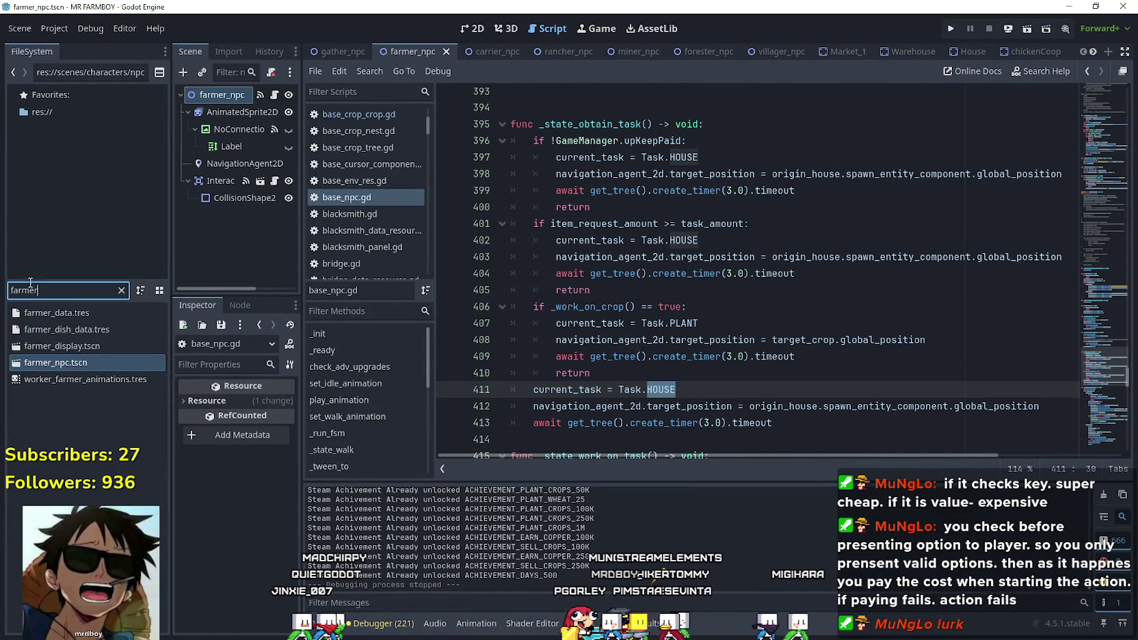
pyautogui.write('gath')
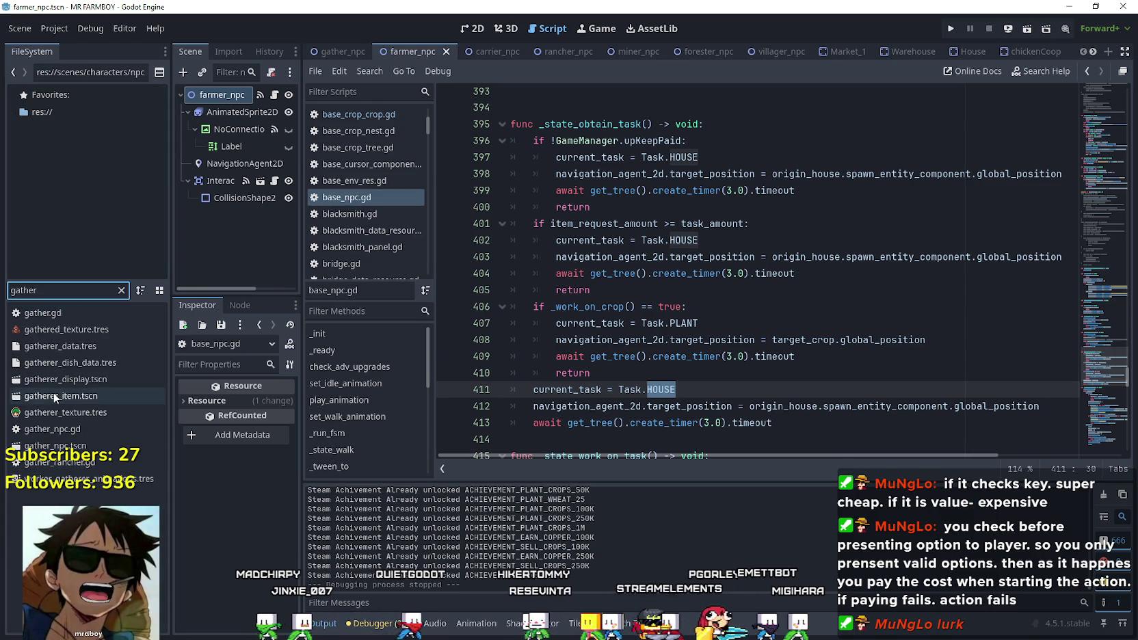
pyautogui.doubleClick(55, 445)
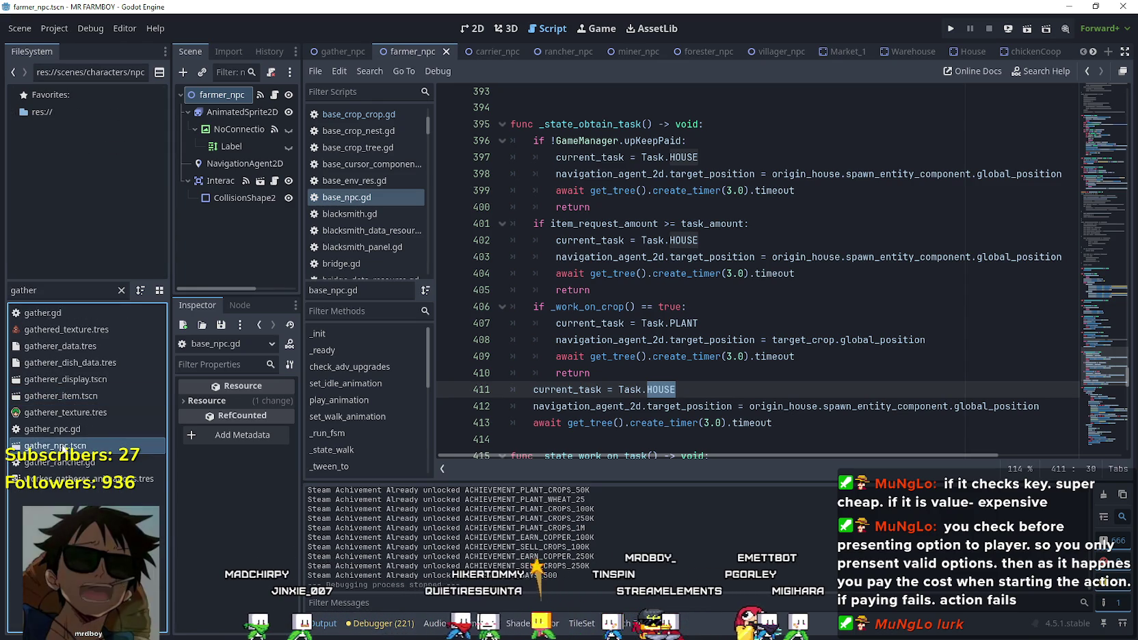
pyautogui.click(274, 95)
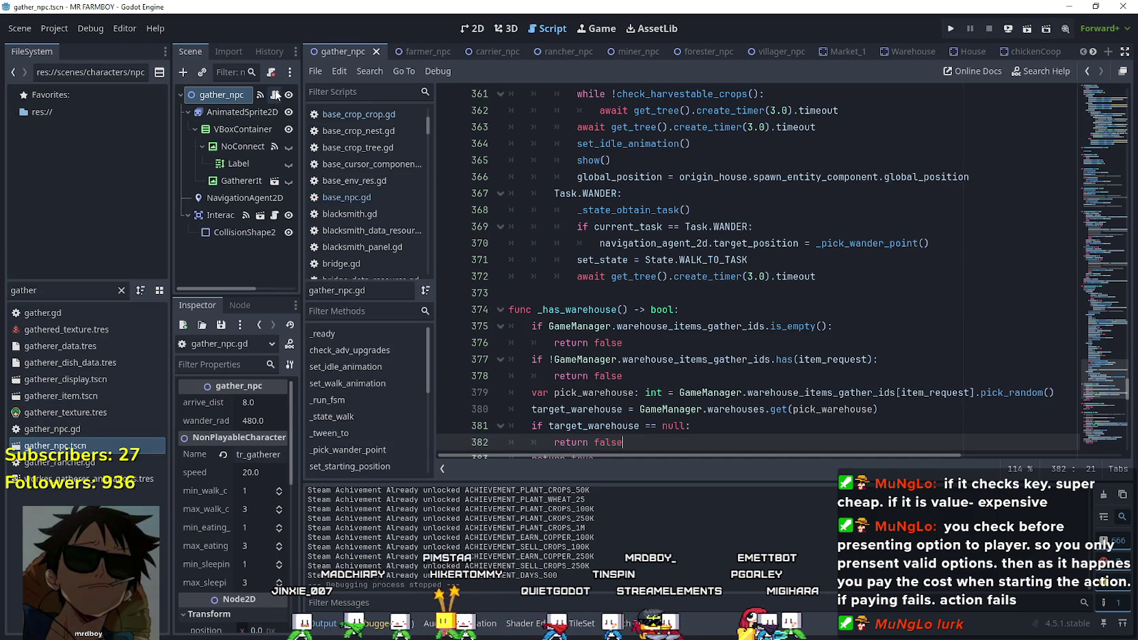
# Scroll back up through the gather_npc.gd code.
pyautogui.scroll(3, 1042, 233)
pyautogui.moveTo(1101, 397); pyautogui.dragTo(1100, 336)
pyautogui.scroll(5, 609, 349)
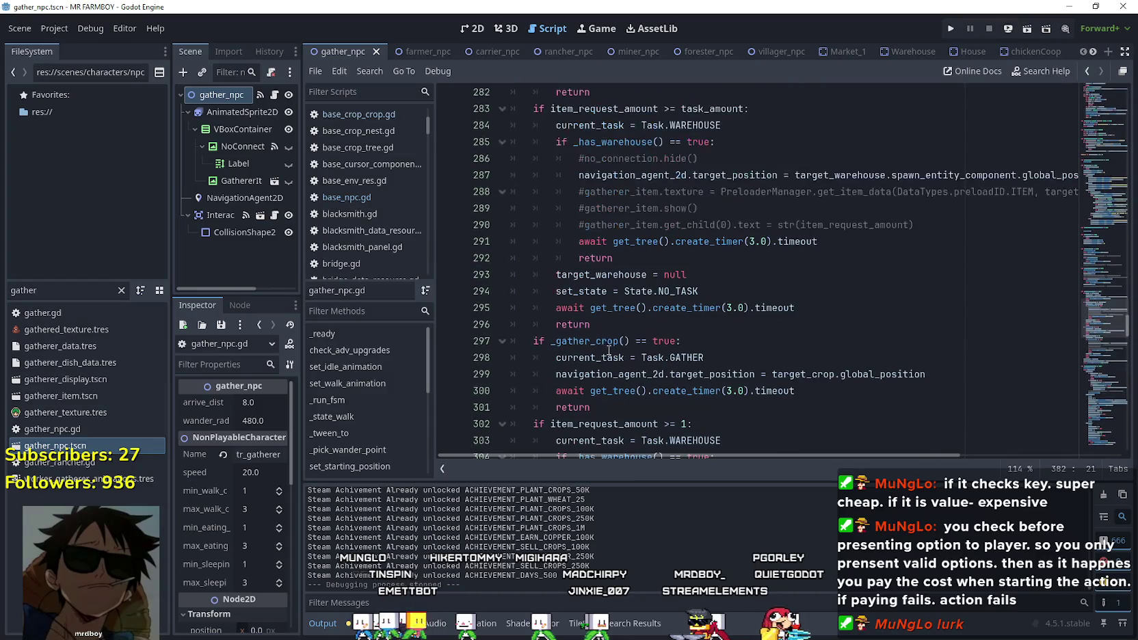
pyautogui.scroll(2, 608, 323)
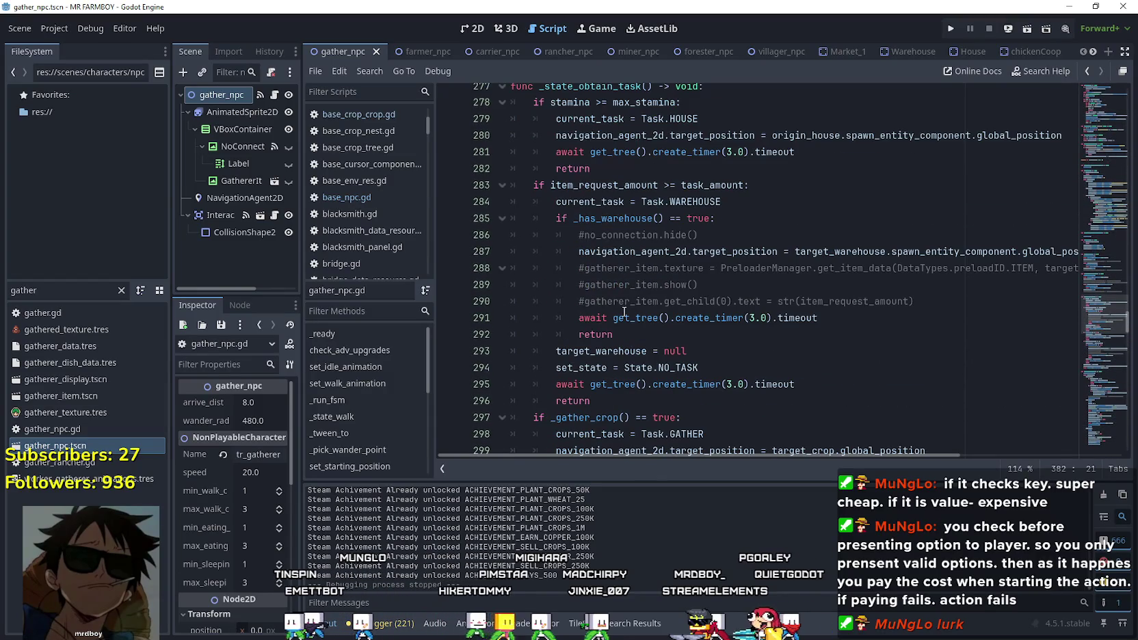
pyautogui.scroll(2, 646, 360)
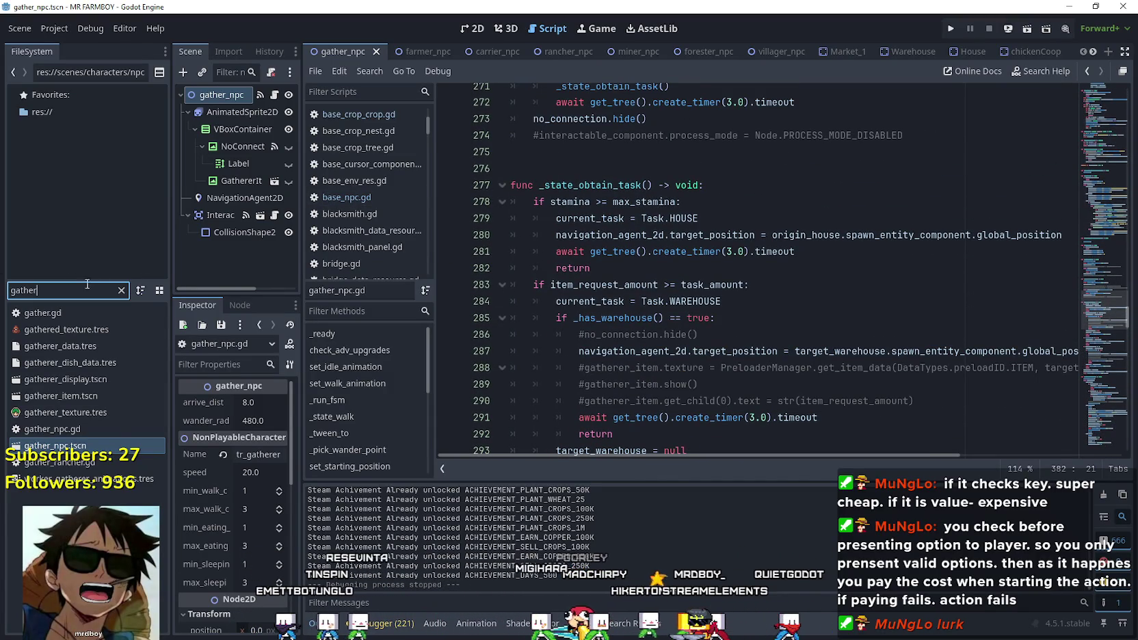
# Replace the FileSystem filter with 'chicken' and open chicken.tscn.
pyautogui.click(121, 290)
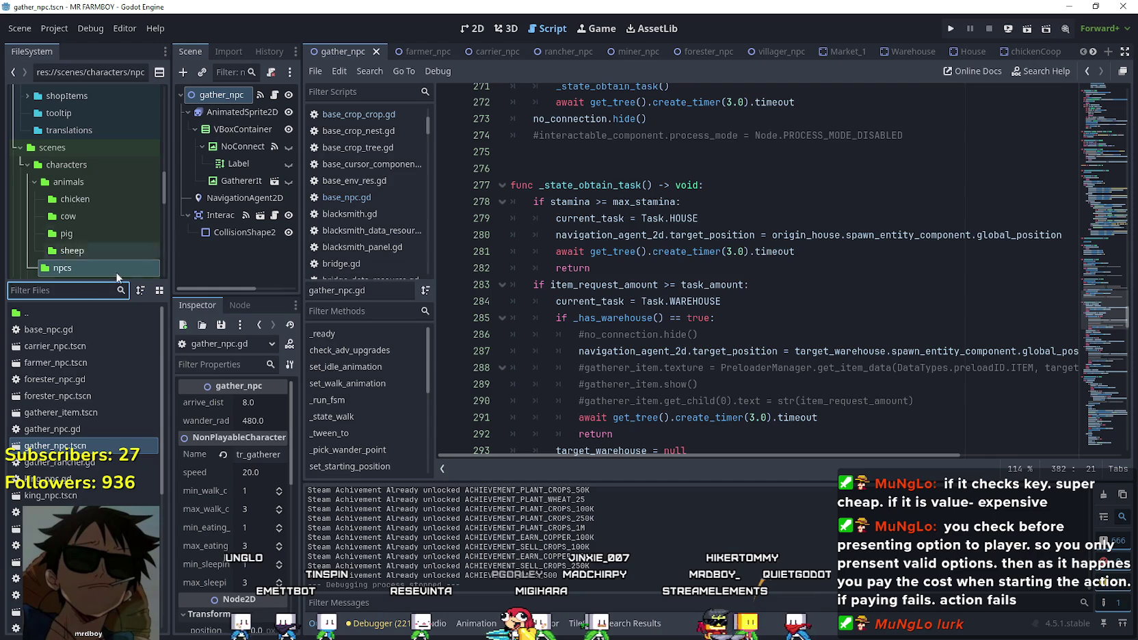
pyautogui.write('chicken')
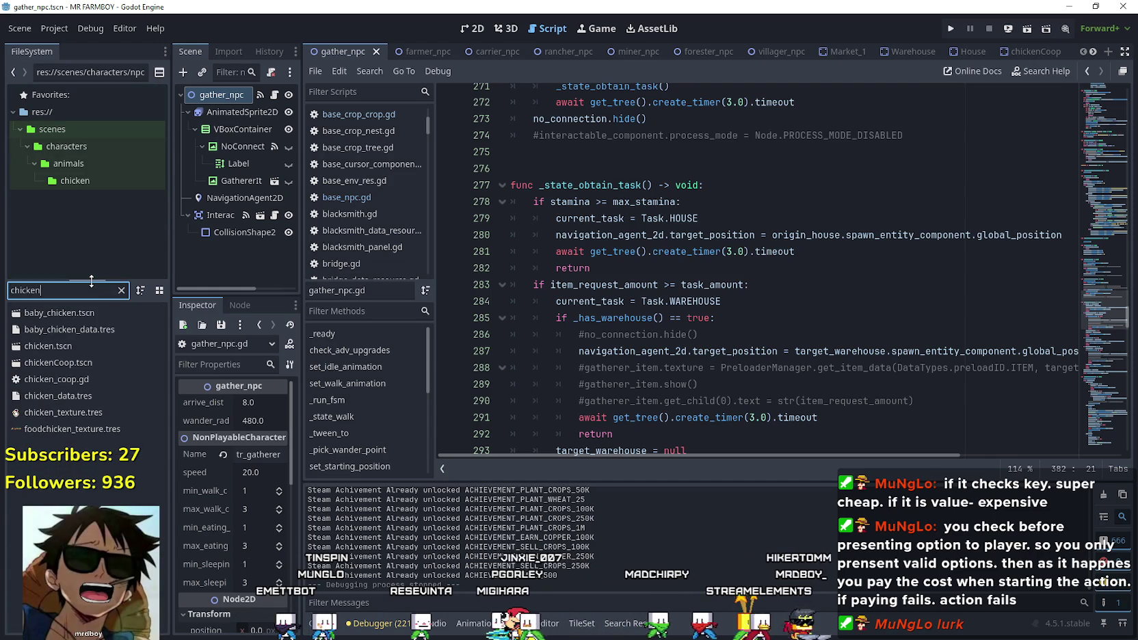
pyautogui.doubleClick(85, 347)
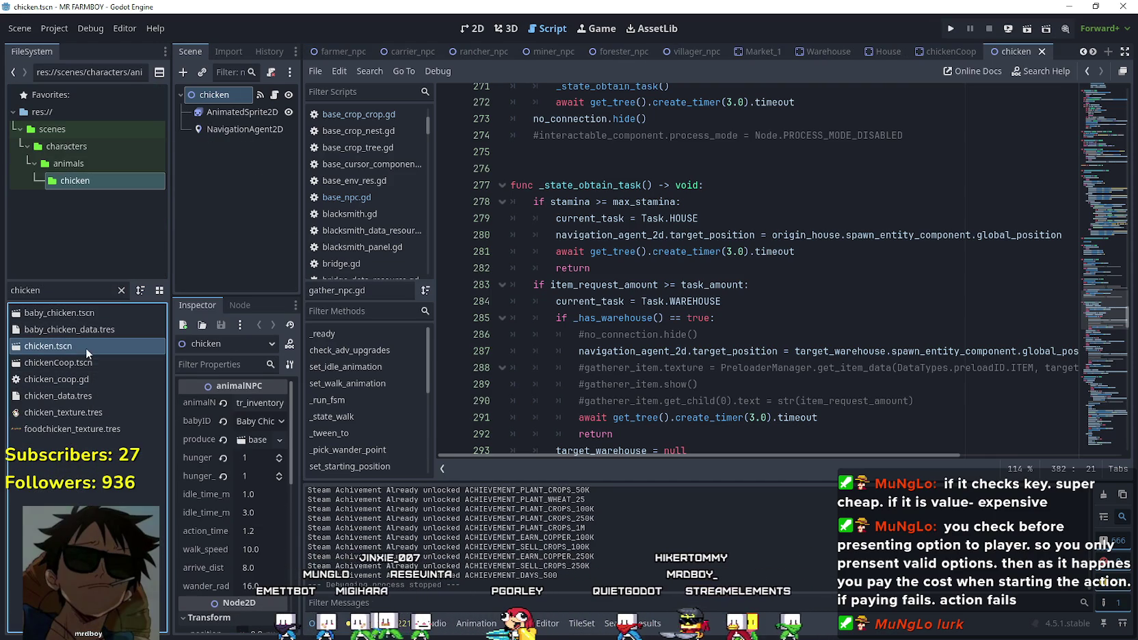
# Open the chicken's animalNPC.gd and inspect the _pick_wander_point target-position statement on line 104.
pyautogui.click(273, 96)
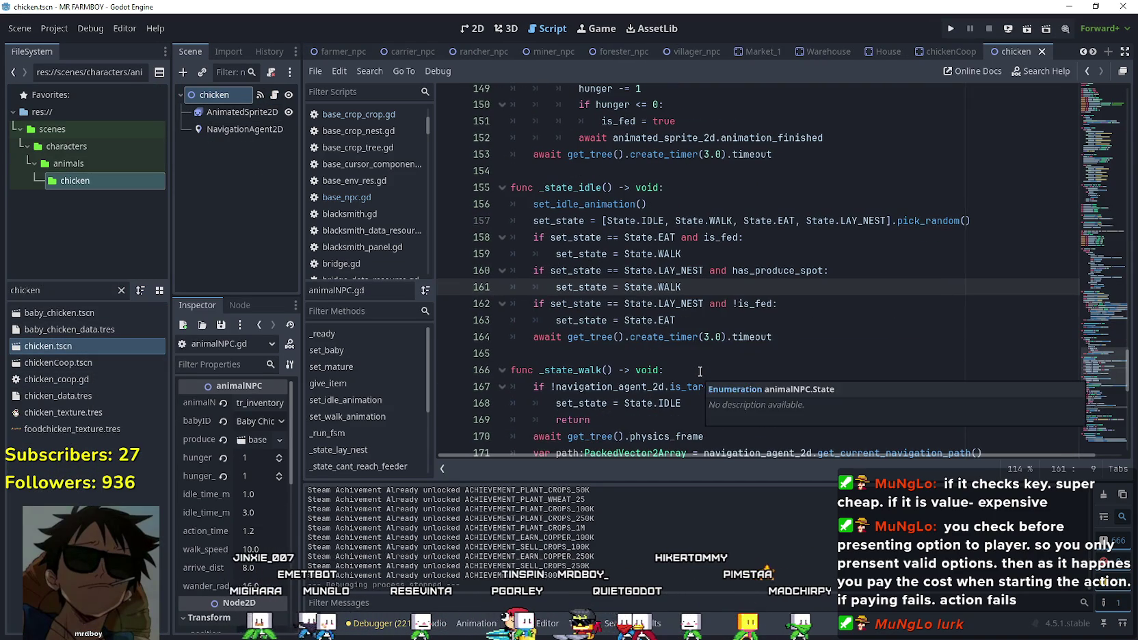
pyautogui.click(700, 320)
pyautogui.scroll(-7, 699, 301)
pyautogui.scroll(-4, 704, 283)
pyautogui.moveTo(1098, 367); pyautogui.dragTo(1093, 286)
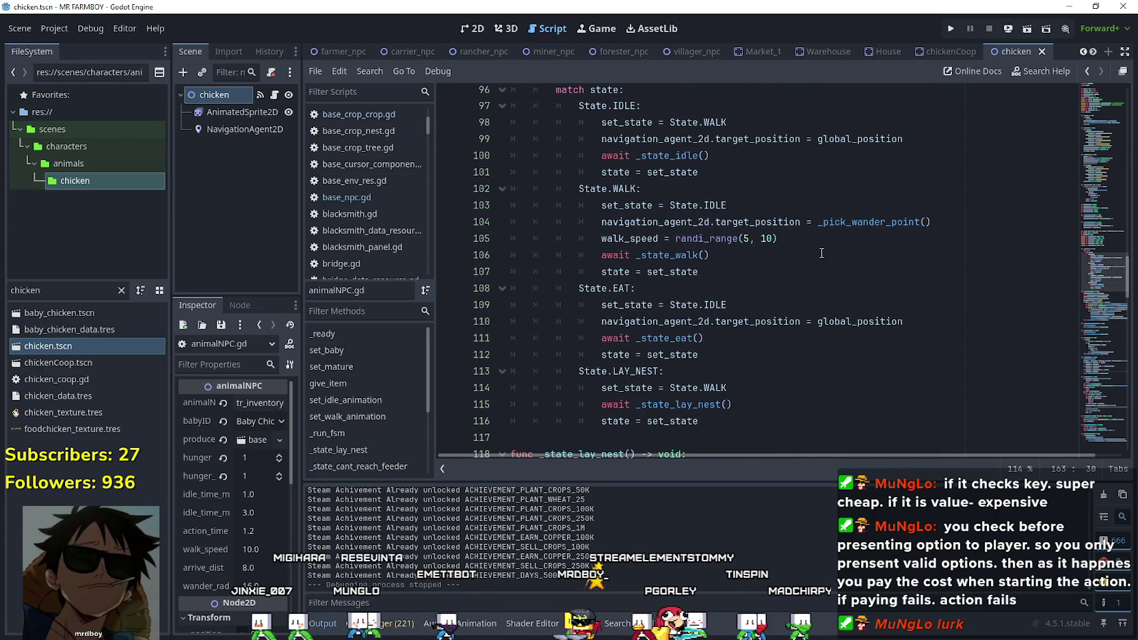
pyautogui.click(860, 219)
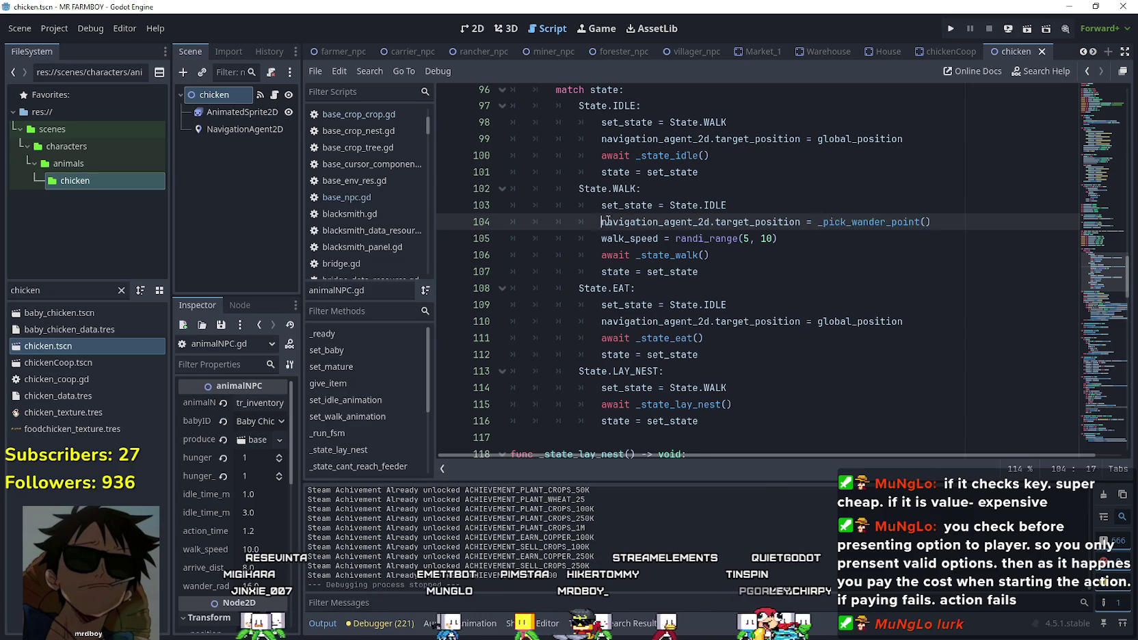
pyautogui.moveTo(600, 220); pyautogui.dragTo(931, 217)
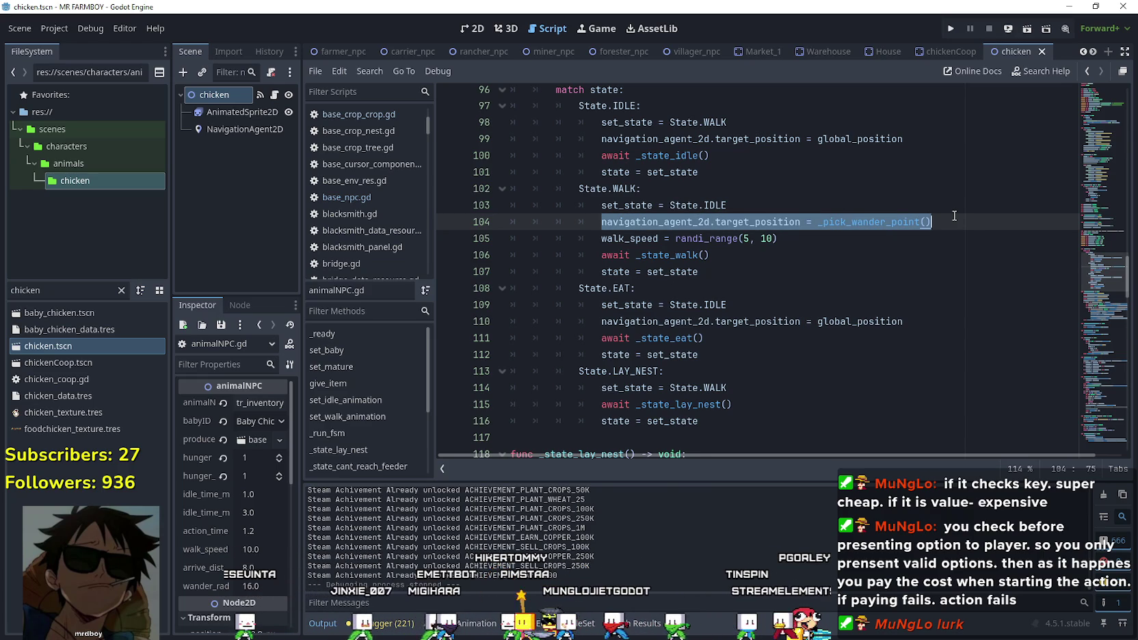
pyautogui.click(1095, 222)
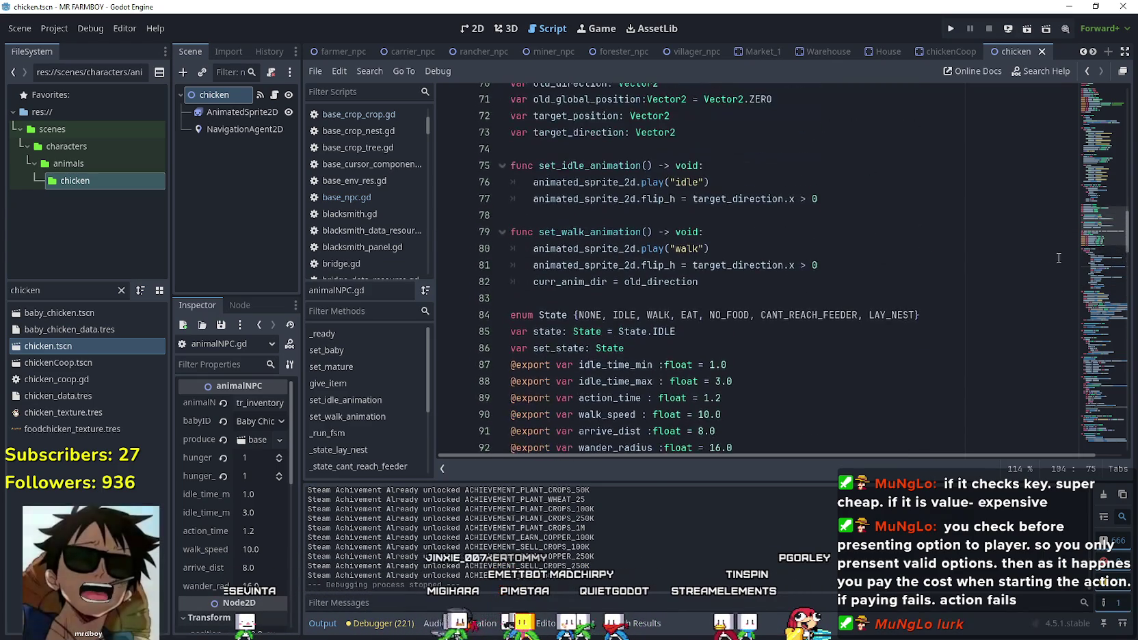
pyautogui.moveTo(1095, 223)
pyautogui.mouseDown()
pyautogui.moveTo(1070, 109)
pyautogui.moveTo(1055, 369)
pyautogui.mouseUp()
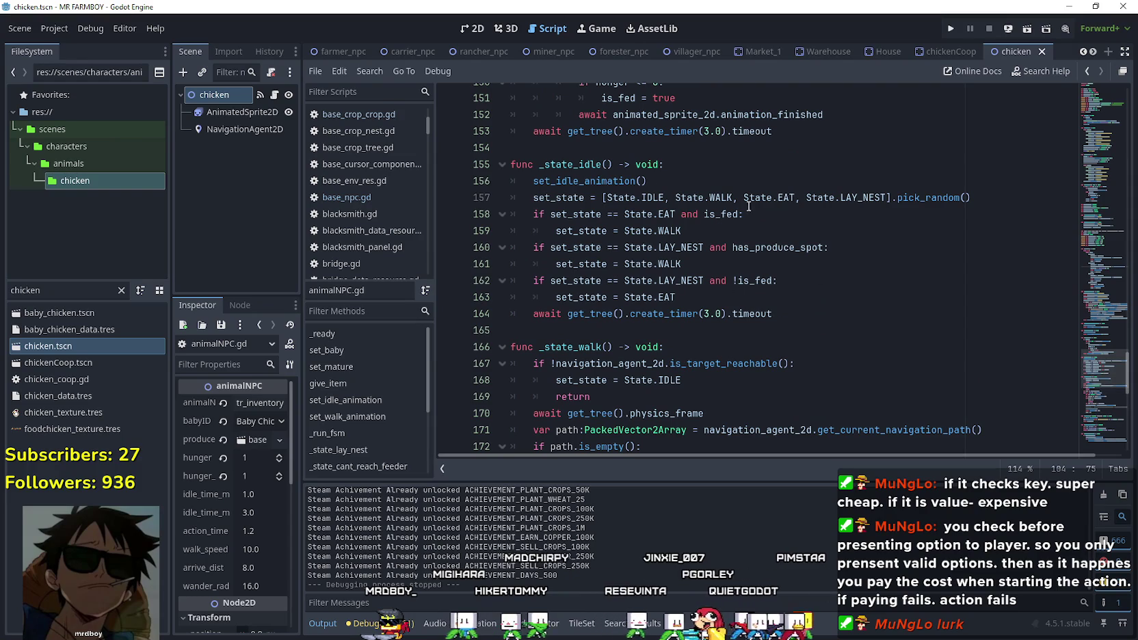
# Filter FileSystem for 'farmer', open farmer_npc.tscn, and open its base_npc script.
pyautogui.click(120, 291)
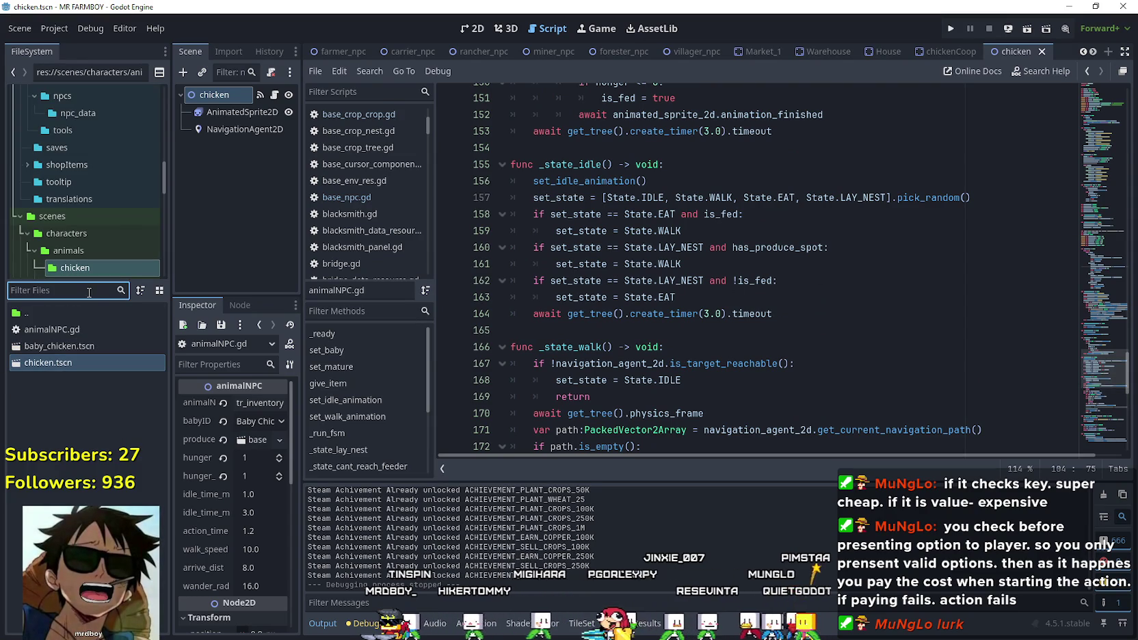
pyautogui.write('farmer')
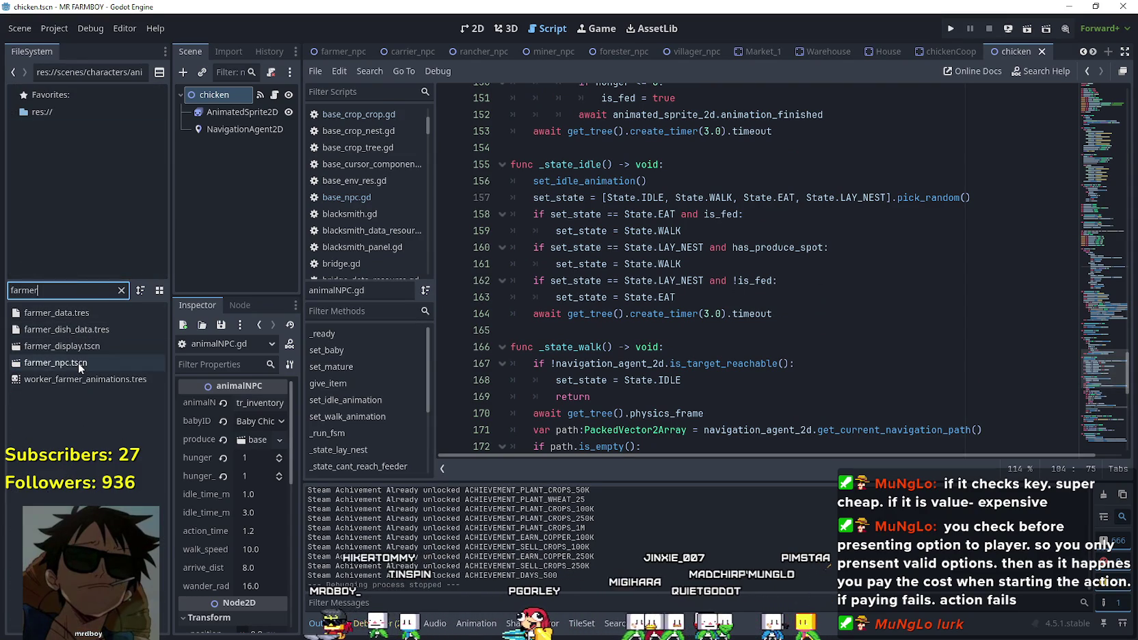
pyautogui.doubleClick(78, 363)
pyautogui.click(274, 94)
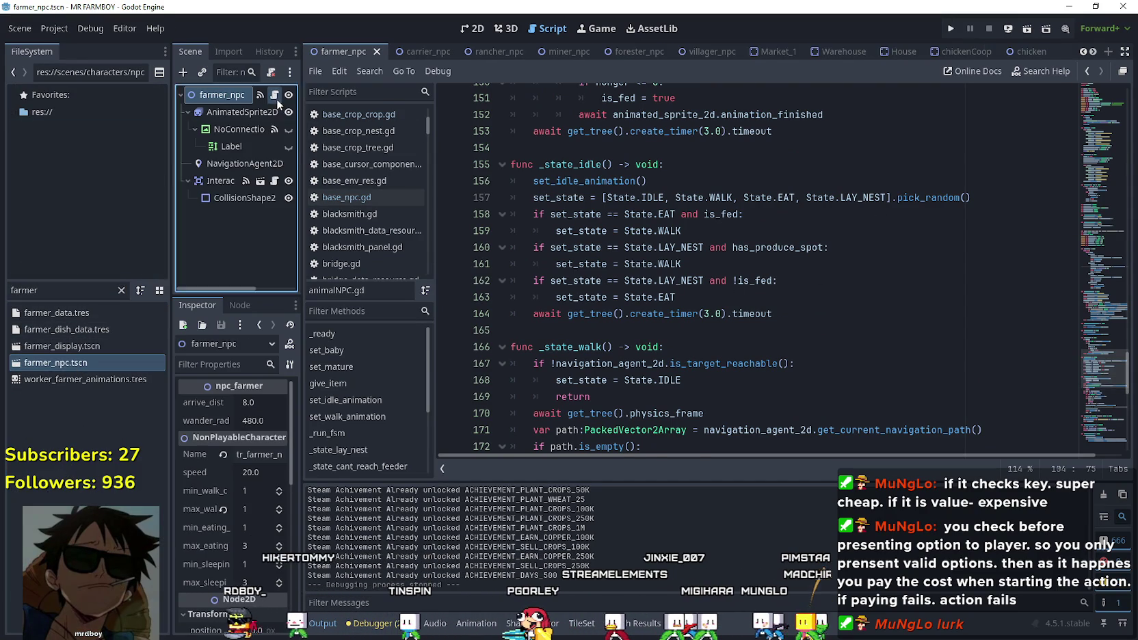
# In base_npc.gd, jump from the _state_obtain_task call to its definition.
pyautogui.scroll(-2, 723, 326)
pyautogui.click(724, 326)
pyautogui.scroll(-2, 723, 326)
pyautogui.scroll(4, 723, 326)
pyautogui.moveTo(1099, 371)
pyautogui.mouseDown()
pyautogui.moveTo(1082, 413)
pyautogui.moveTo(1087, 440)
pyautogui.moveTo(1084, 397)
pyautogui.mouseUp()
pyautogui.click(614, 288)
pyautogui.rightClick(614, 288)
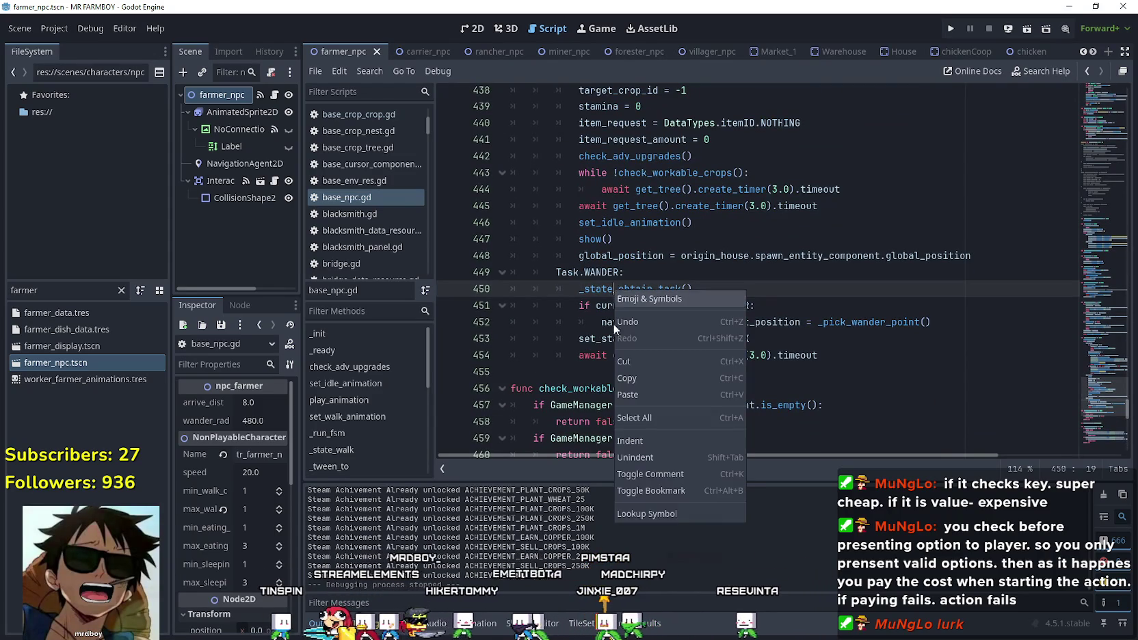
pyautogui.click(651, 514)
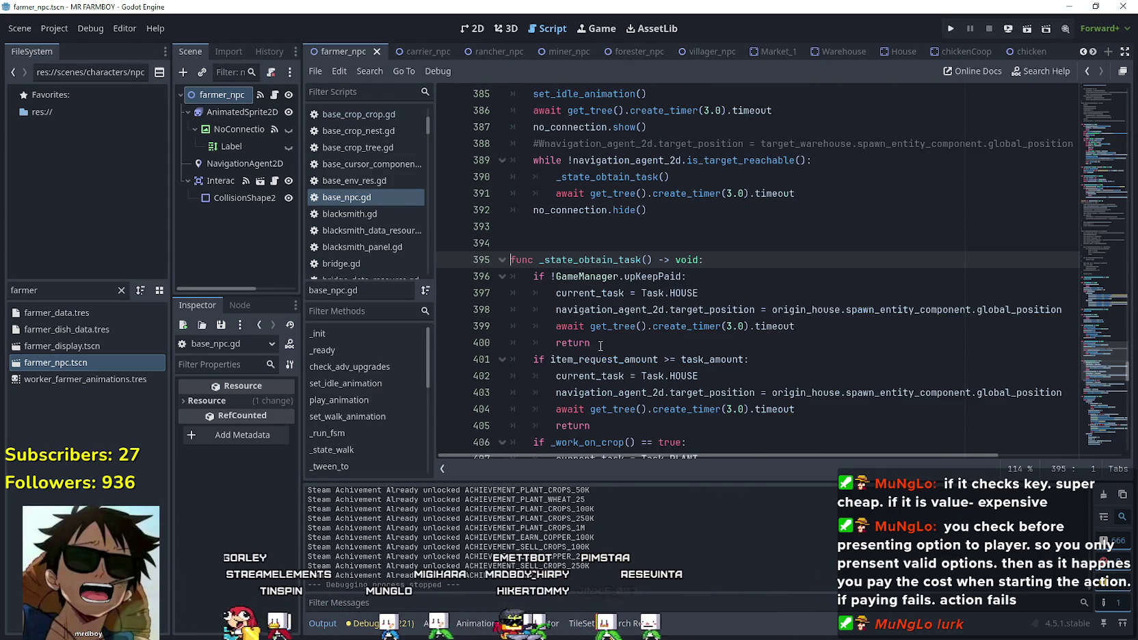
# Review the _state_obtain_task call under WANDER on line 449.
pyautogui.scroll(-1, 545, 117)
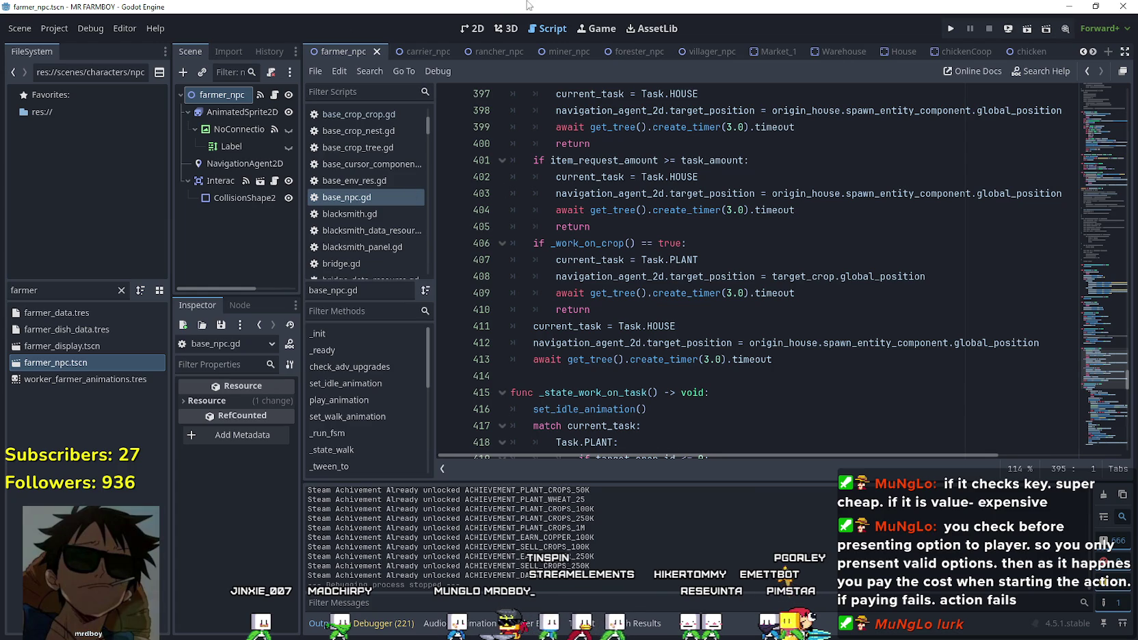
pyautogui.scroll(-15, 704, 310)
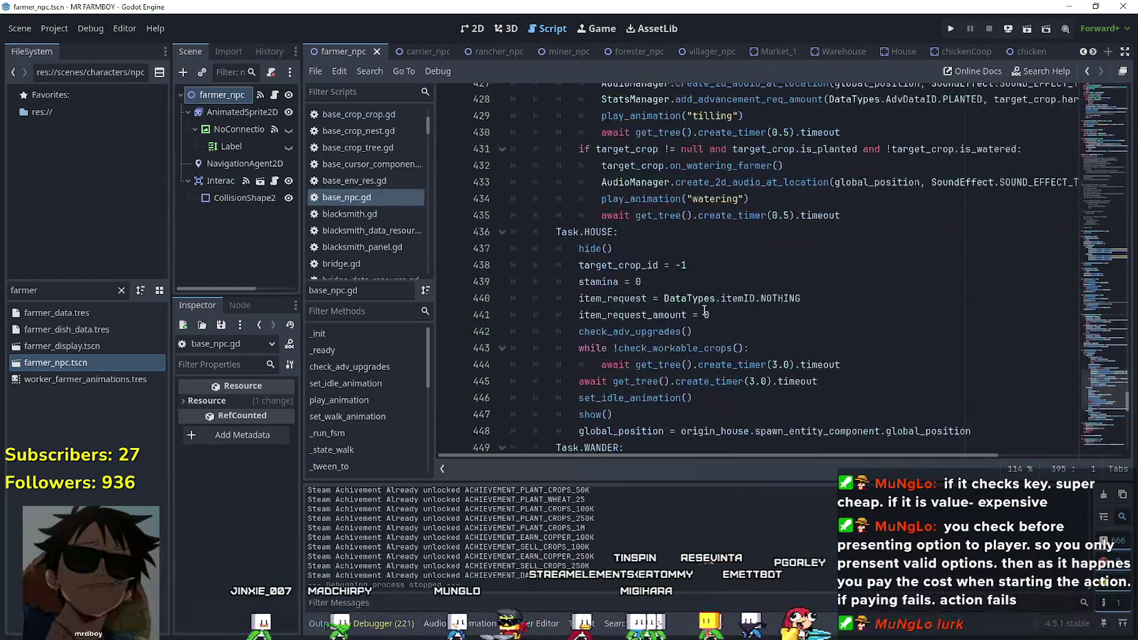
pyautogui.moveTo(578, 179); pyautogui.dragTo(728, 179)
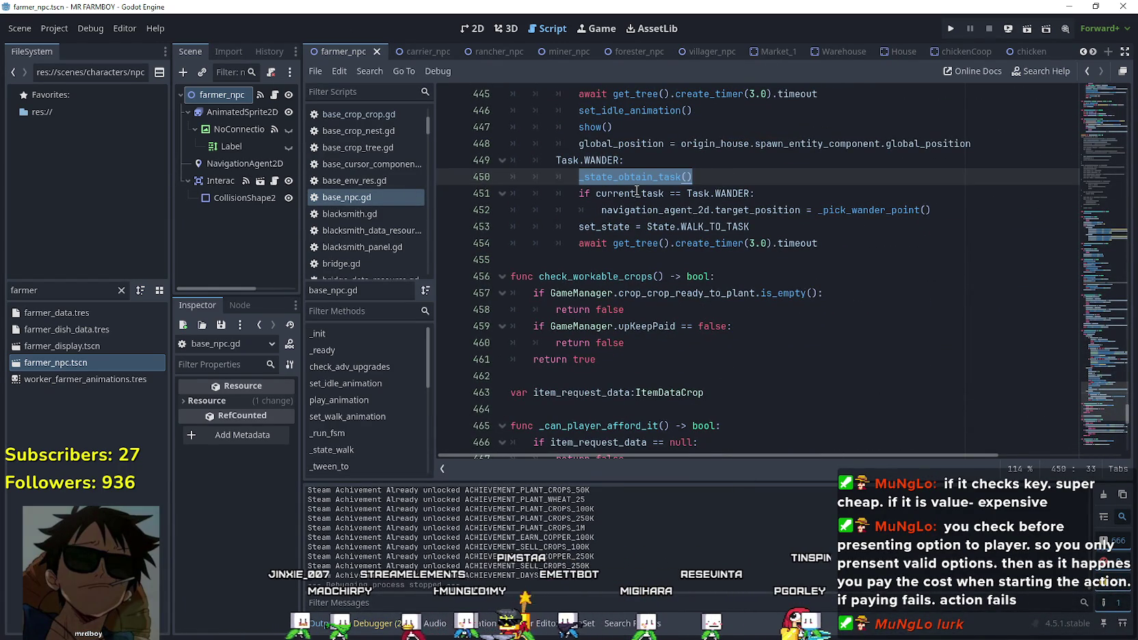
pyautogui.click(841, 248)
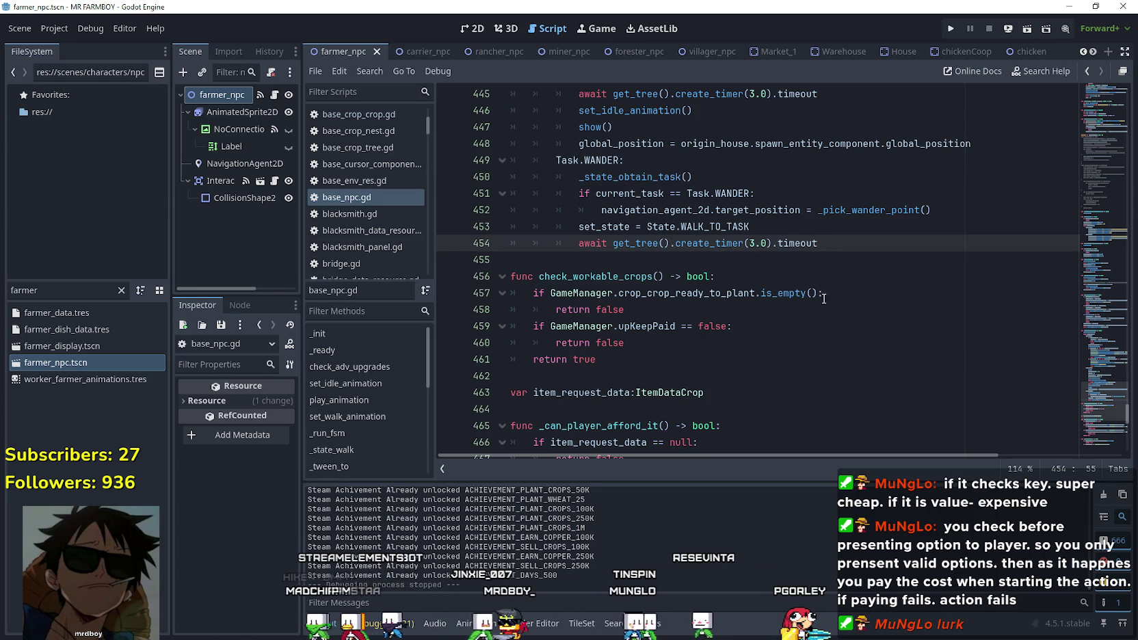
pyautogui.doubleClick(589, 161)
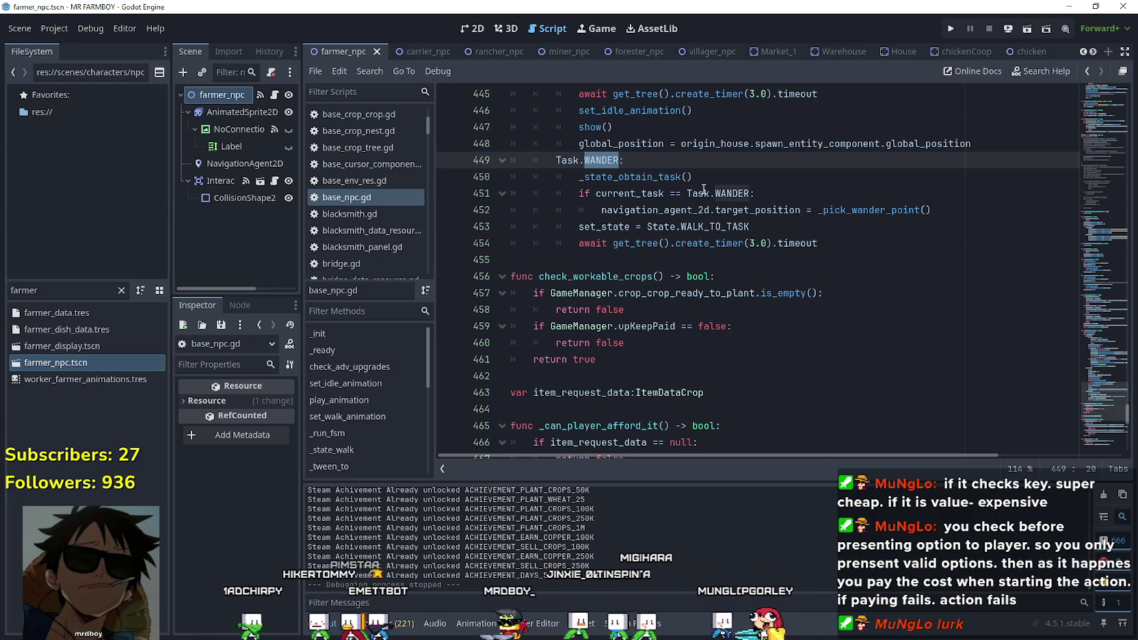
# Inspect the _work_on_crop check and return statement on lines 406–410.
pyautogui.scroll(3, 744, 223)
pyautogui.scroll(15, 596, 313)
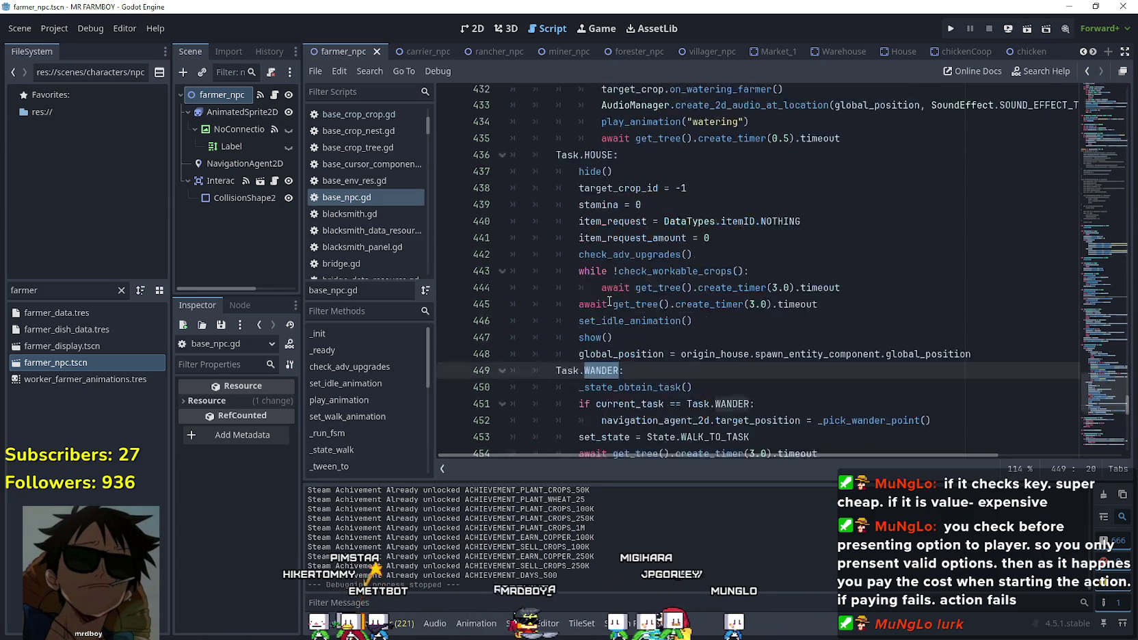
pyautogui.scroll(-2, 649, 245)
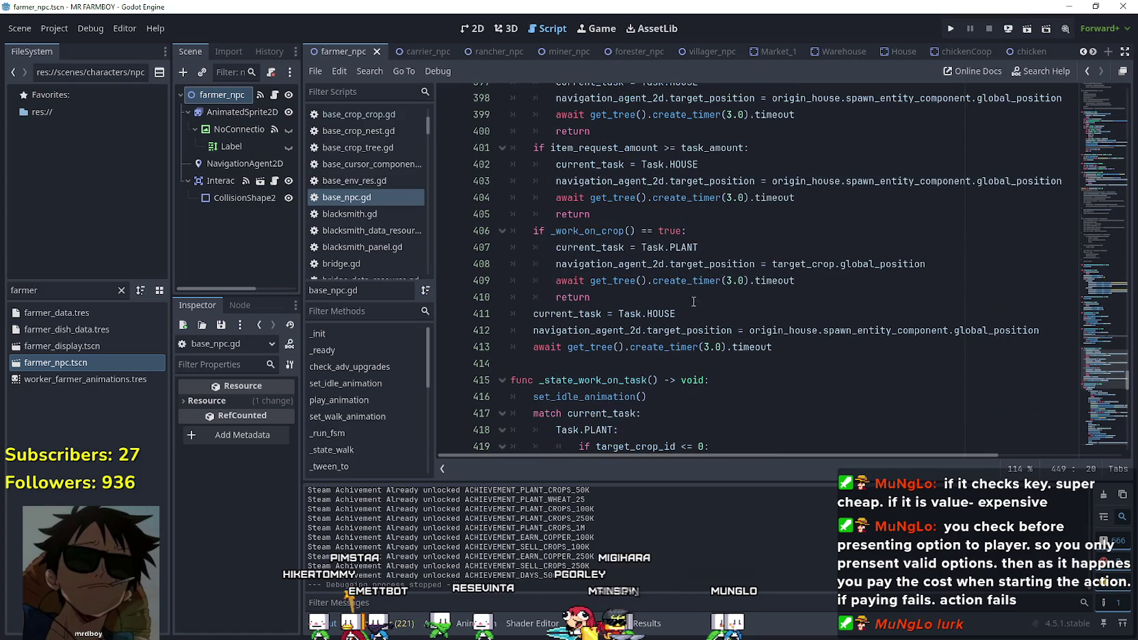
pyautogui.moveTo(813, 281); pyautogui.dragTo(886, 272)
pyautogui.press('Down')
pyautogui.press('Down')
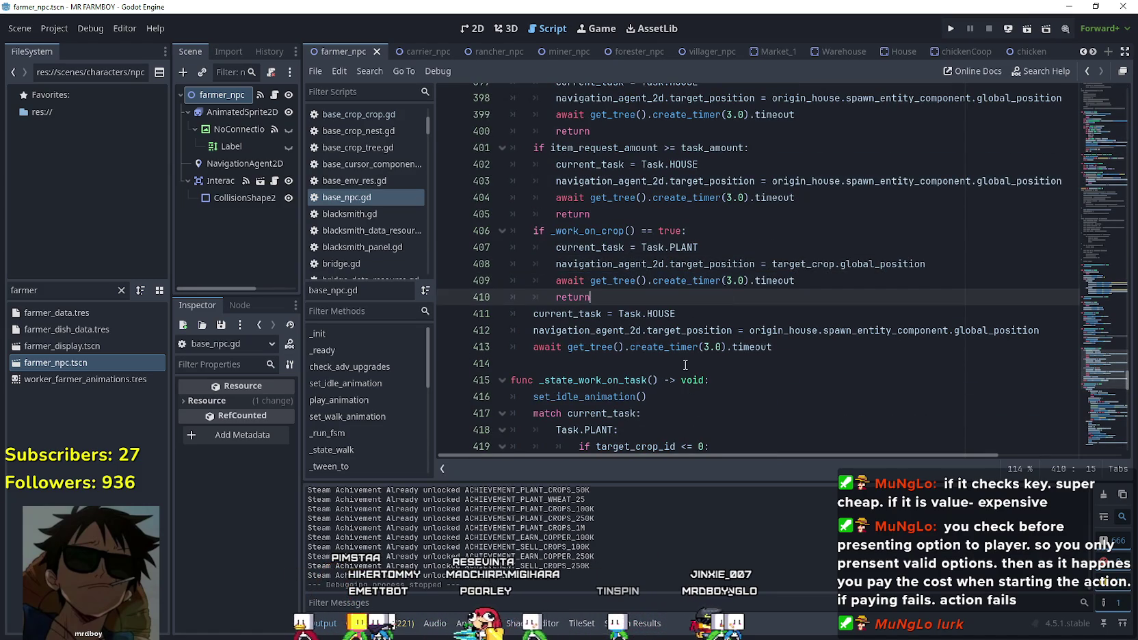
pyautogui.moveTo(534, 231); pyautogui.dragTo(712, 234)
pyautogui.click(644, 289)
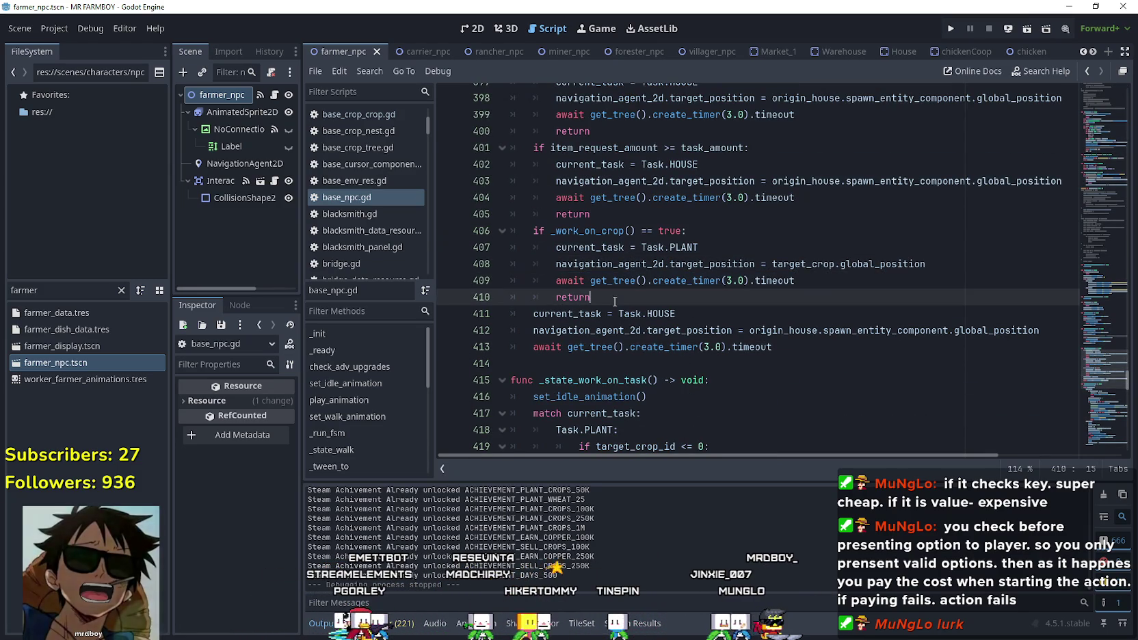
pyautogui.press('Up')
pyautogui.press('End')
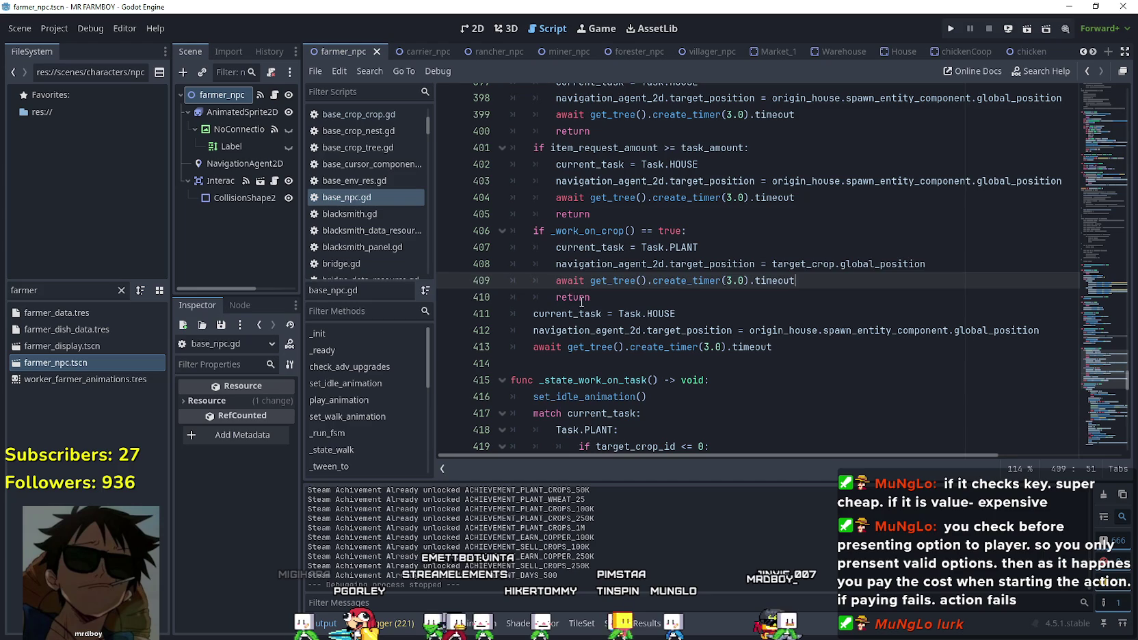
pyautogui.press('Down')
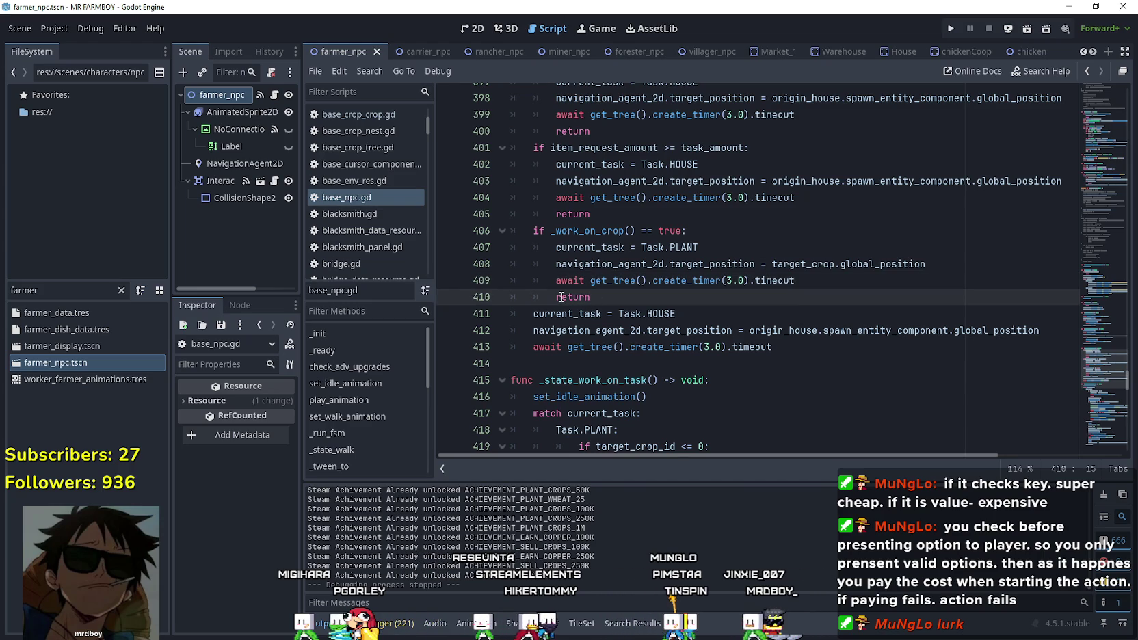
pyautogui.click(533, 231)
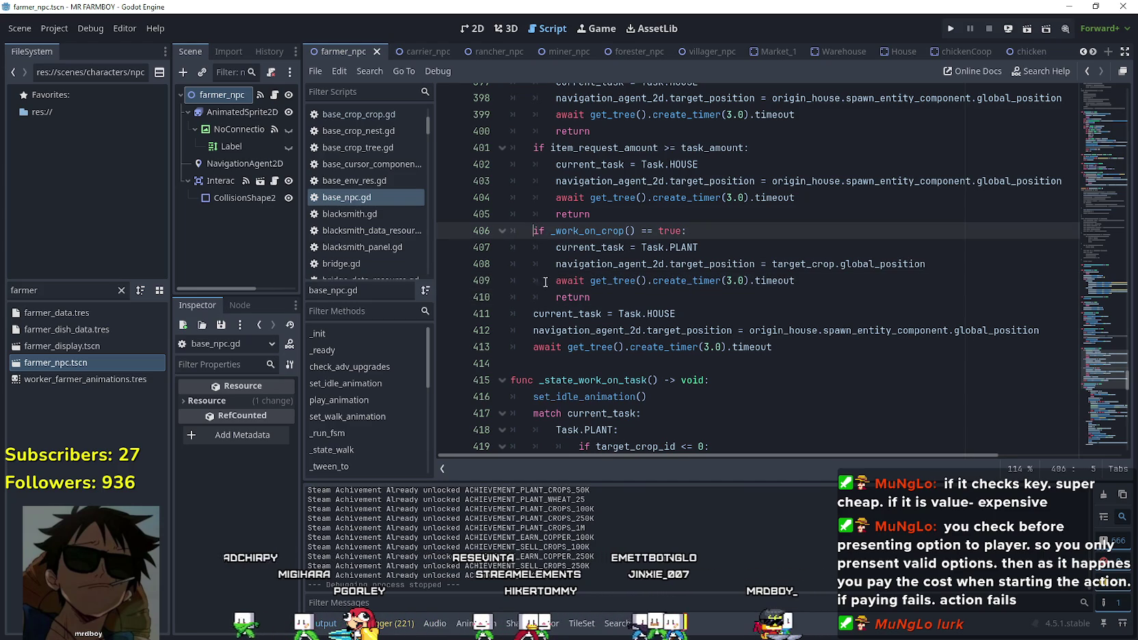
# Filter FileSystem for 'gather', open gather_npc.tscn, and open gather_npc.gd.
pyautogui.doubleClick(68, 290)
pyautogui.write('gat')
pyautogui.scroll(2, 491, 265)
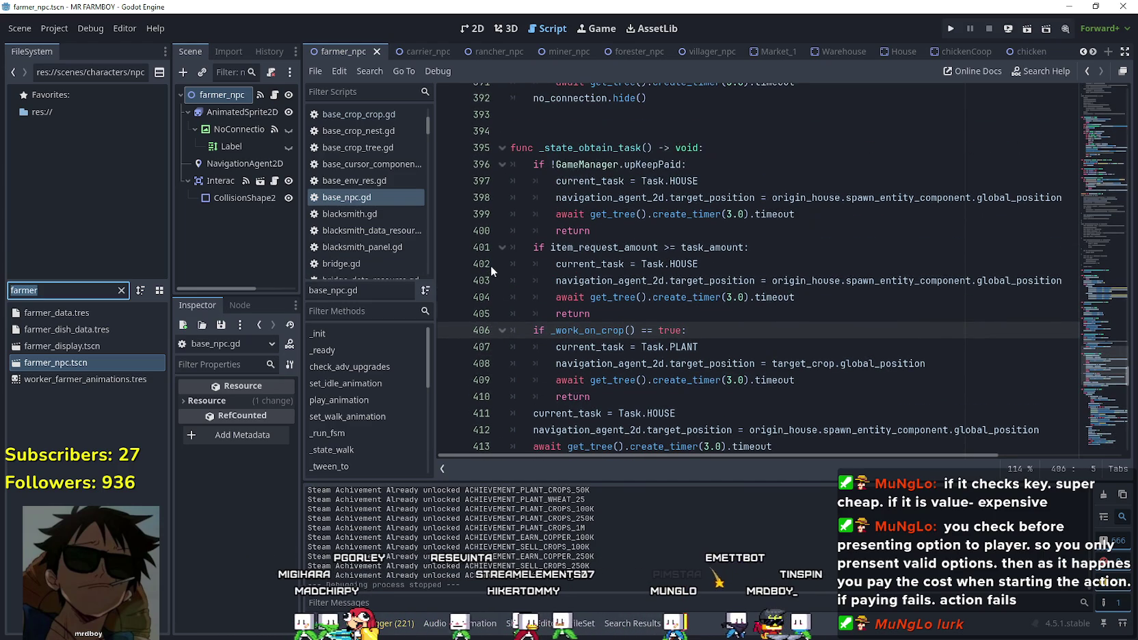
pyautogui.write('her')
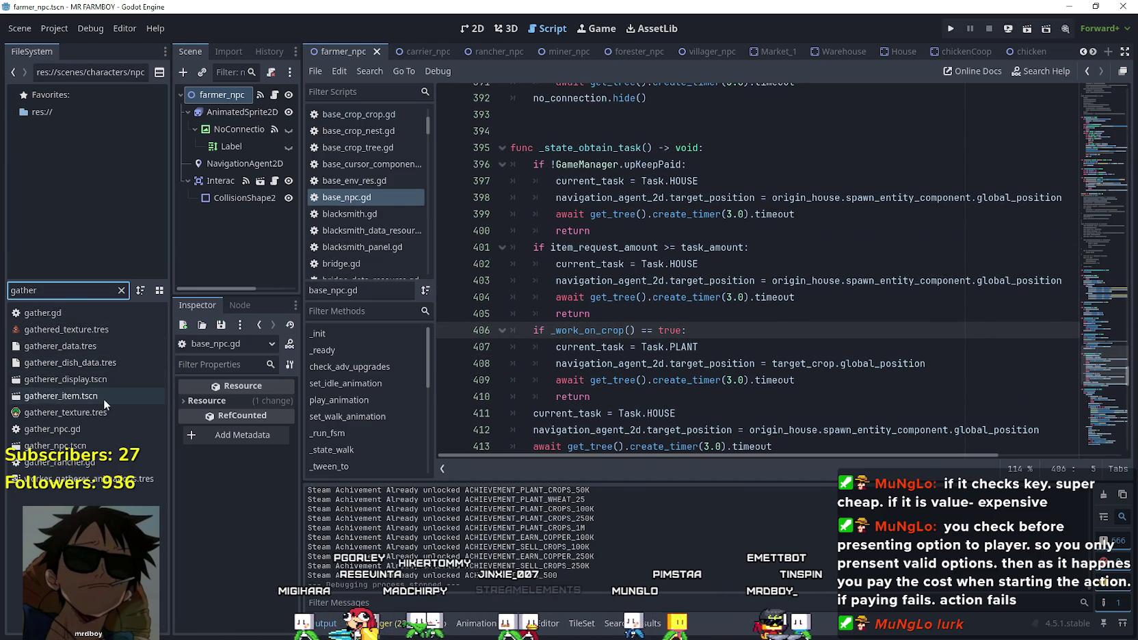
pyautogui.doubleClick(60, 445)
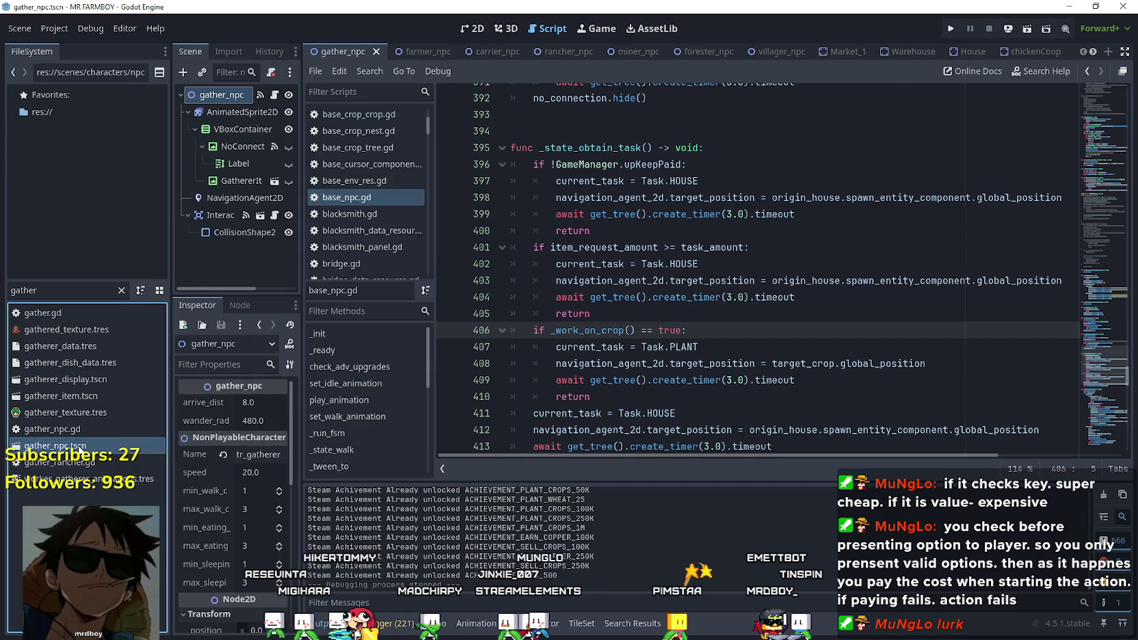
pyautogui.click(279, 95)
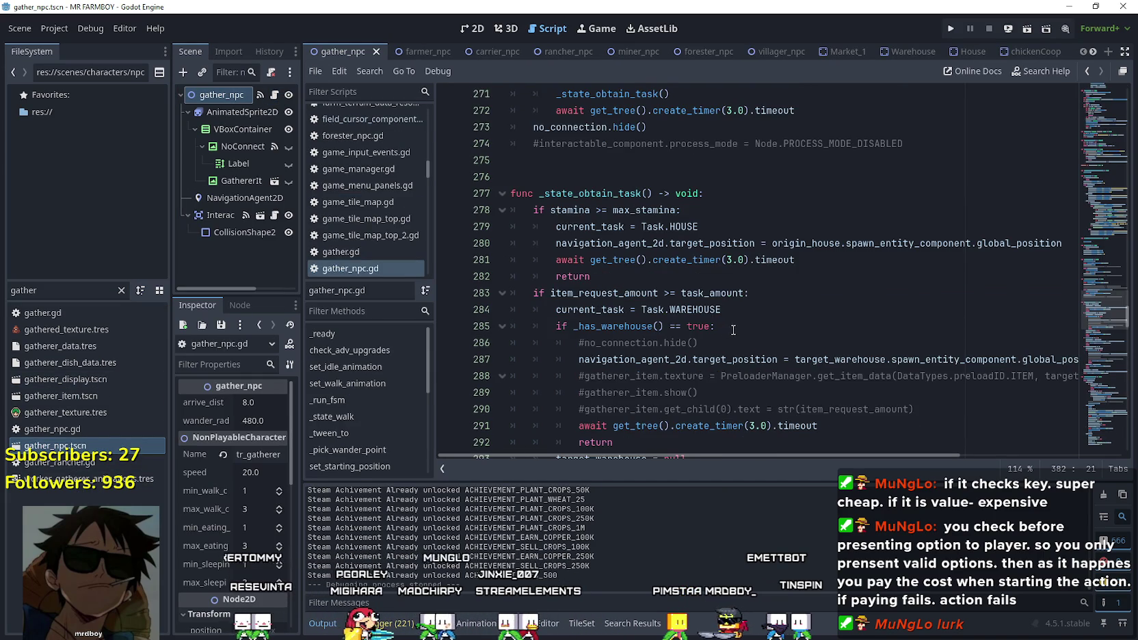
# Select and copy the Task.WAREHOUSE warehouse-check lines 303–304 in gather_npc.gd.
pyautogui.scroll(15, 729, 328)
pyautogui.scroll(-2, 729, 328)
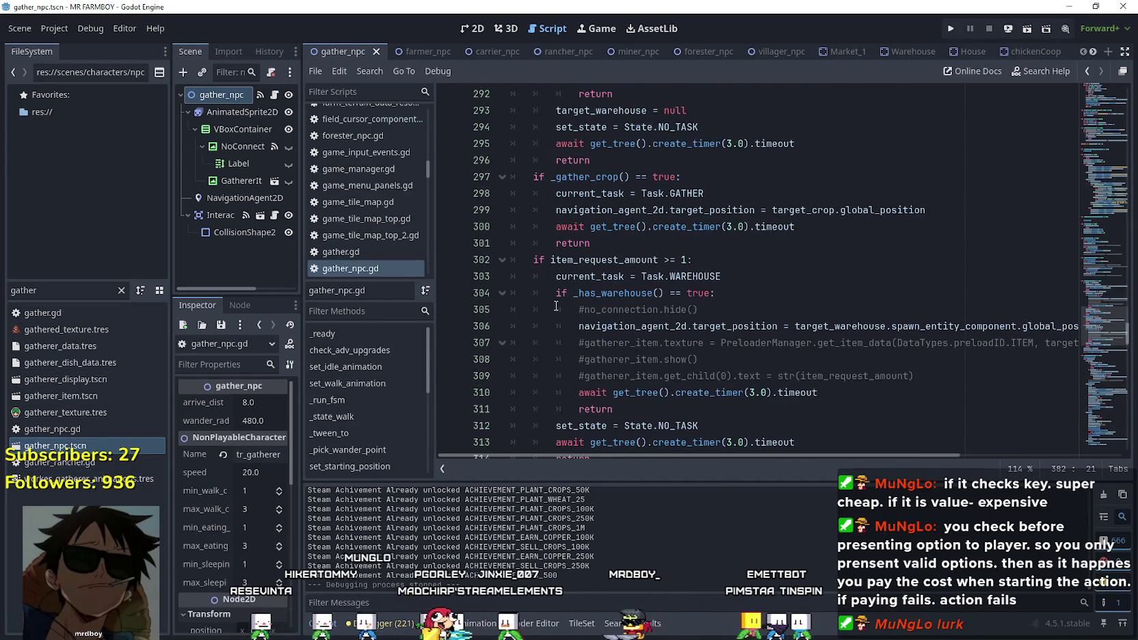
pyautogui.scroll(-1, 616, 274)
pyautogui.moveTo(722, 226)
pyautogui.mouseDown()
pyautogui.moveTo(509, 226)
pyautogui.moveTo(507, 212)
pyautogui.moveTo(556, 229)
pyautogui.mouseUp()
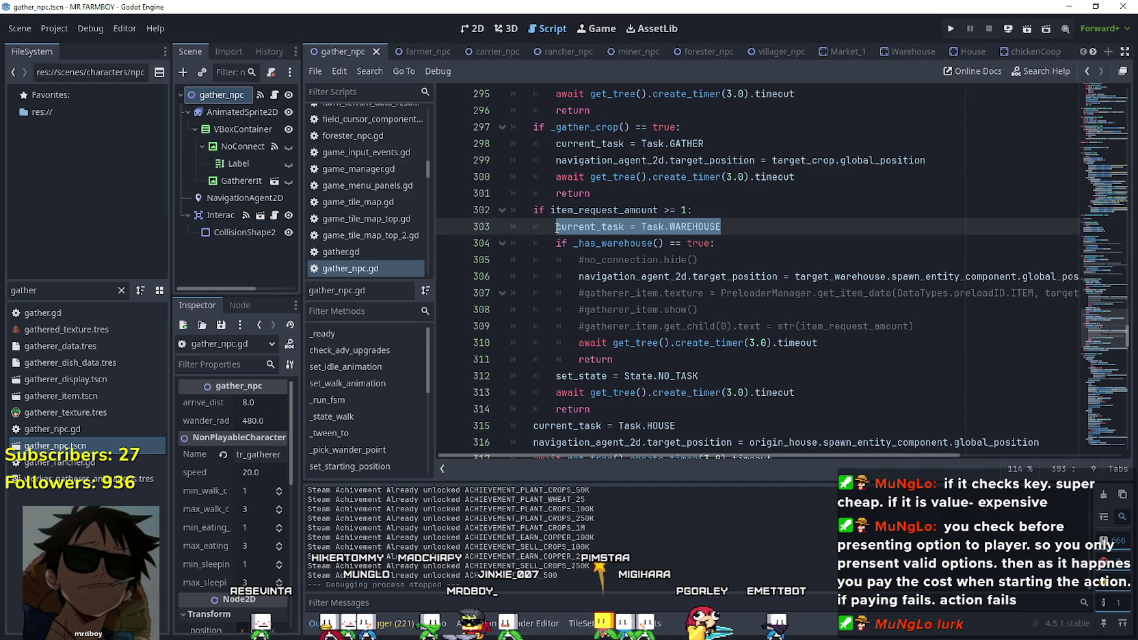
pyautogui.moveTo(556, 227)
pyautogui.mouseDown()
pyautogui.moveTo(752, 218)
pyautogui.moveTo(758, 235)
pyautogui.moveTo(500, 222)
pyautogui.mouseUp()
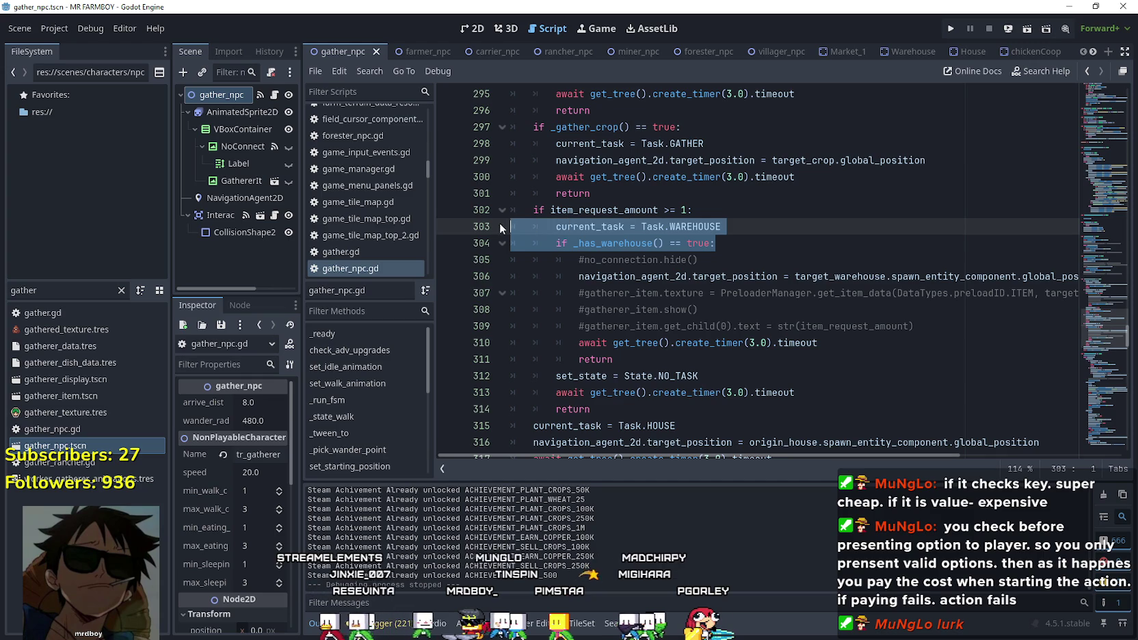
# Filter the FileSystem for 'farmer' and open farmer_npc.tscn.
pyautogui.click(780, 224)
pyautogui.doubleClick(68, 290)
pyautogui.write('far')
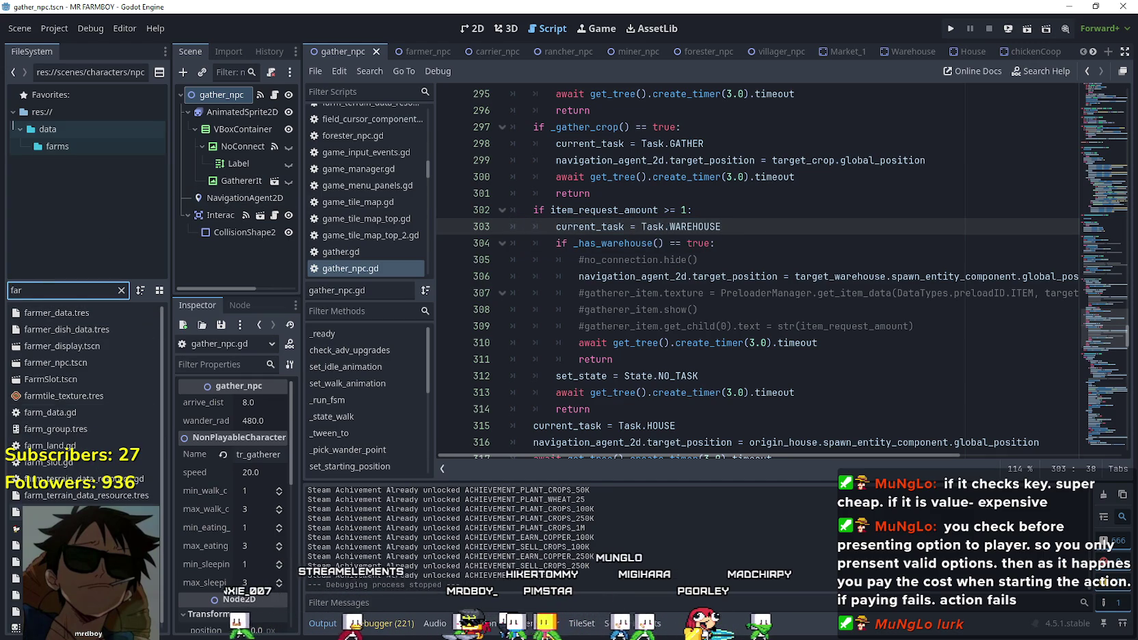
pyautogui.write('mer')
pyautogui.doubleClick(71, 361)
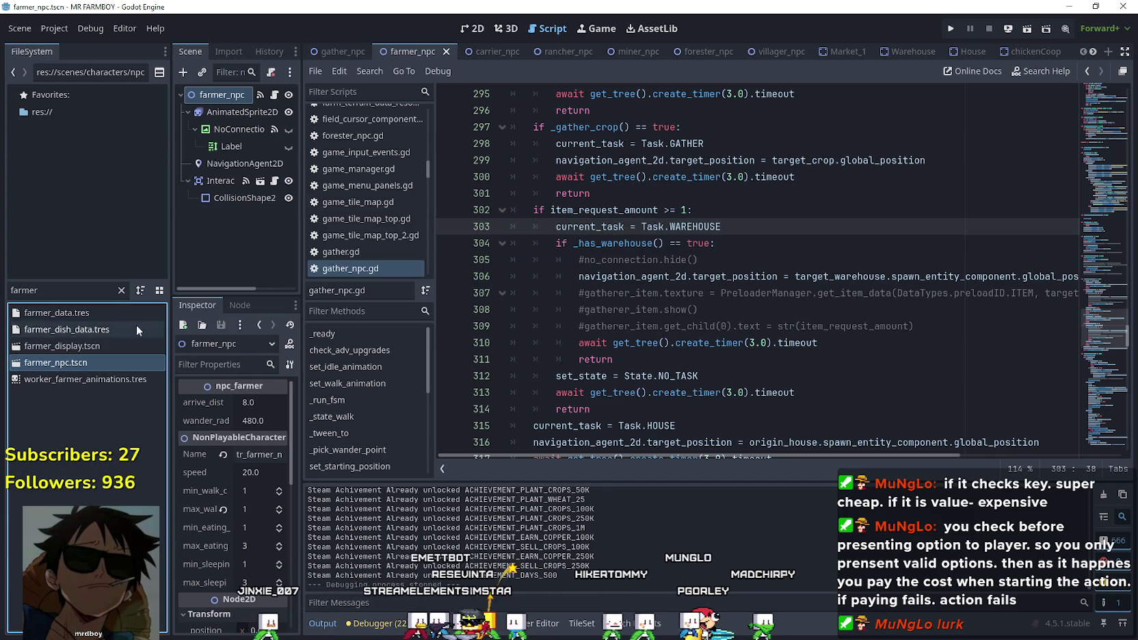
# In base_npc.gd, paste the warehouse-task lines after the return on line 405, then undo it.
pyautogui.click(274, 95)
pyautogui.scroll(-1, 695, 260)
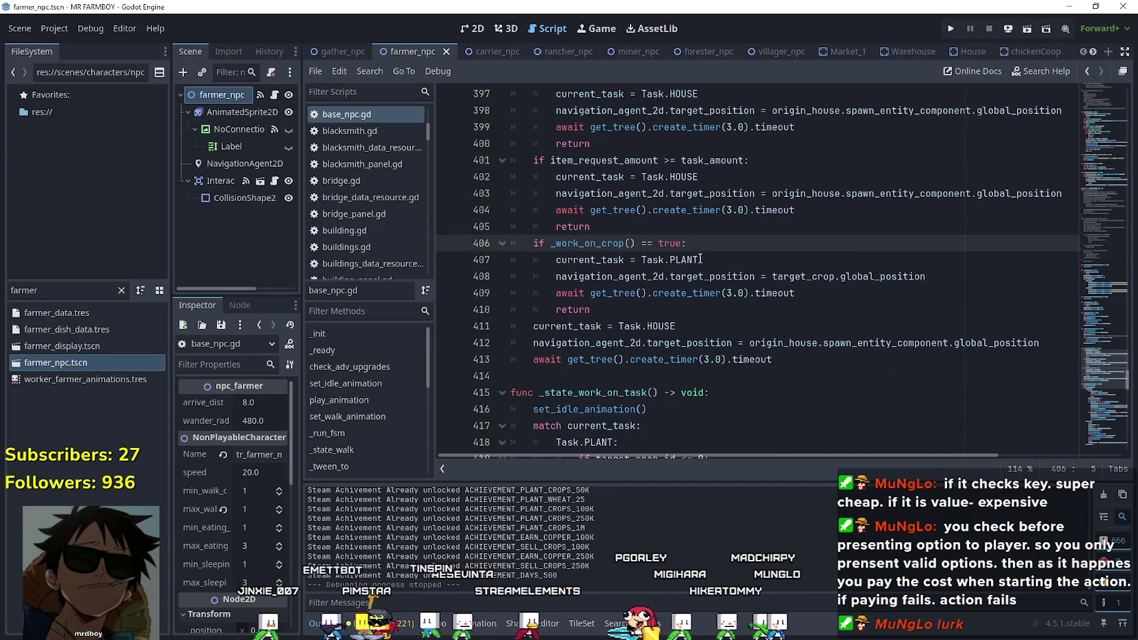
pyautogui.click(601, 226)
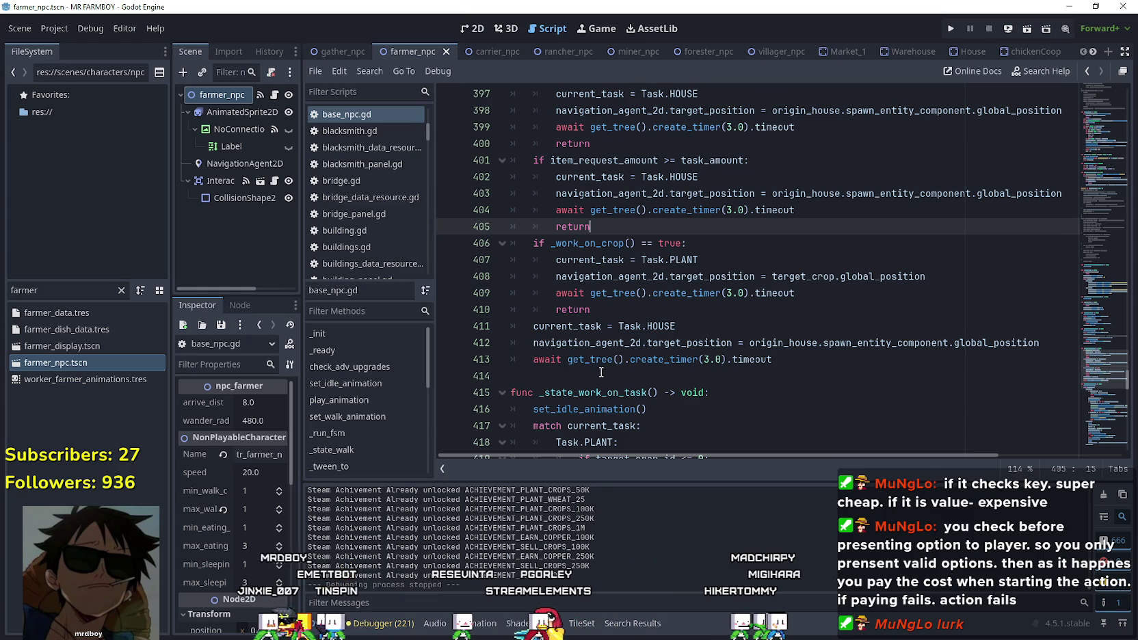
pyautogui.scroll(2, 602, 356)
pyautogui.click(739, 342)
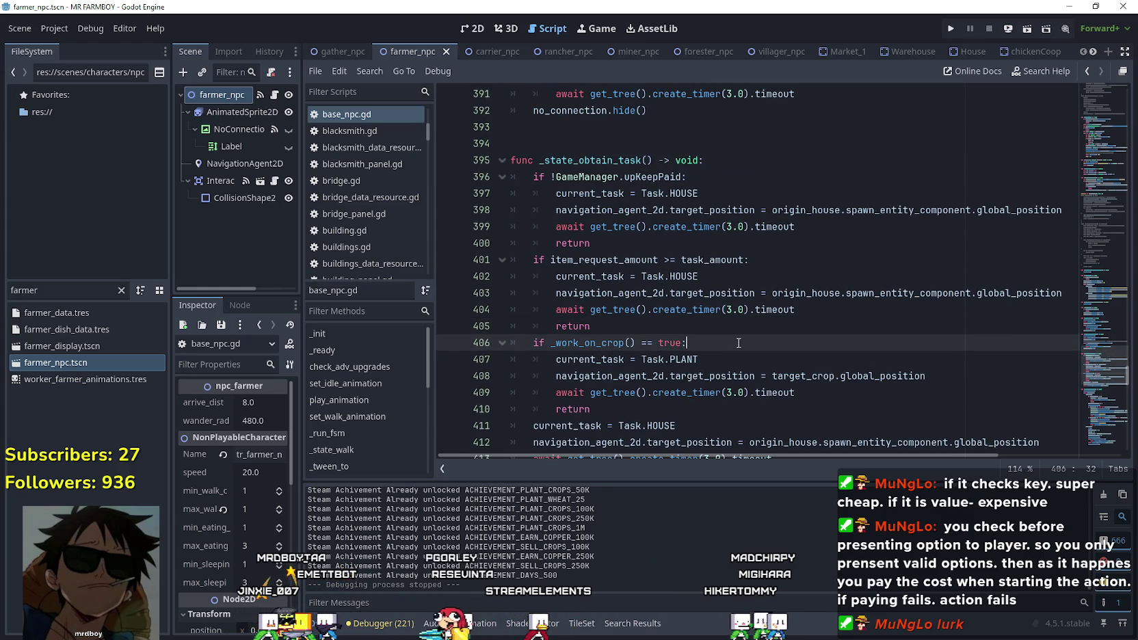
pyautogui.scroll(-1, 739, 343)
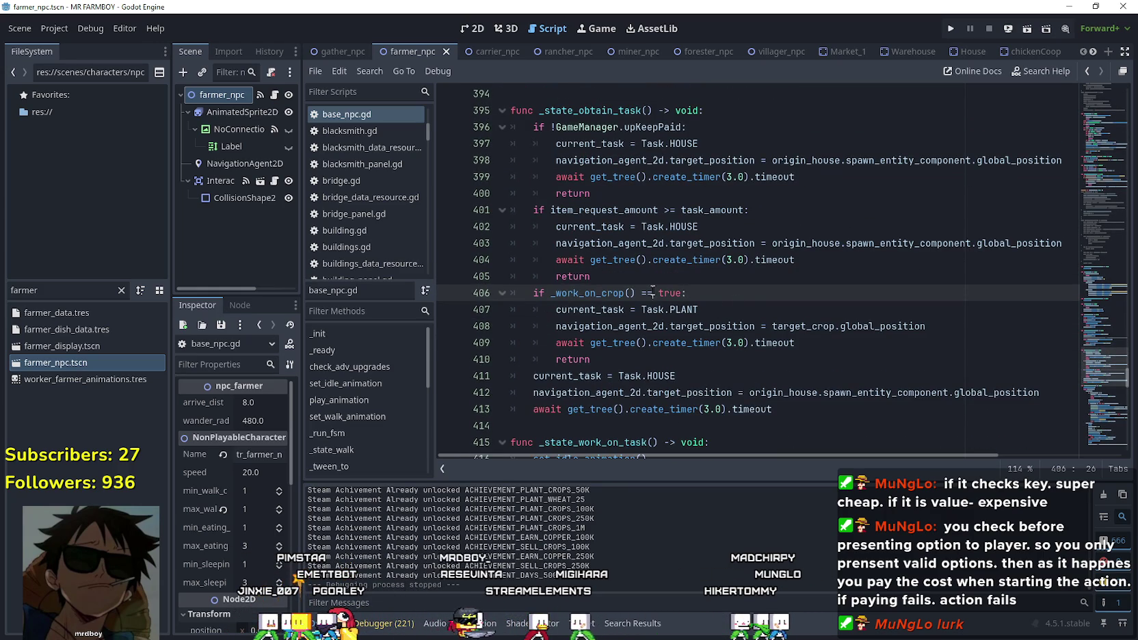
pyautogui.click(606, 283)
pyautogui.press('Return')
pyautogui.write('current_task = Task.WAREHOUSE \t\tif _has_warehouse() == true:')
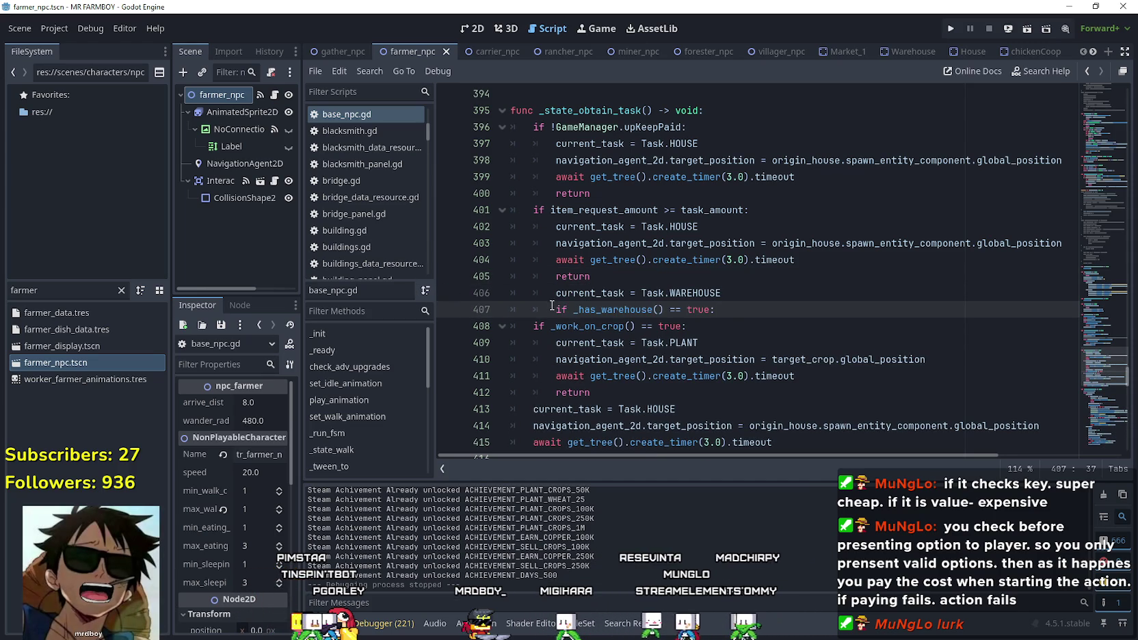
pyautogui.hotkey('ctrl', 'z')
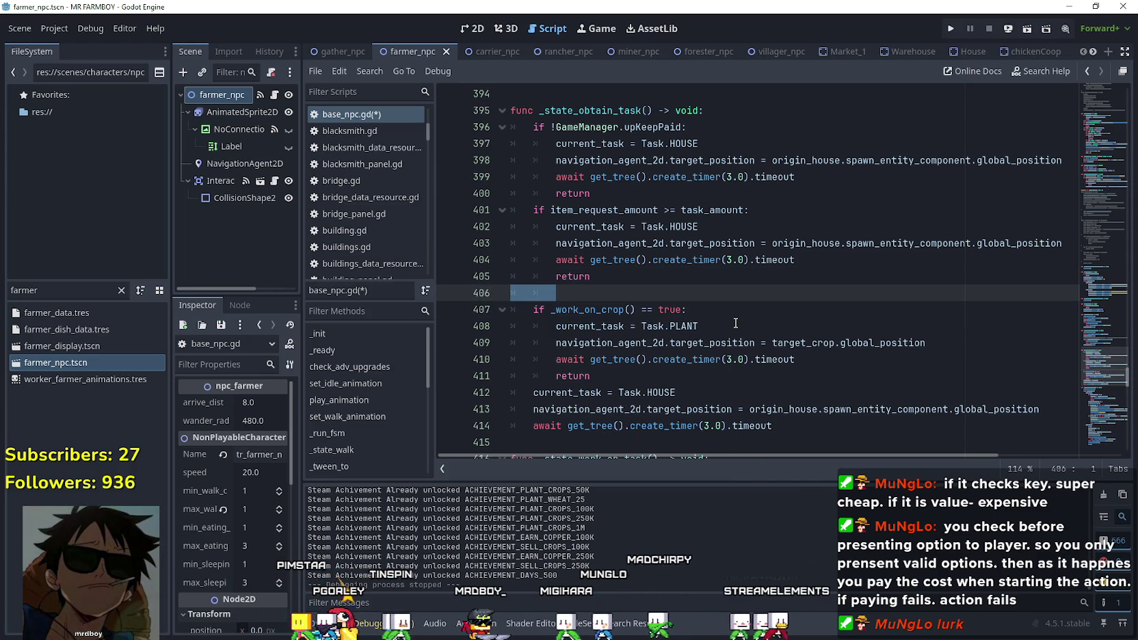
# Delete the blank line after the return and place the caret at the end of current_task = Task.PLANT.
pyautogui.click(653, 295)
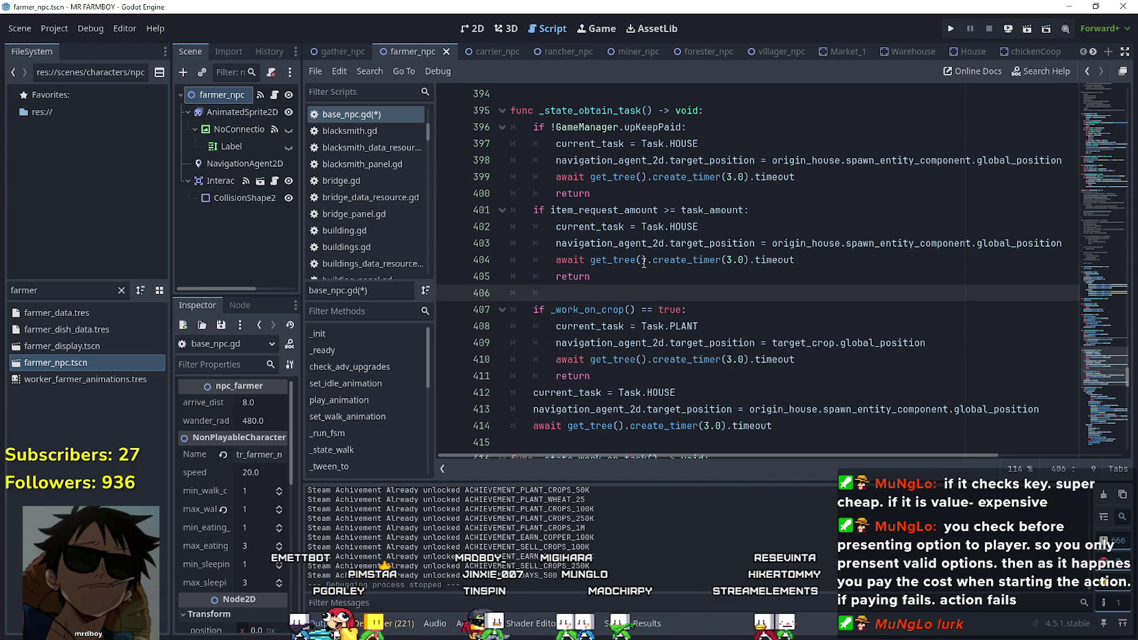
pyautogui.press('BackSpace')
pyautogui.press('BackSpace')
pyautogui.press('BackSpace')
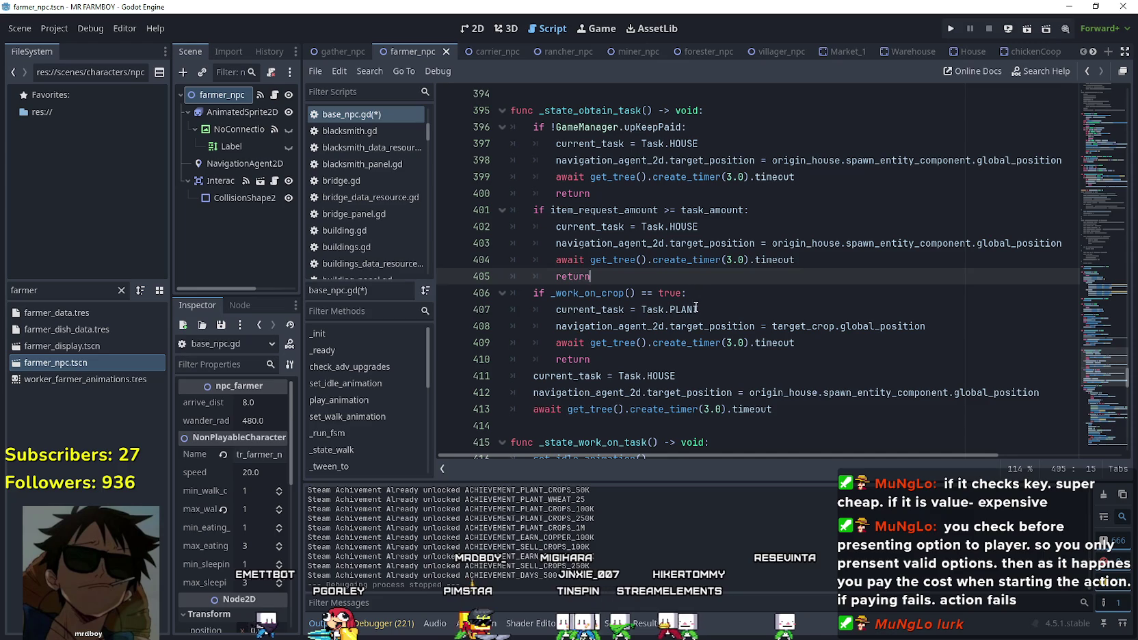
pyautogui.click(709, 312)
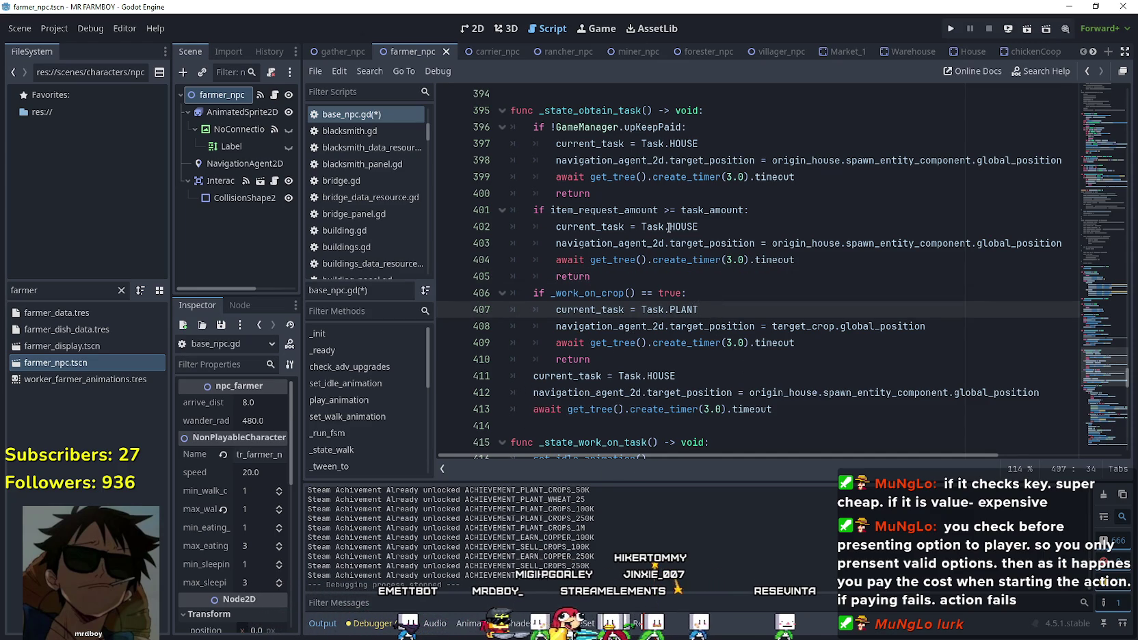
pyautogui.scroll(-1, 670, 229)
pyautogui.click(597, 322)
pyautogui.moveTo(698, 259); pyautogui.dragTo(549, 260)
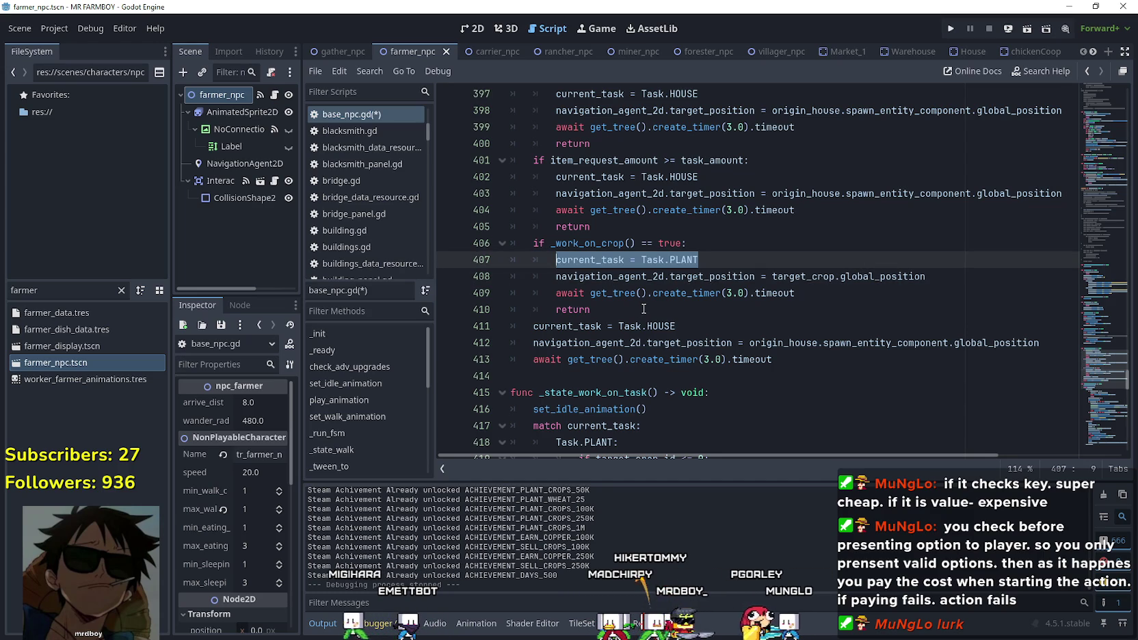
pyautogui.click(705, 247)
pyautogui.click(700, 261)
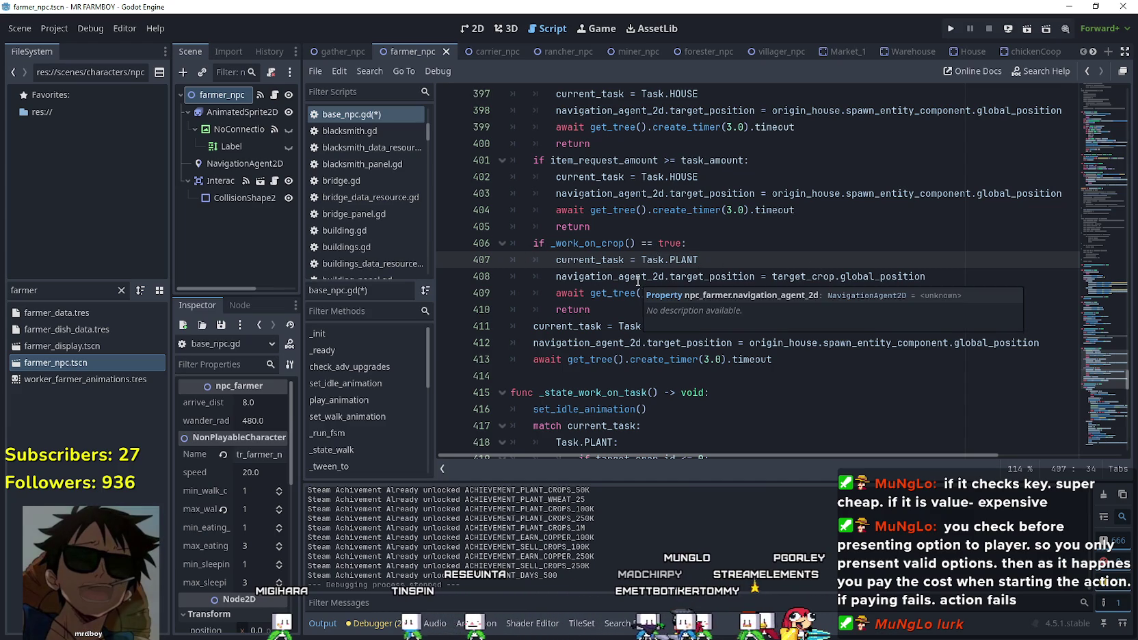
pyautogui.press('Up')
pyautogui.press('Up')
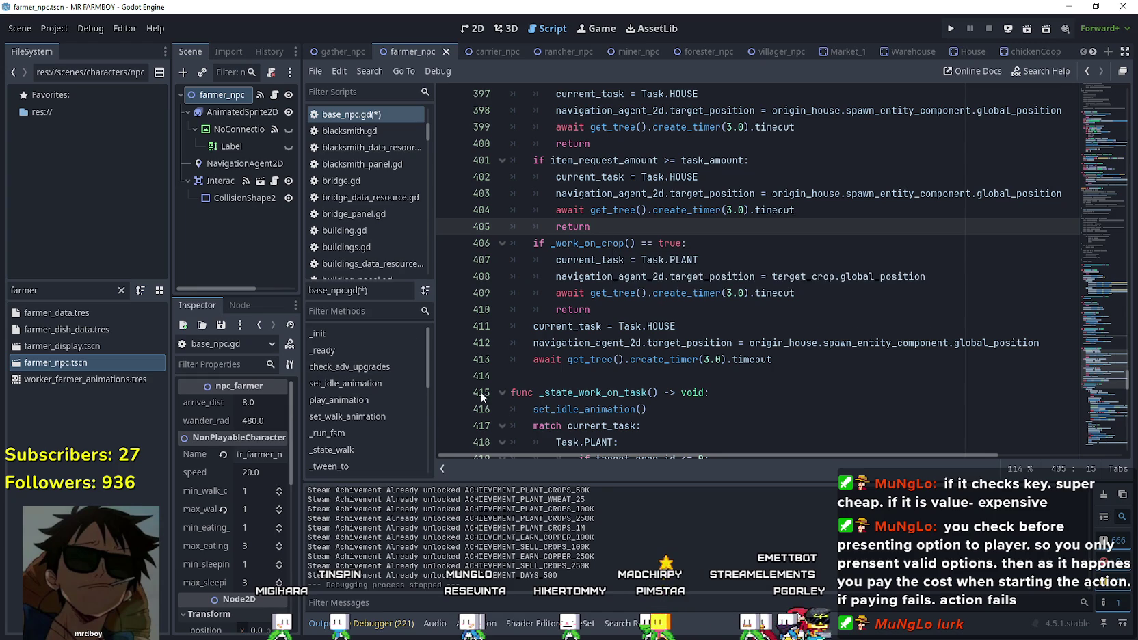
pyautogui.scroll(2, 545, 321)
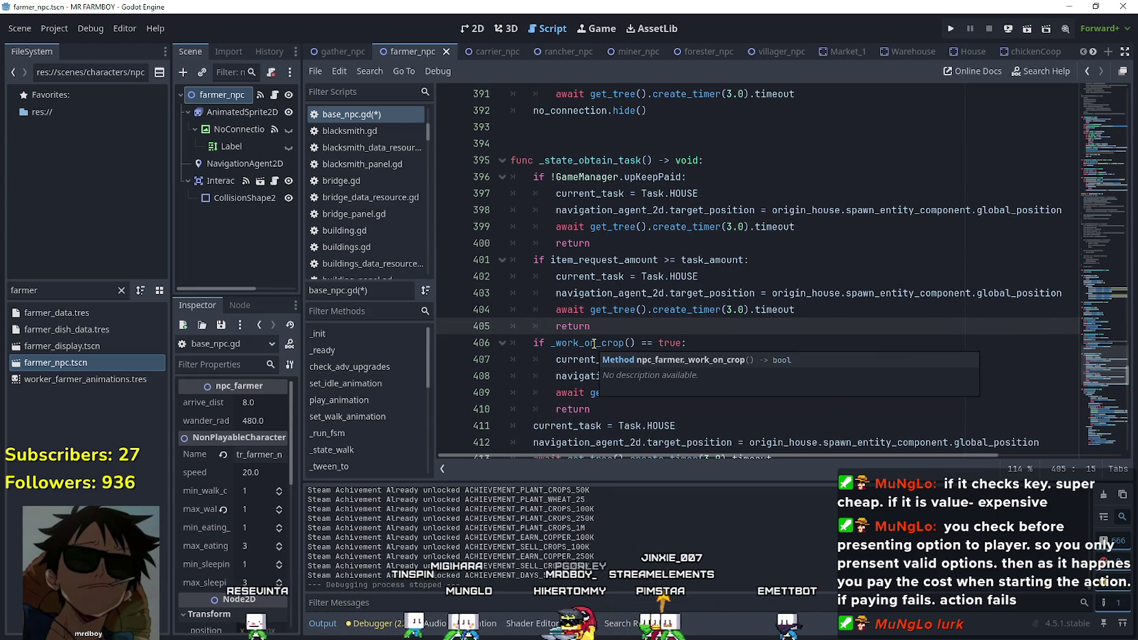
pyautogui.scroll(-1, 609, 297)
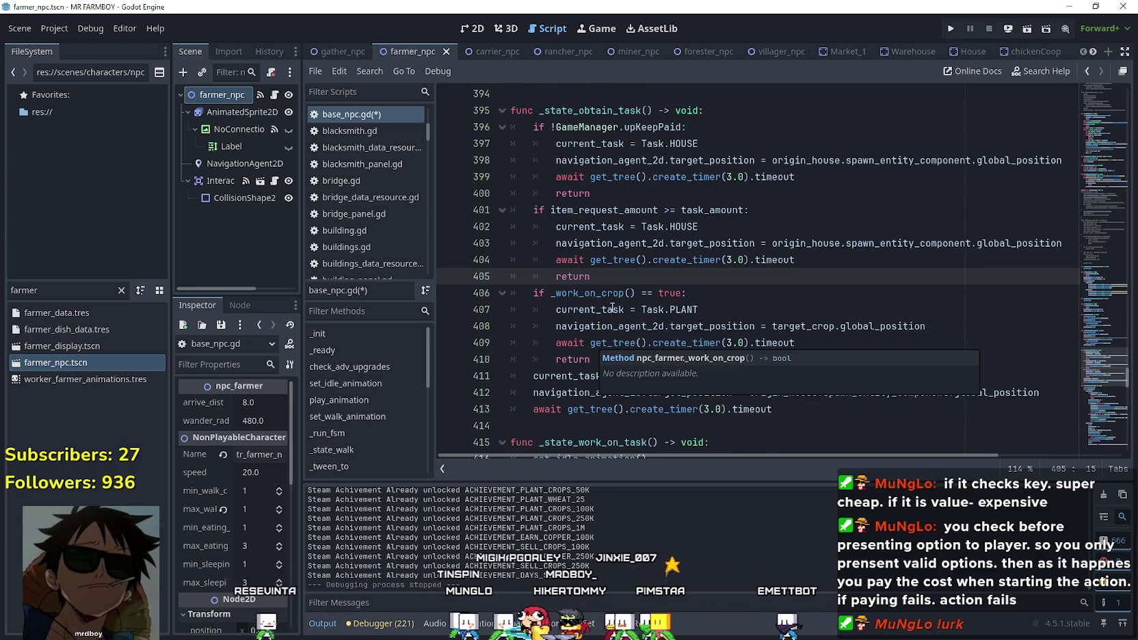
pyautogui.click(731, 309)
pyautogui.moveTo(691, 352)
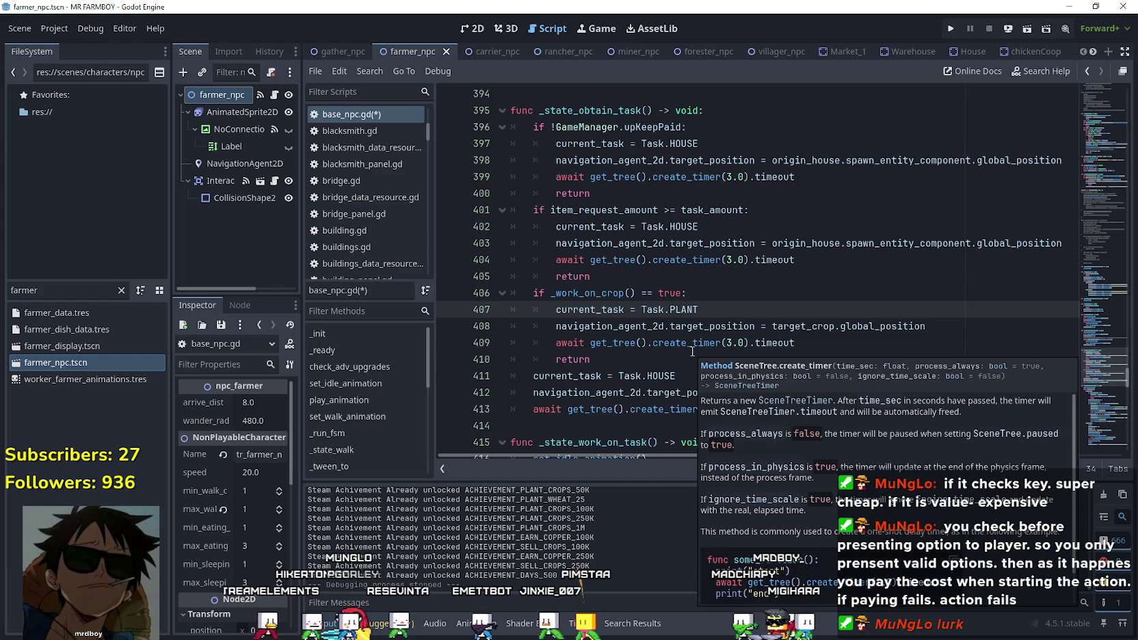
# Start an unfinished 'if' statement on new line 408 below current_task = Task.PLANT.
pyautogui.press('Return')
pyautogui.write('if')
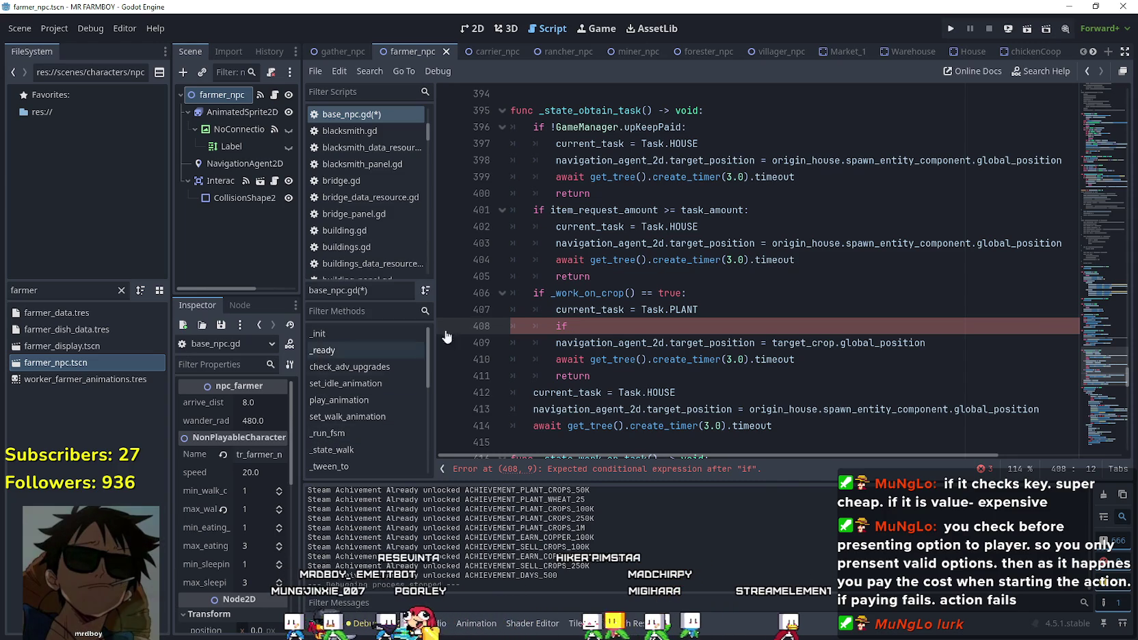
pyautogui.click(660, 333)
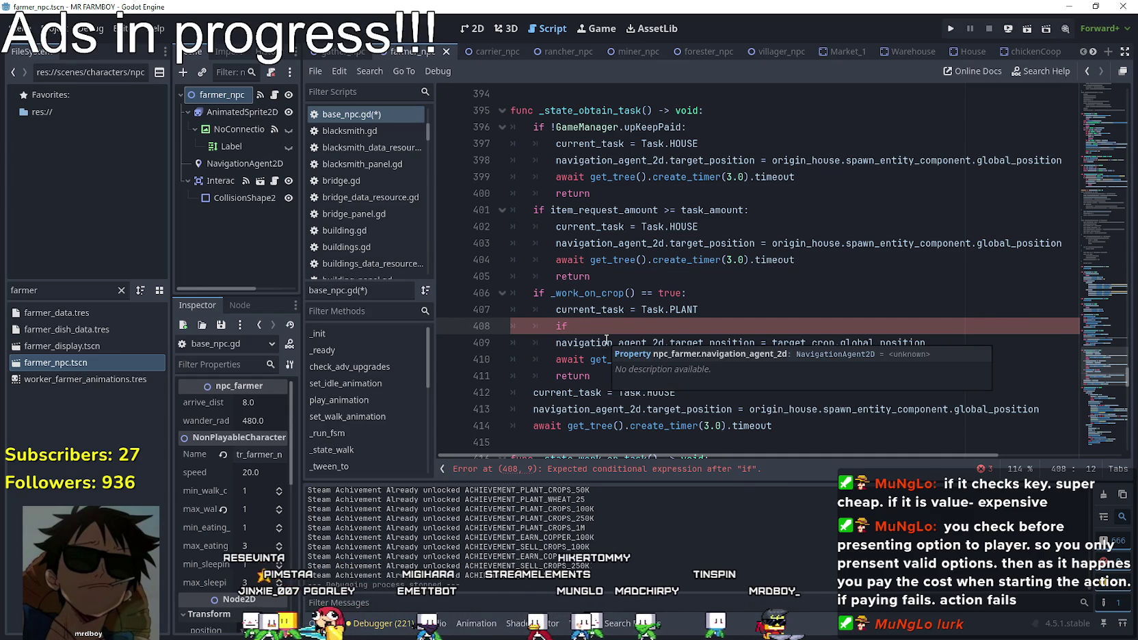
pyautogui.hotkey('ctrl', 'z')
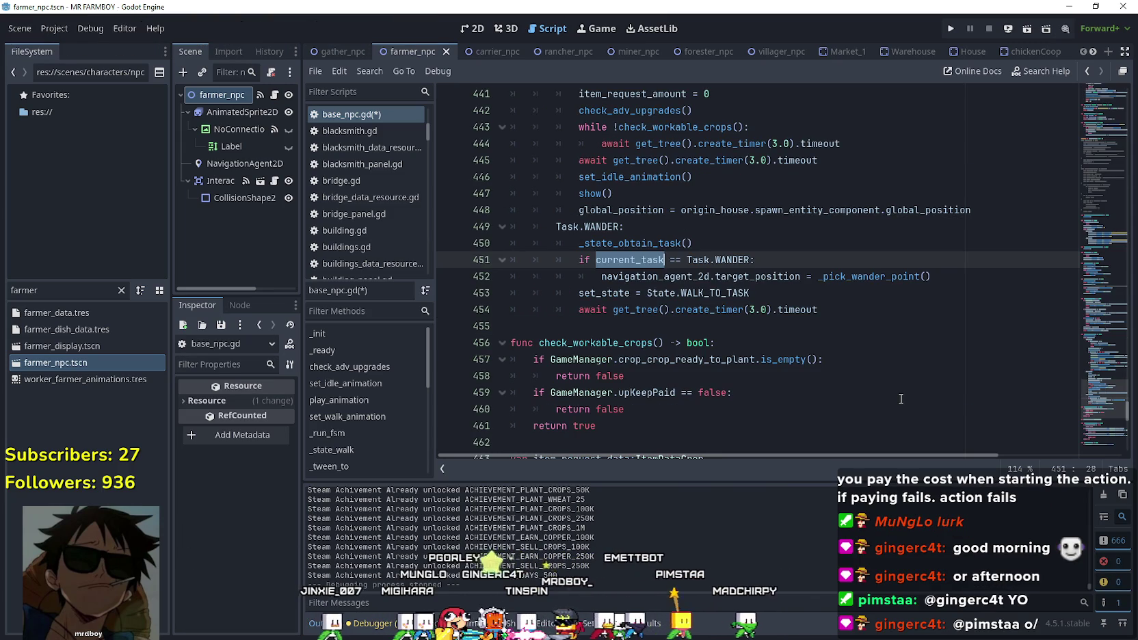
# Jump from the wander branch's _state_obtain_task call to its definition.
pyautogui.moveTo(955, 285)
pyautogui.mouseDown()
pyautogui.moveTo(581, 262)
pyautogui.moveTo(579, 245)
pyautogui.mouseUp()
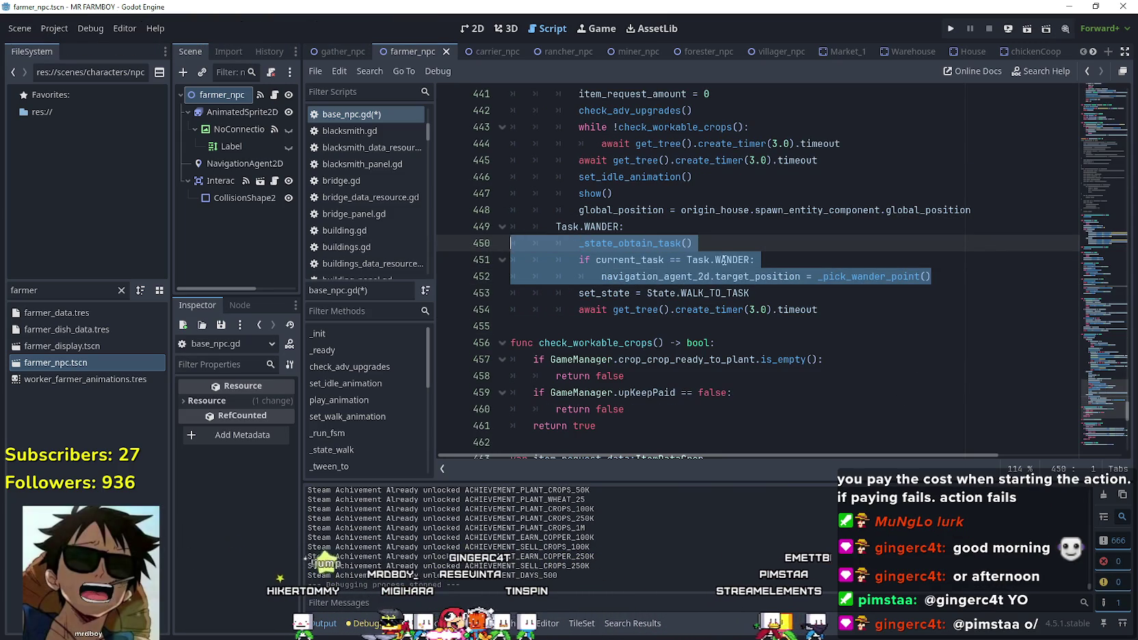
pyautogui.click(643, 241)
pyautogui.rightClick(634, 241)
pyautogui.click(732, 469)
pyautogui.scroll(-4, 592, 258)
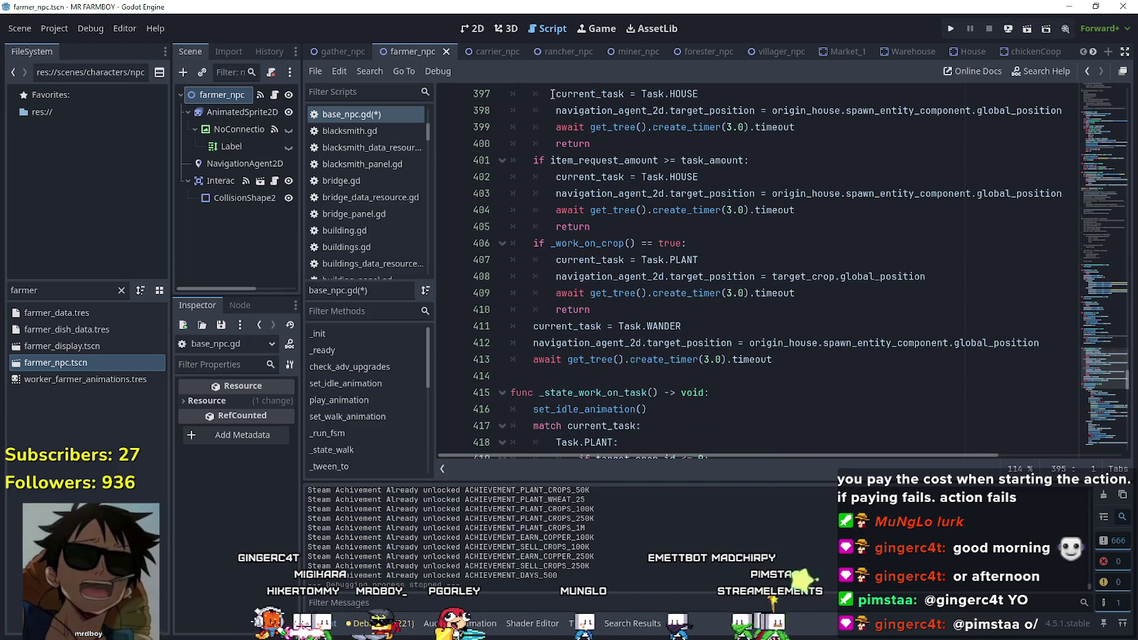
# Comment out the return-home navigation line with Ctrl+K and save base_npc.gd.
pyautogui.click(639, 311)
pyautogui.scroll(-1, 752, 338)
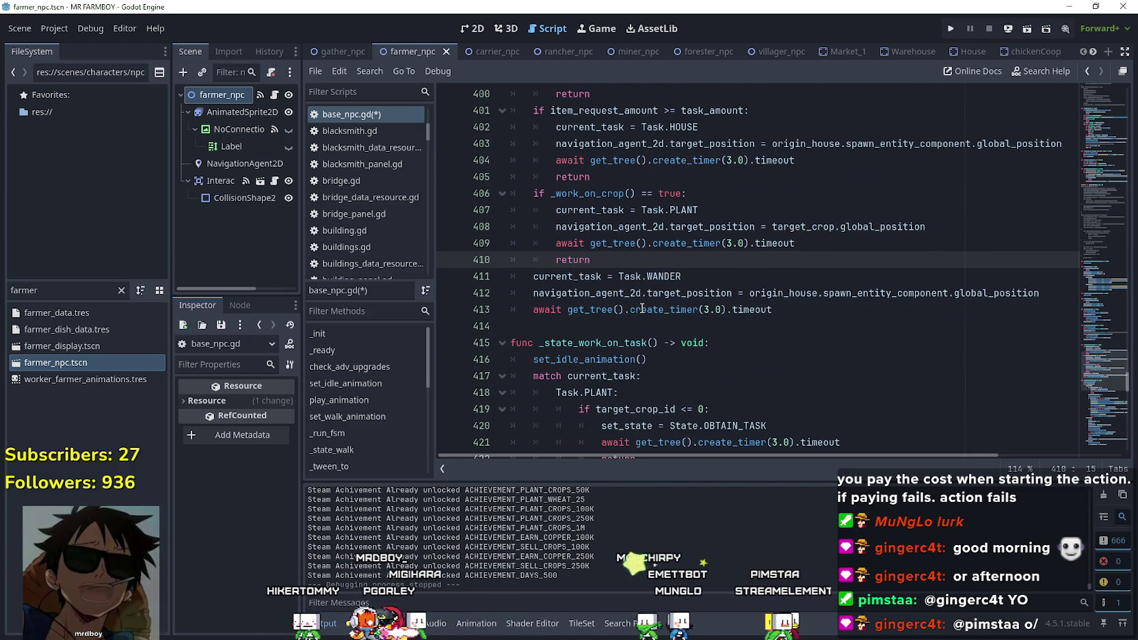
pyautogui.click(839, 321)
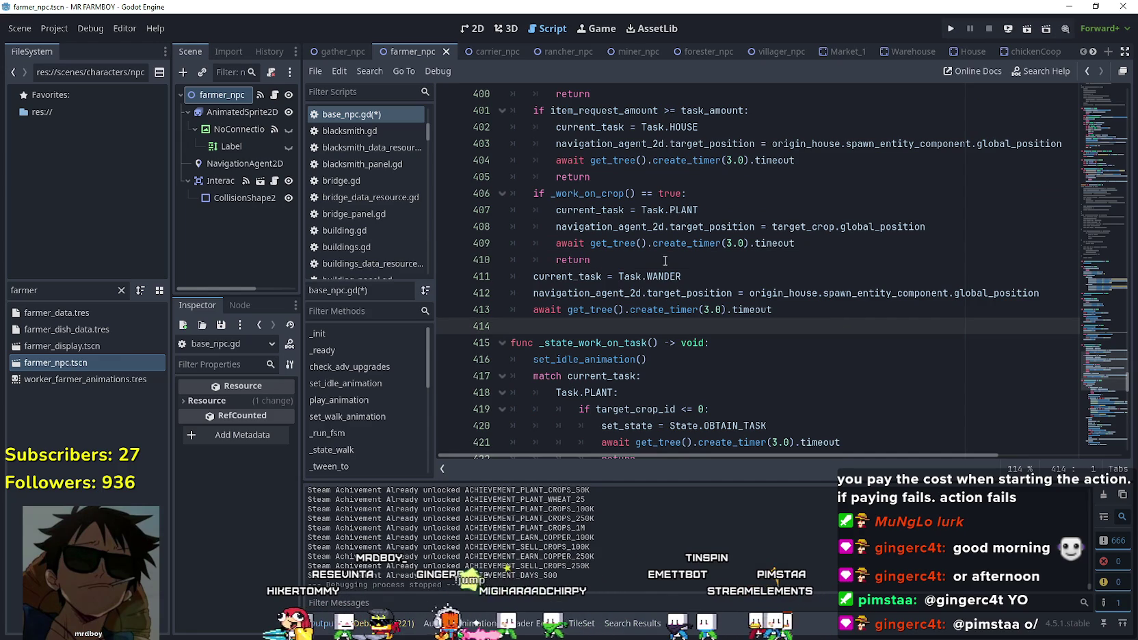
pyautogui.click(533, 293)
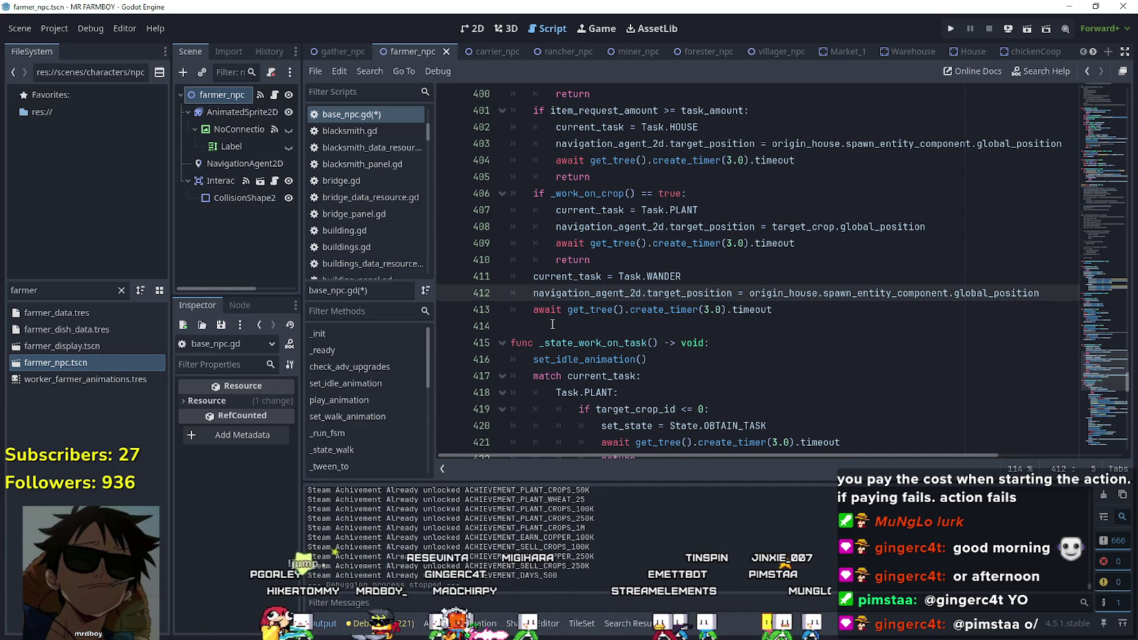
pyautogui.hotkey('ctrl', 'k')
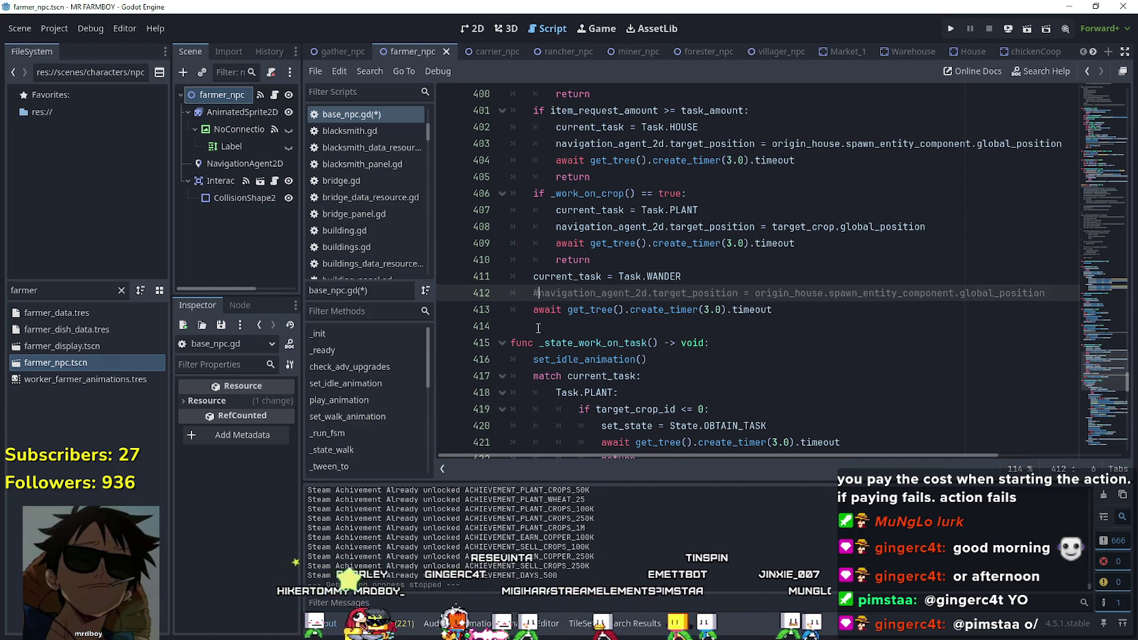
pyautogui.click(520, 325)
pyautogui.hotkey('ctrl', 's')
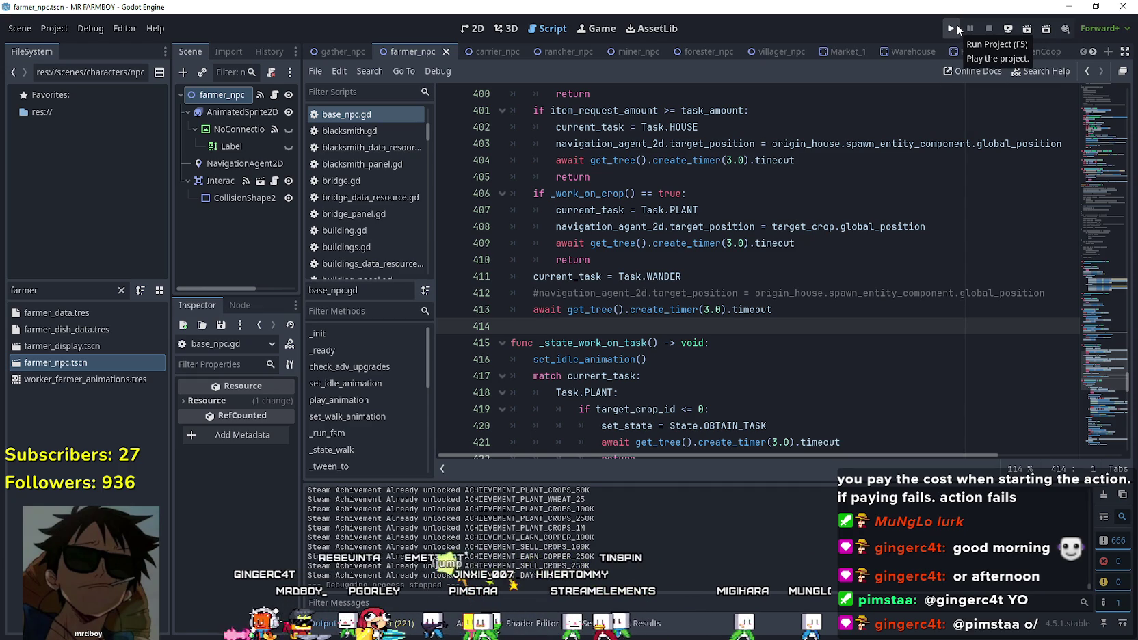
# Run MR FARMBOY and load Save 4 from the Continue menu.
pyautogui.click(955, 24)
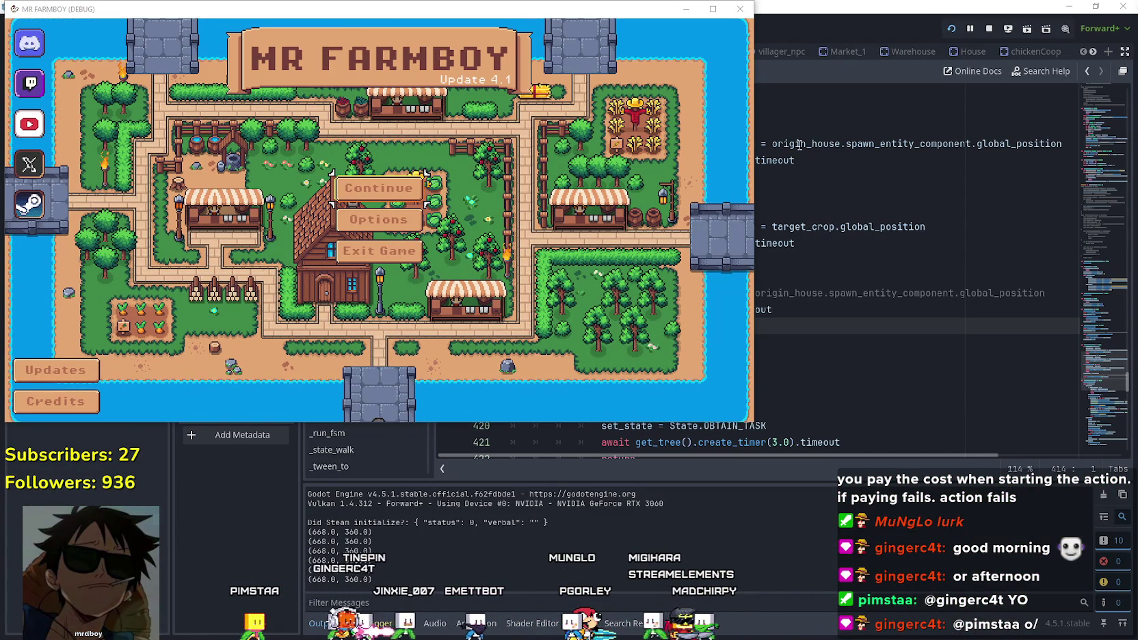
pyautogui.click(379, 189)
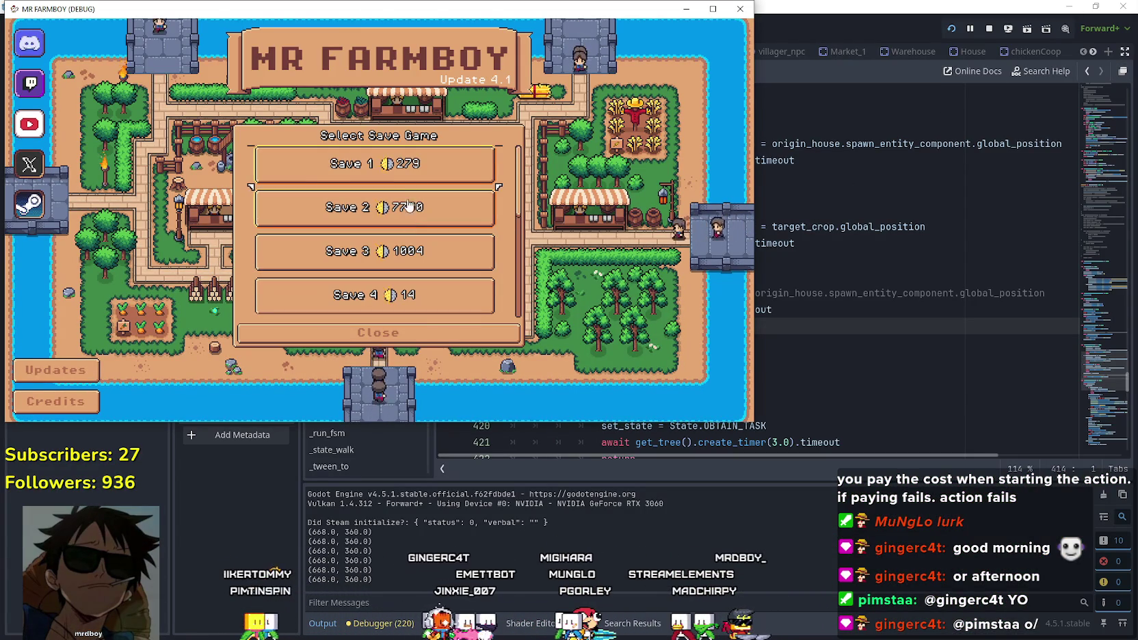
pyautogui.click(329, 216)
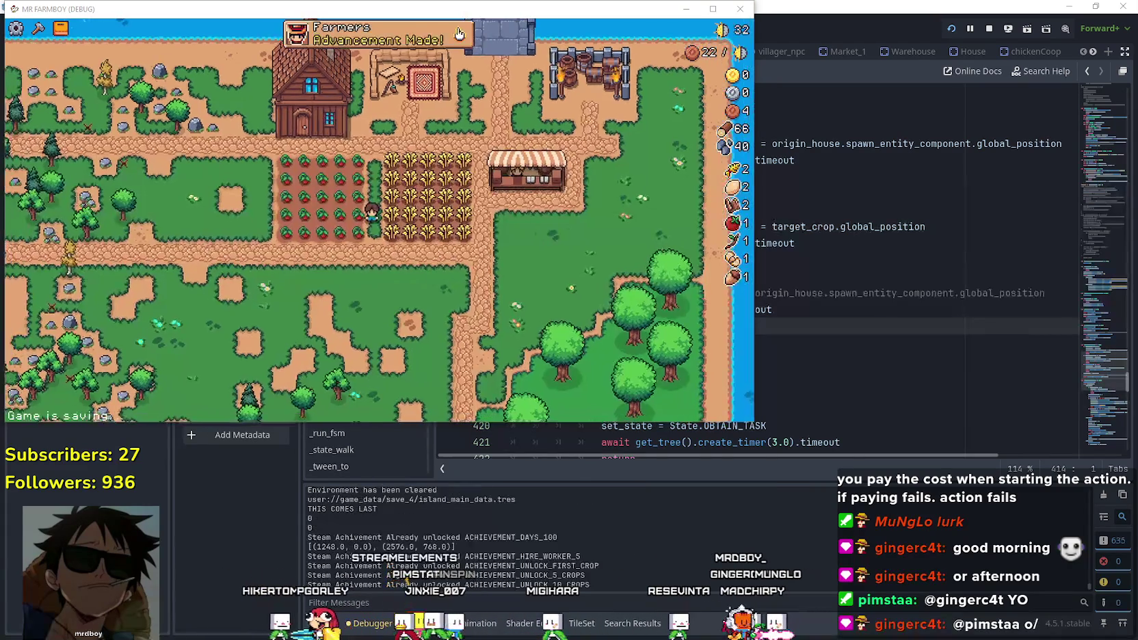
# Close the Steam store window and maximize the game window.
pyautogui.hotkey('alt', 'Tab')
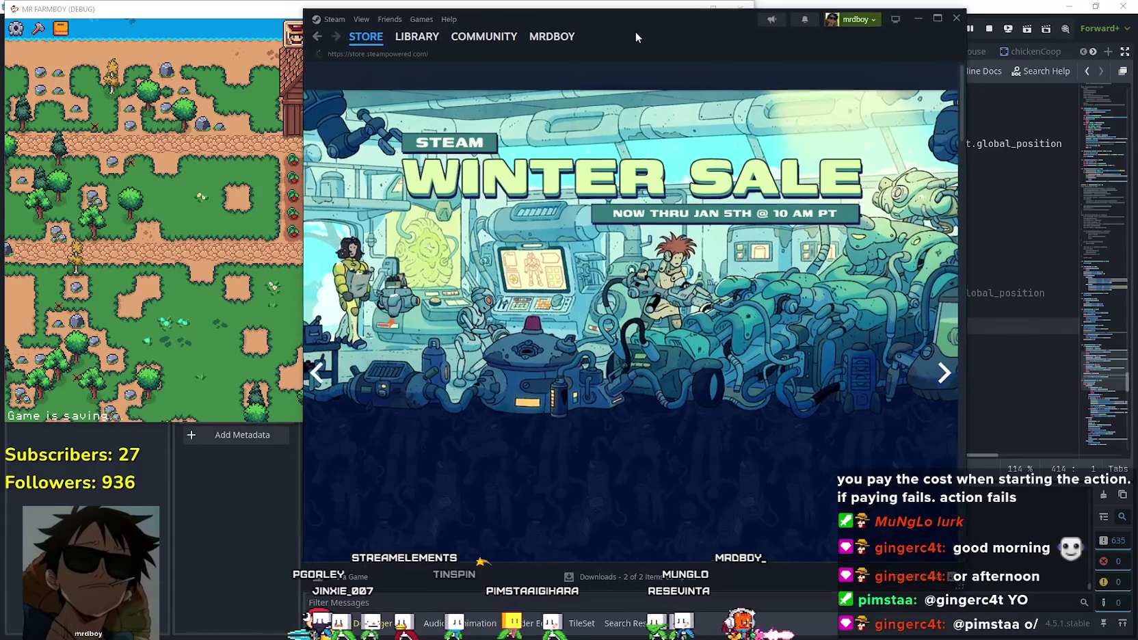
pyautogui.moveTo(629, 30); pyautogui.dragTo(702, 33)
pyautogui.click(1001, 19)
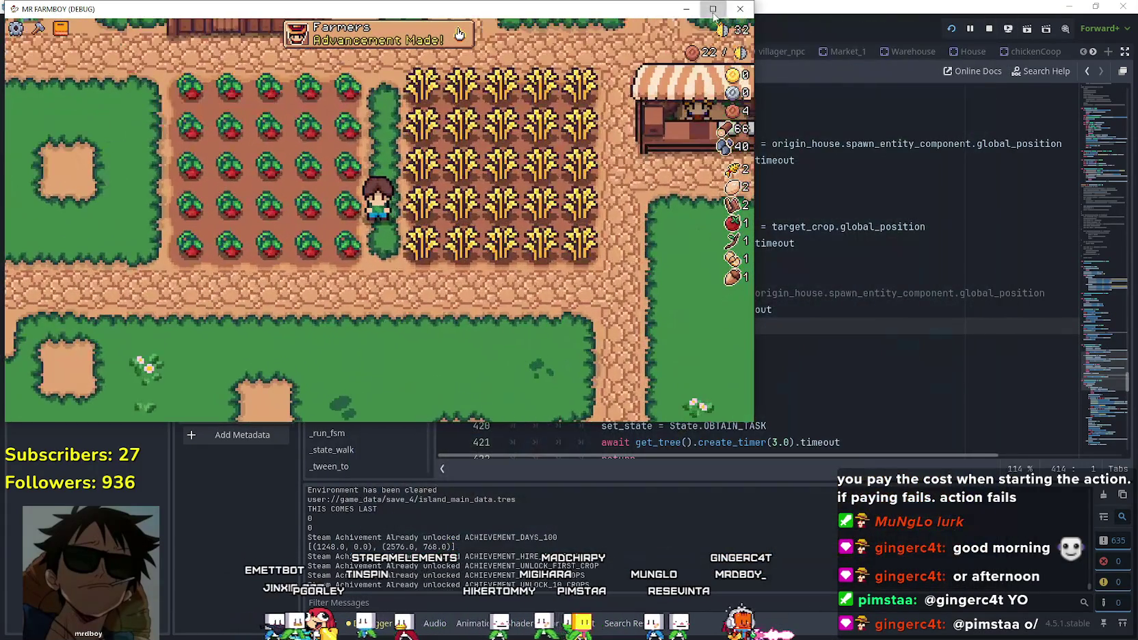
pyautogui.click(712, 10)
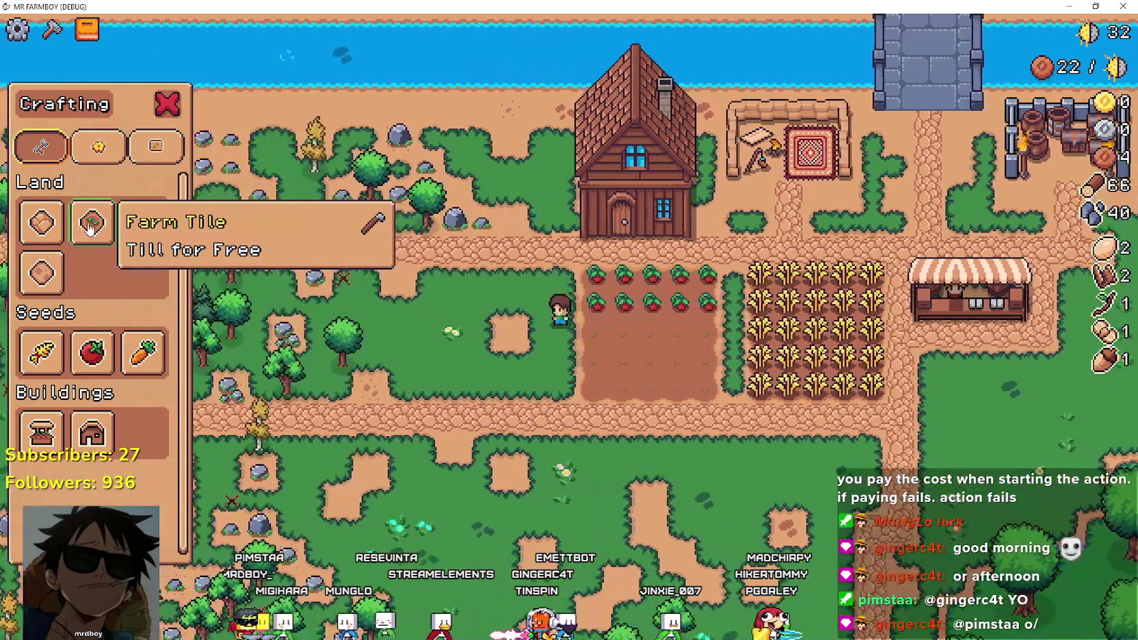
# Till a new dirt patch left of the crops, then cancel the carrot-seed selection.
pyautogui.click(93, 222)
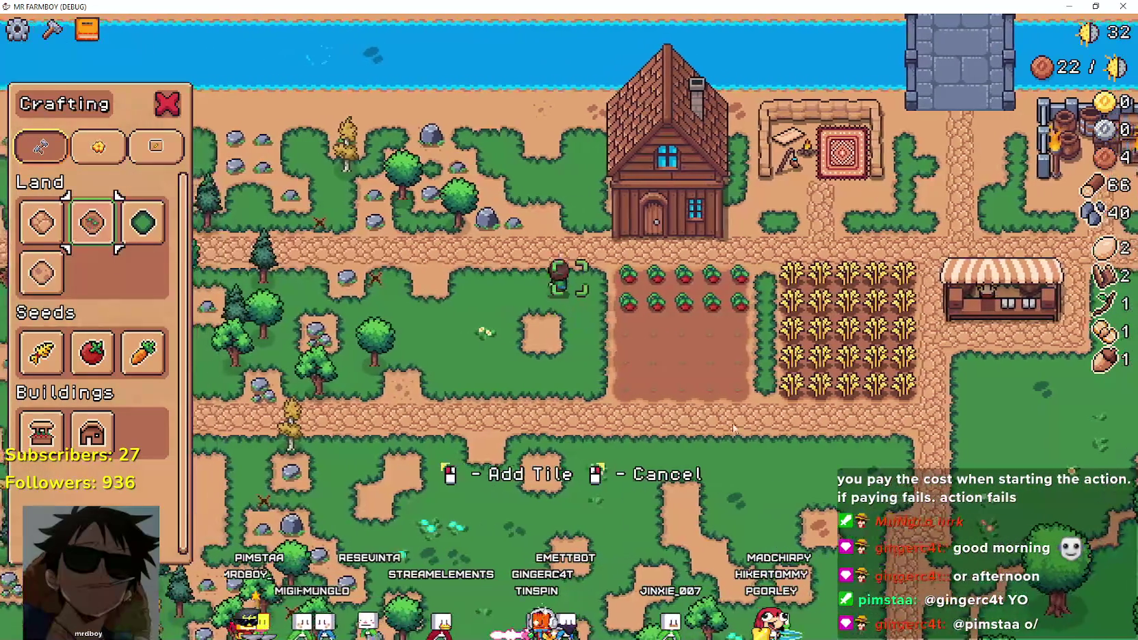
pyautogui.click(555, 250)
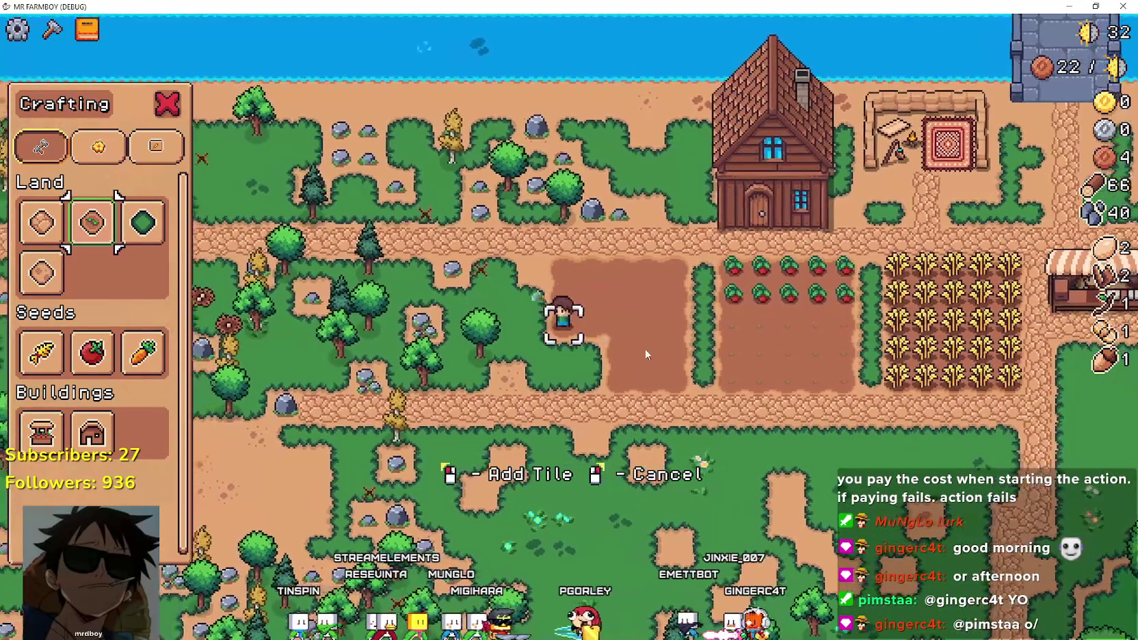
pyautogui.scroll(2, 646, 345)
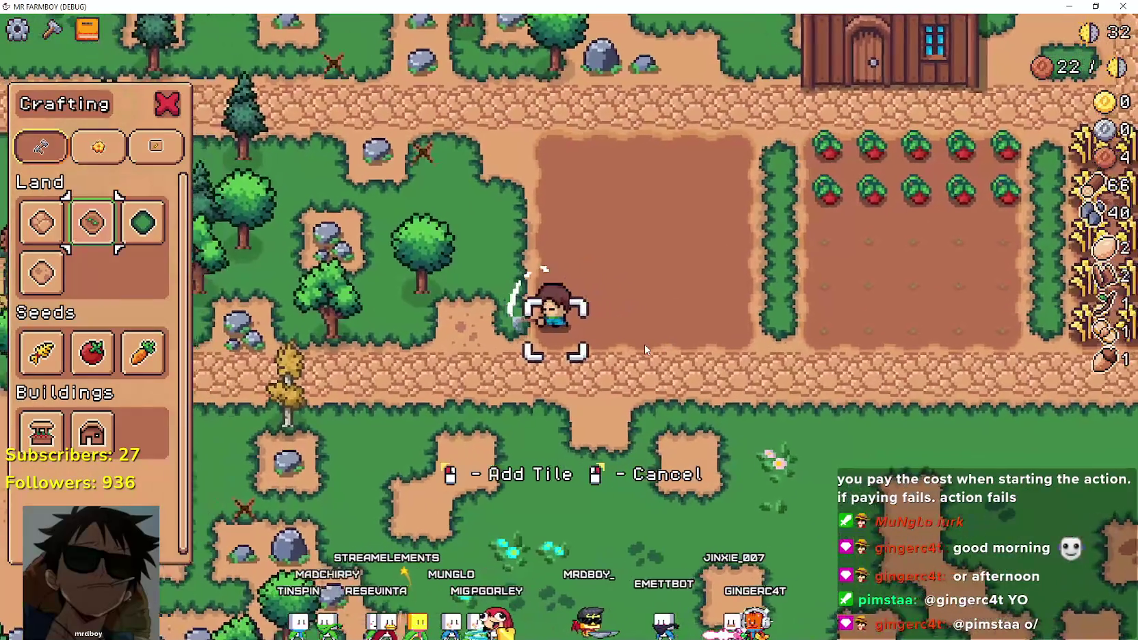
pyautogui.click(143, 352)
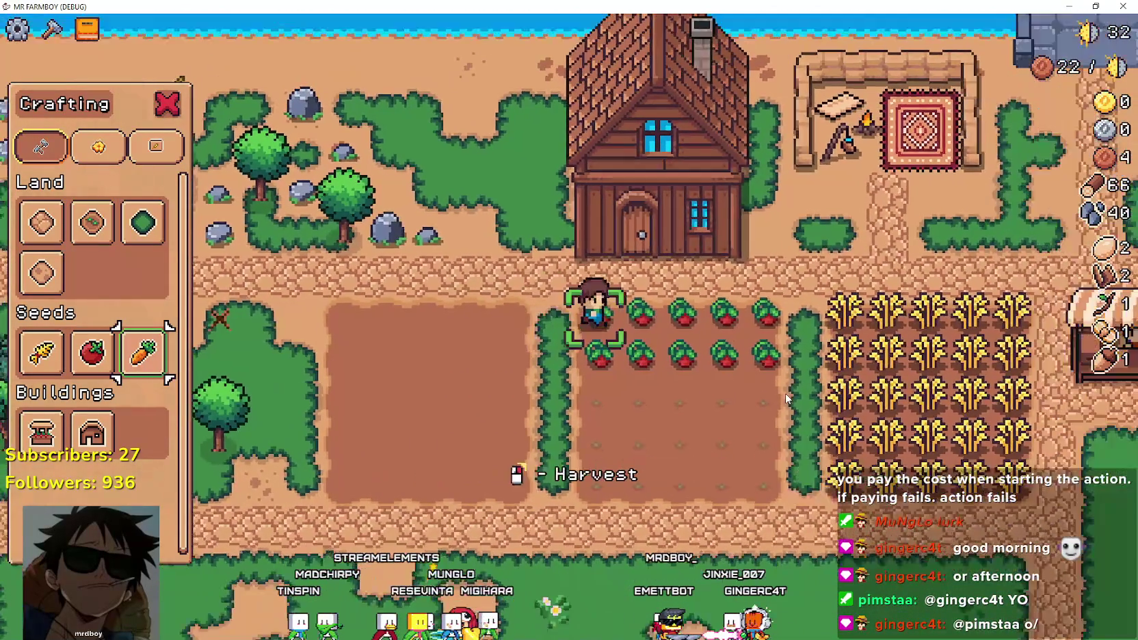
pyautogui.scroll(-2, 793, 399)
pyautogui.rightClick(785, 398)
# Walk the farmer along the tomato row to harvest the ripe tomatoes.
pyautogui.press('a')
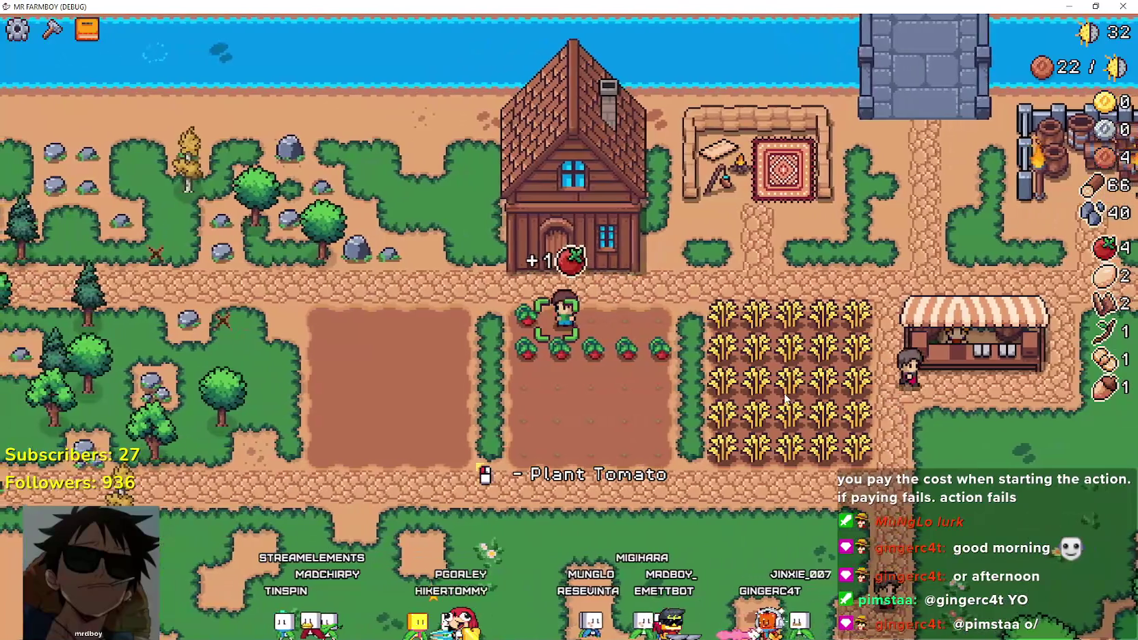
pyautogui.press('s')
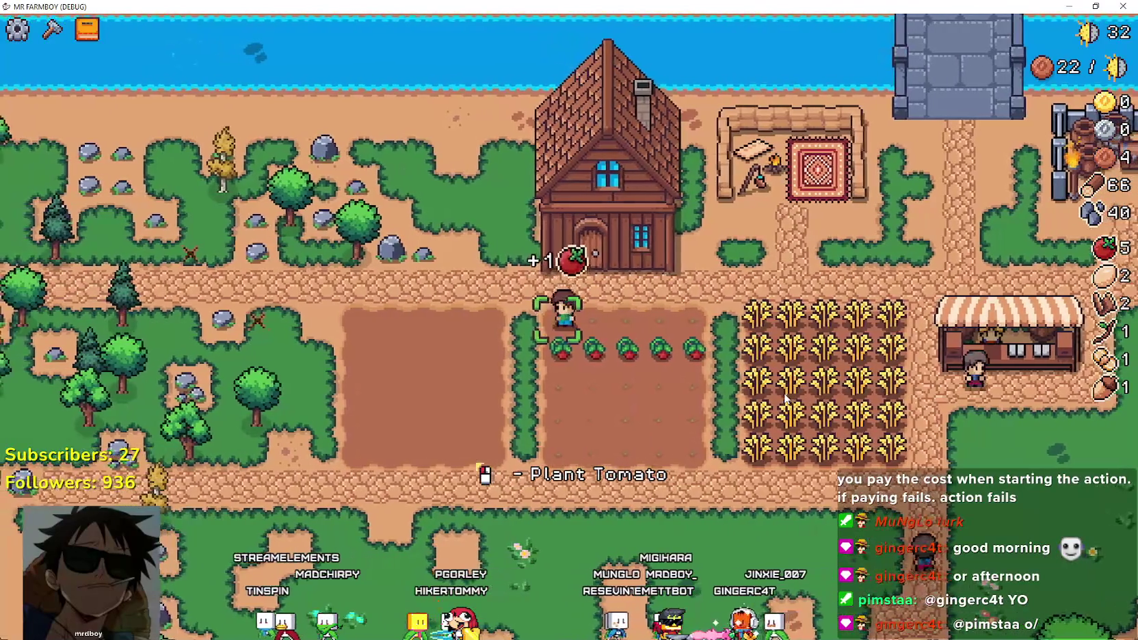
pyautogui.press('d')
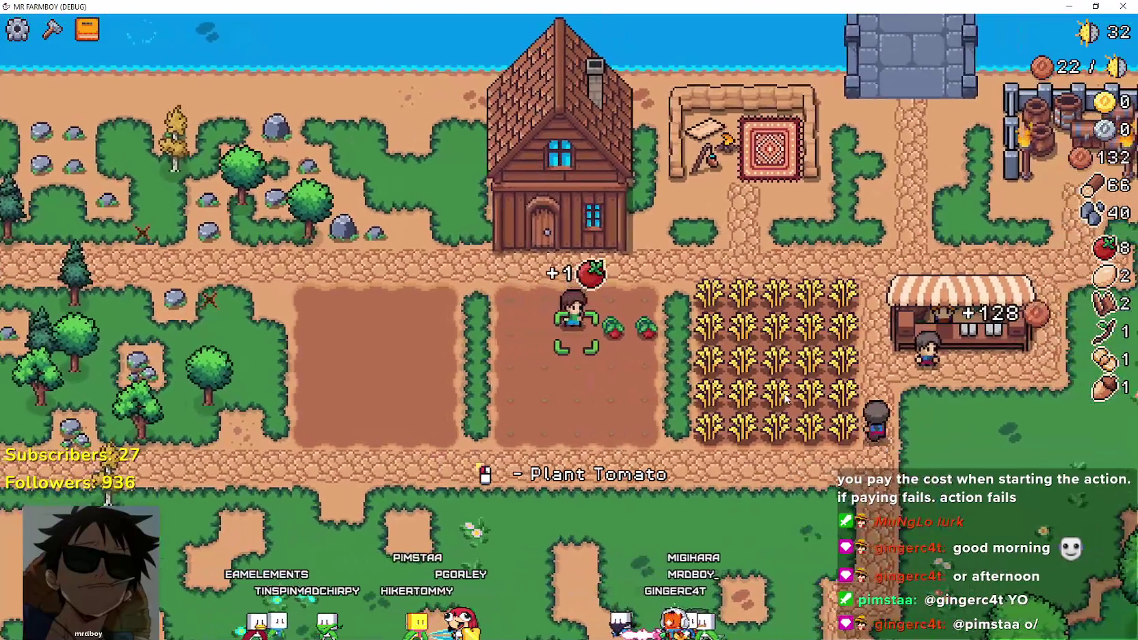
pyautogui.press('d')
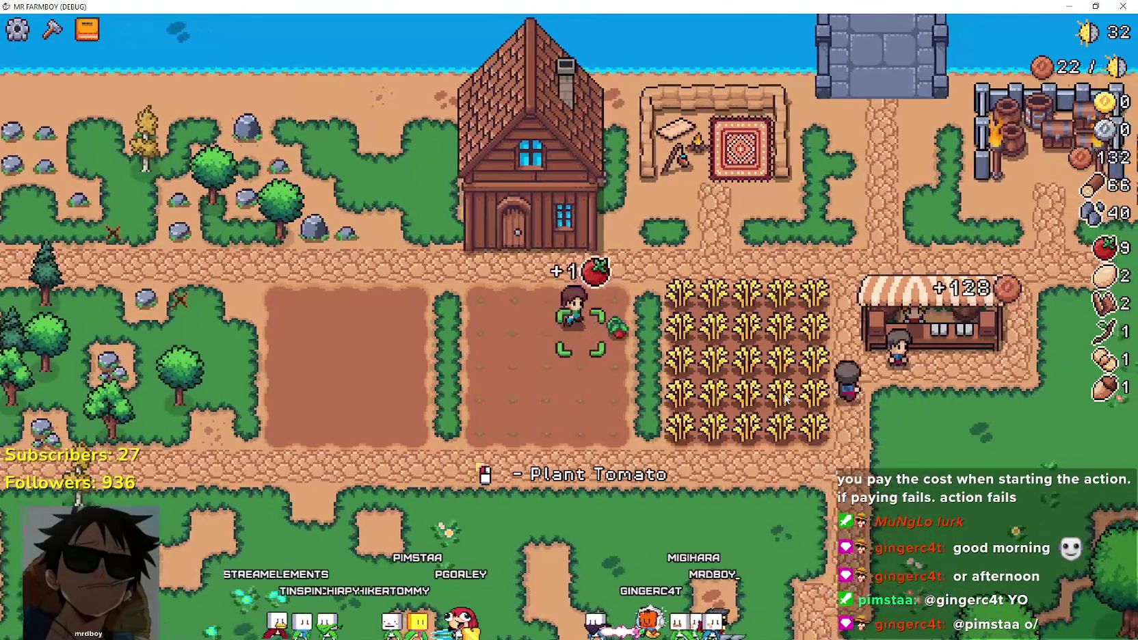
pyautogui.press('c')
pyautogui.press('a')
# Plant a row of carrots with carrot seeds along the tilled left plot.
pyautogui.click(144, 353)
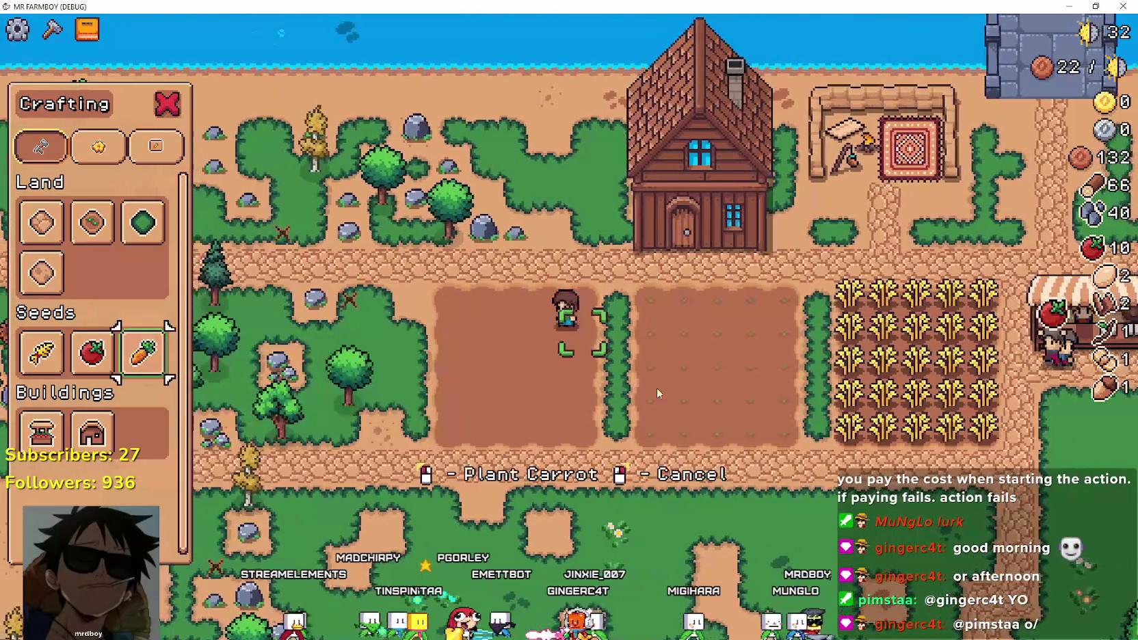
pyautogui.click(582, 389)
pyautogui.press('a')
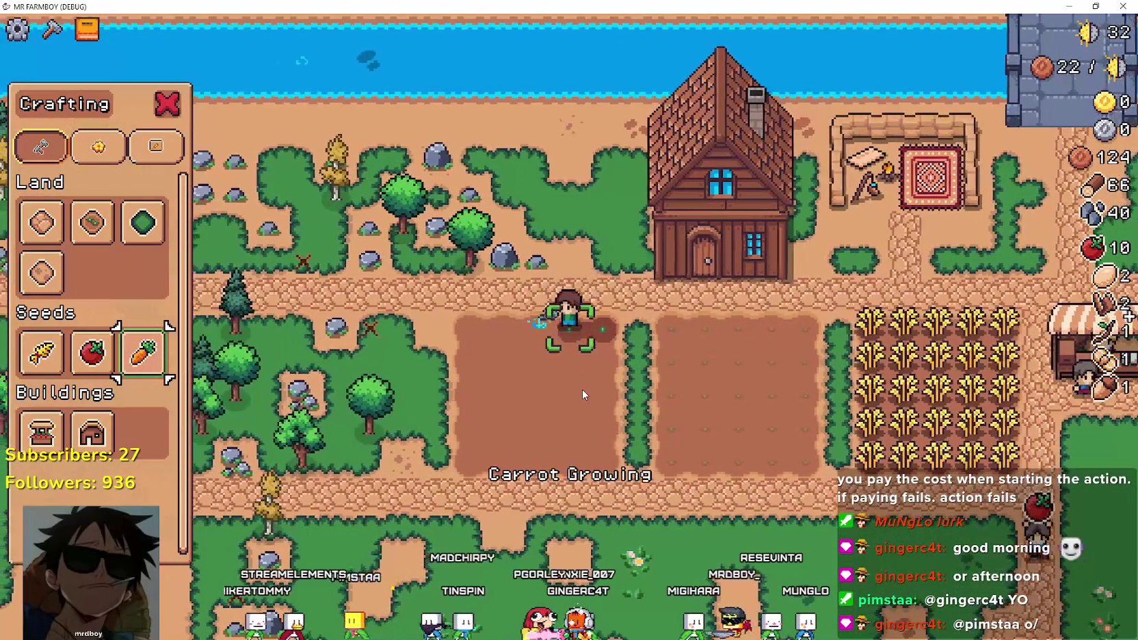
pyautogui.click(583, 389)
pyautogui.click(582, 389)
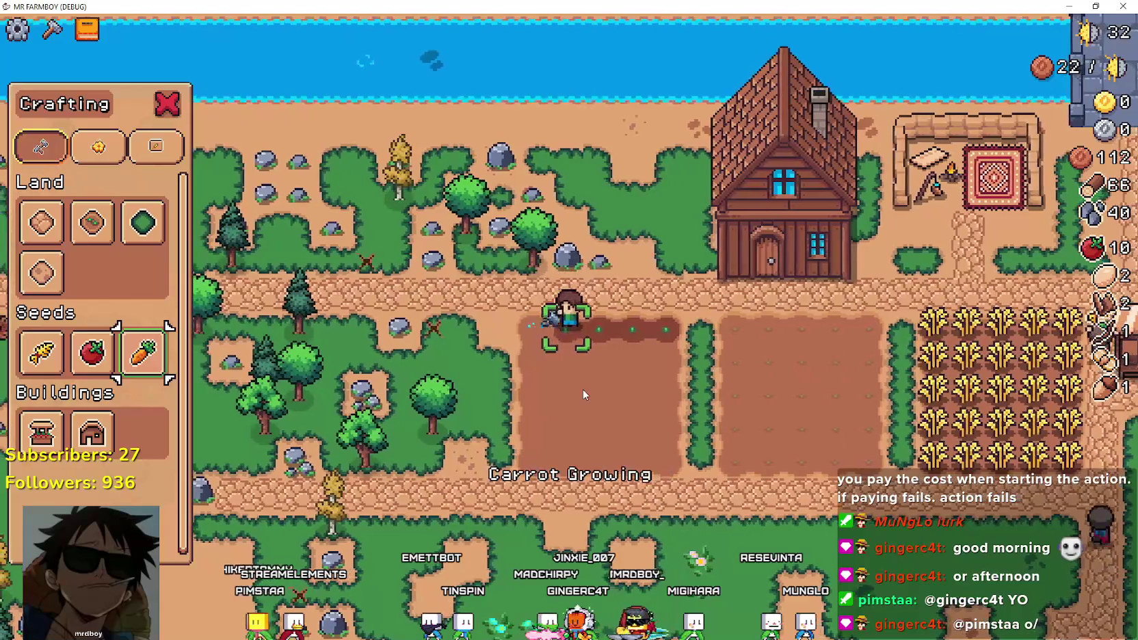
pyautogui.press('a')
pyautogui.click(583, 389)
pyautogui.click(582, 389)
pyautogui.press('d')
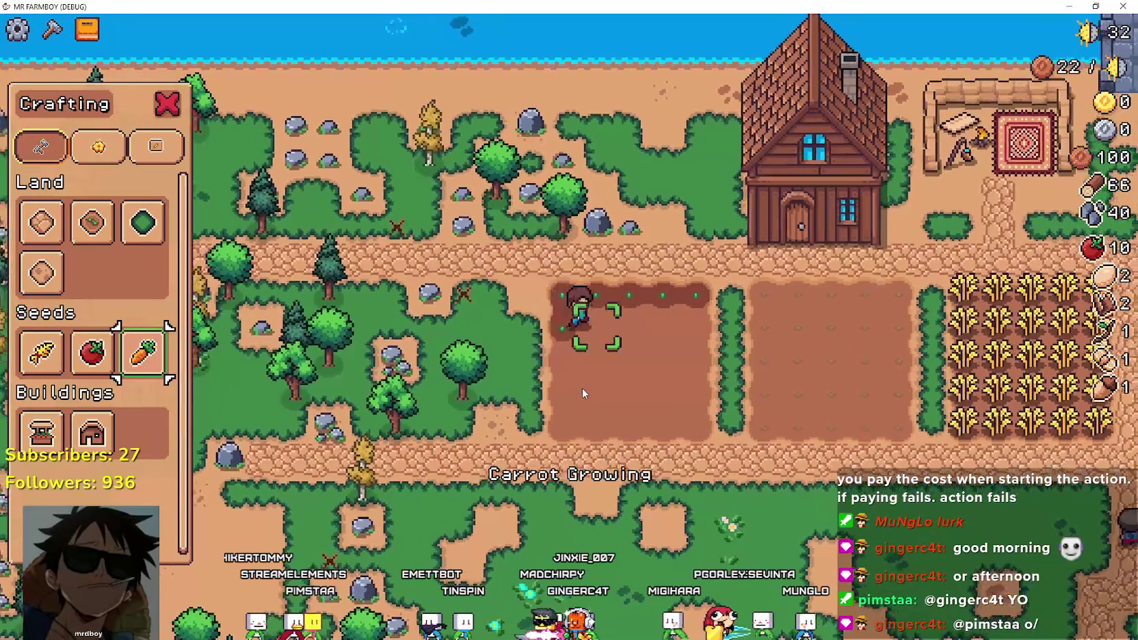
pyautogui.click(582, 388)
pyautogui.click(582, 387)
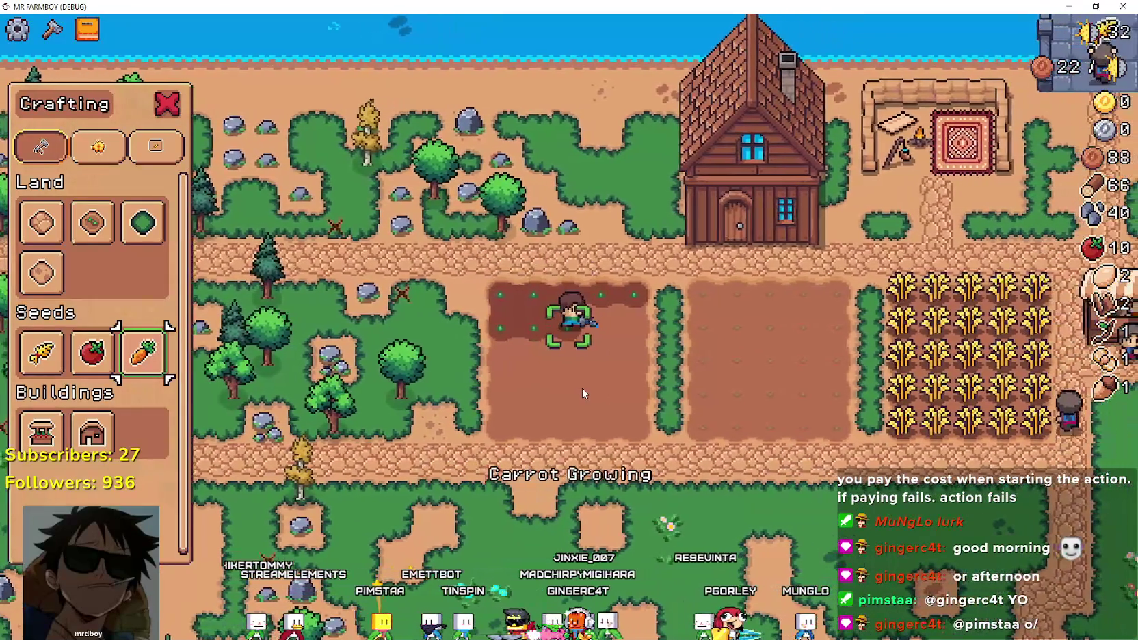
pyautogui.press('d')
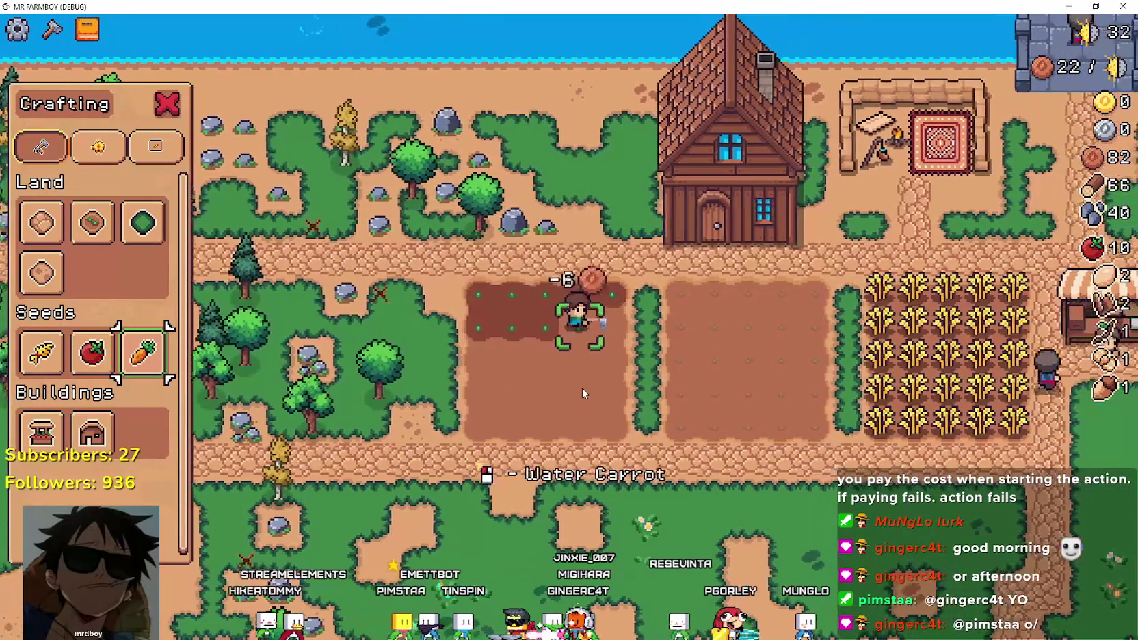
pyautogui.click(582, 387)
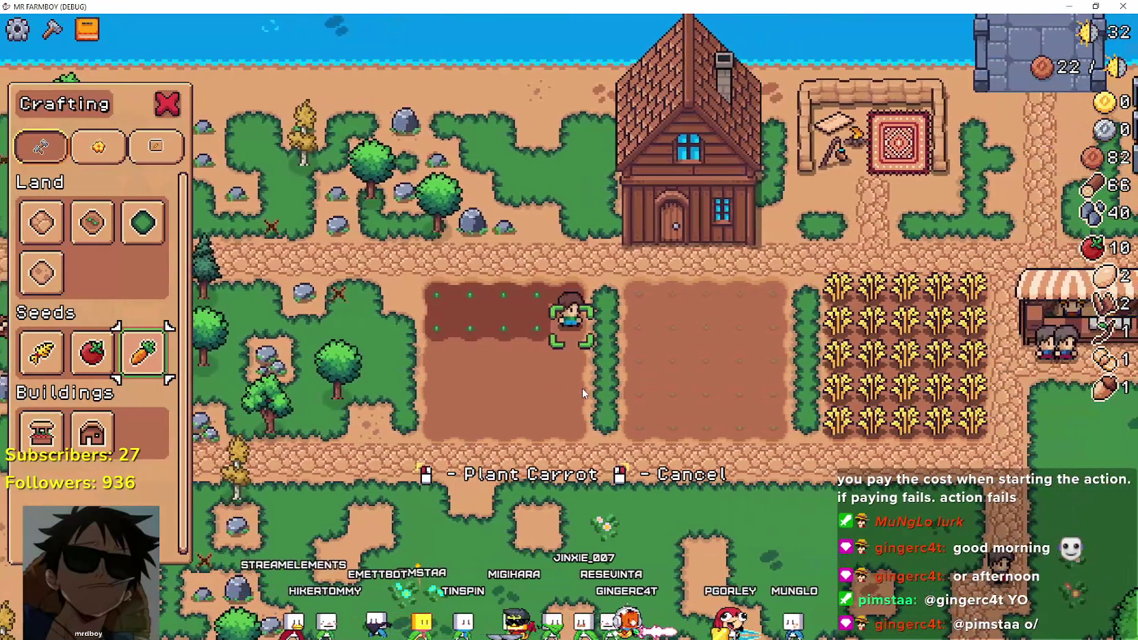
pyautogui.click(582, 388)
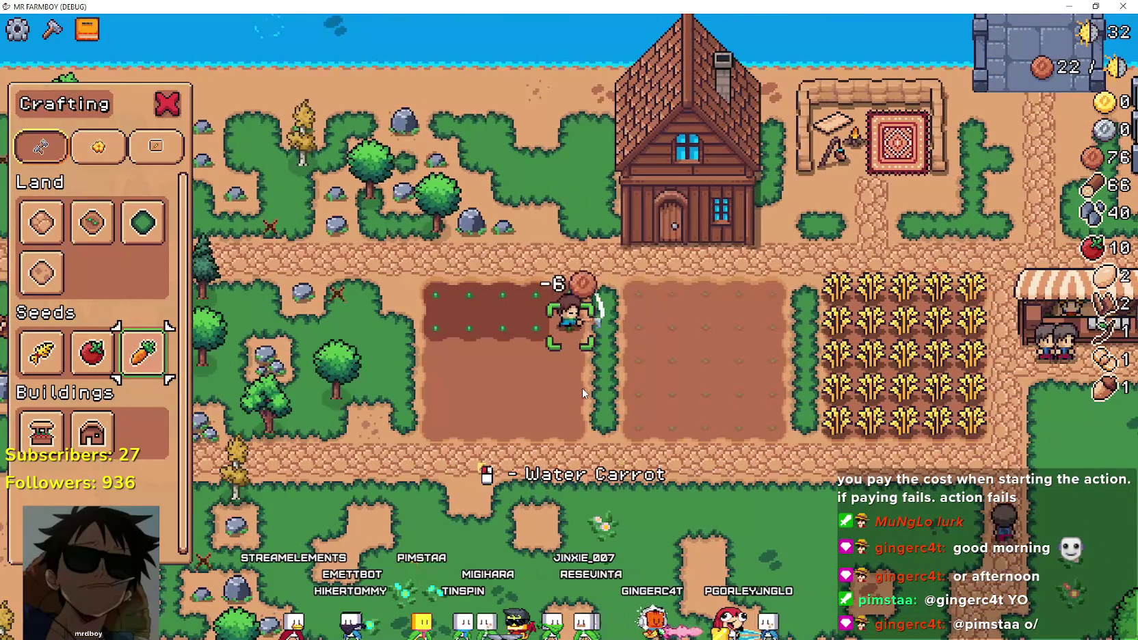
pyautogui.scroll(1, 581, 385)
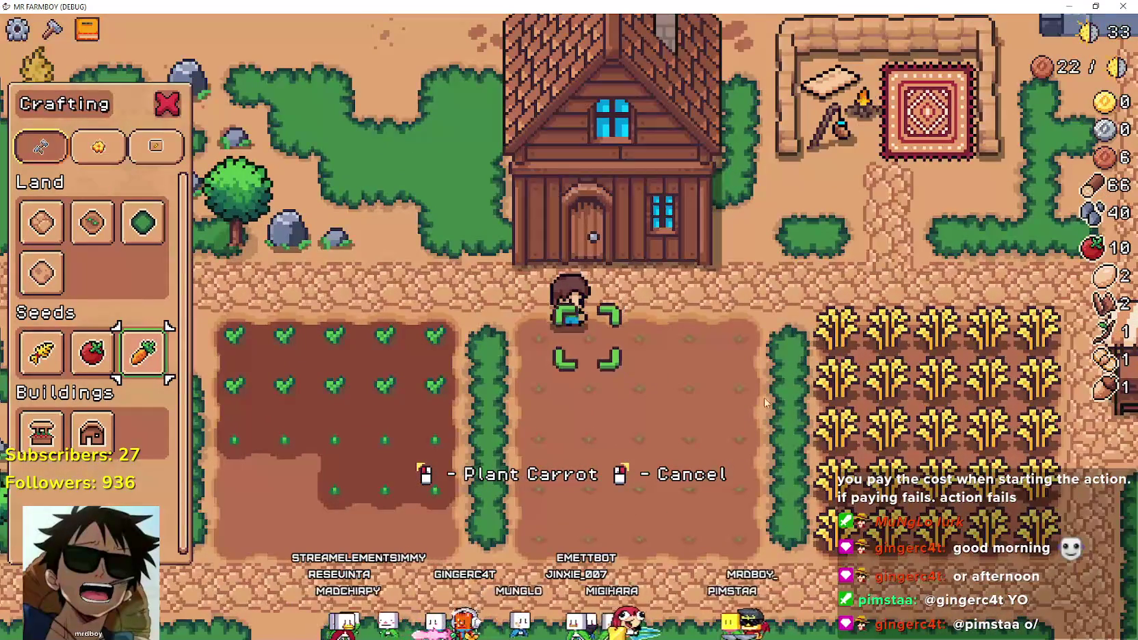
pyautogui.scroll(2, 855, 431)
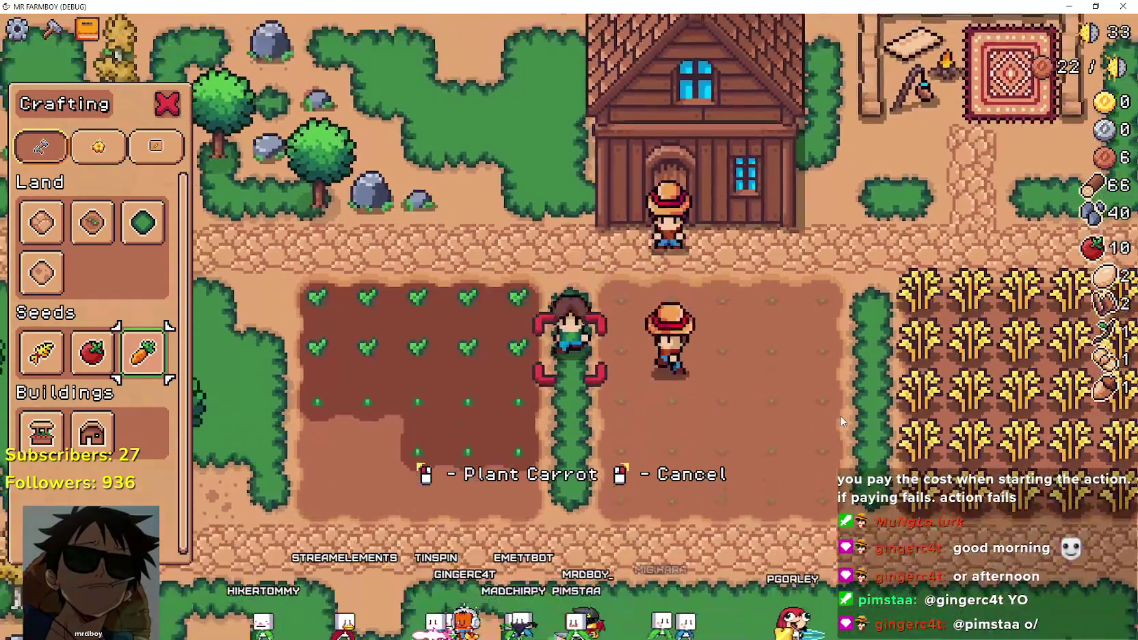
# Cancel planting, look around the farm, then return to base_npc.gd's Task.HOUSE branch in the editor.
pyautogui.rightClick(840, 415)
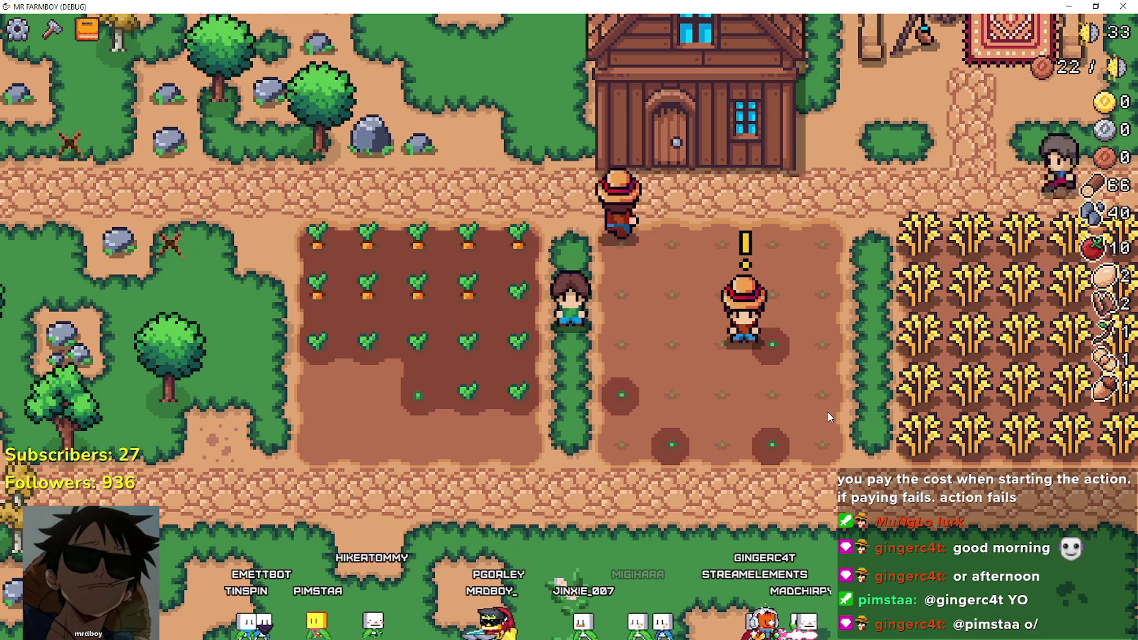
pyautogui.press('d')
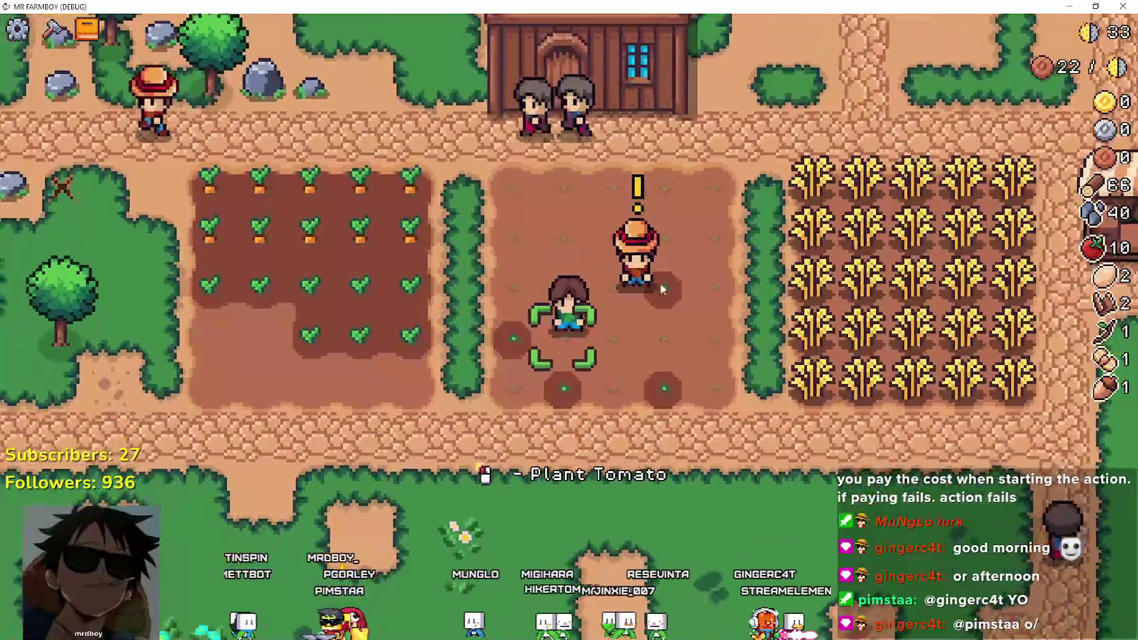
pyautogui.scroll(-5, 583, 331)
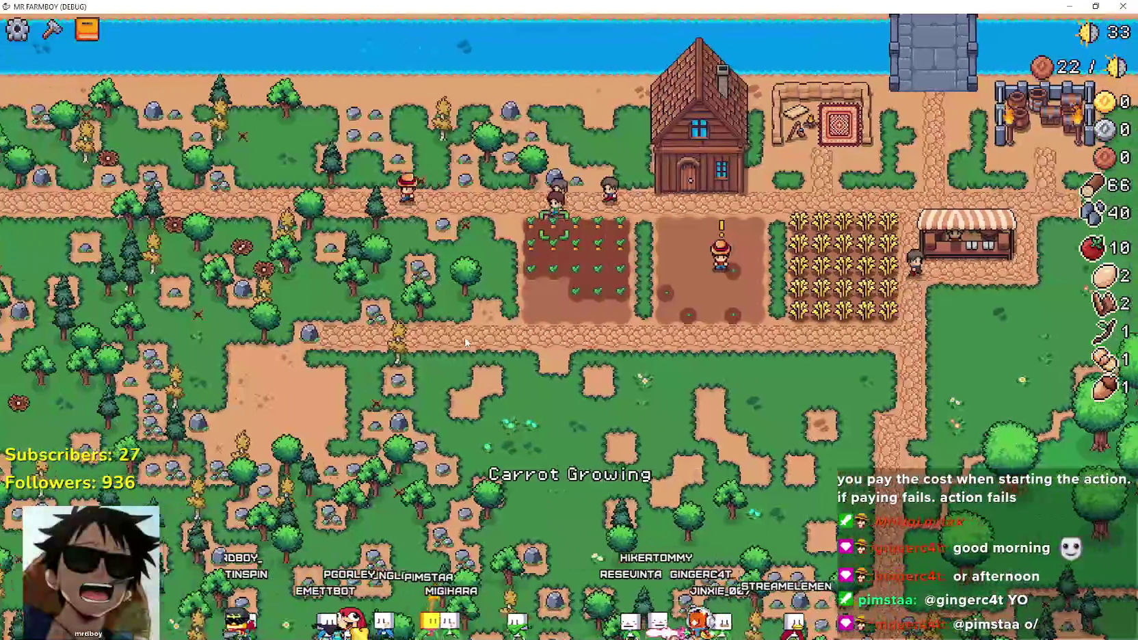
pyautogui.scroll(-3, 464, 335)
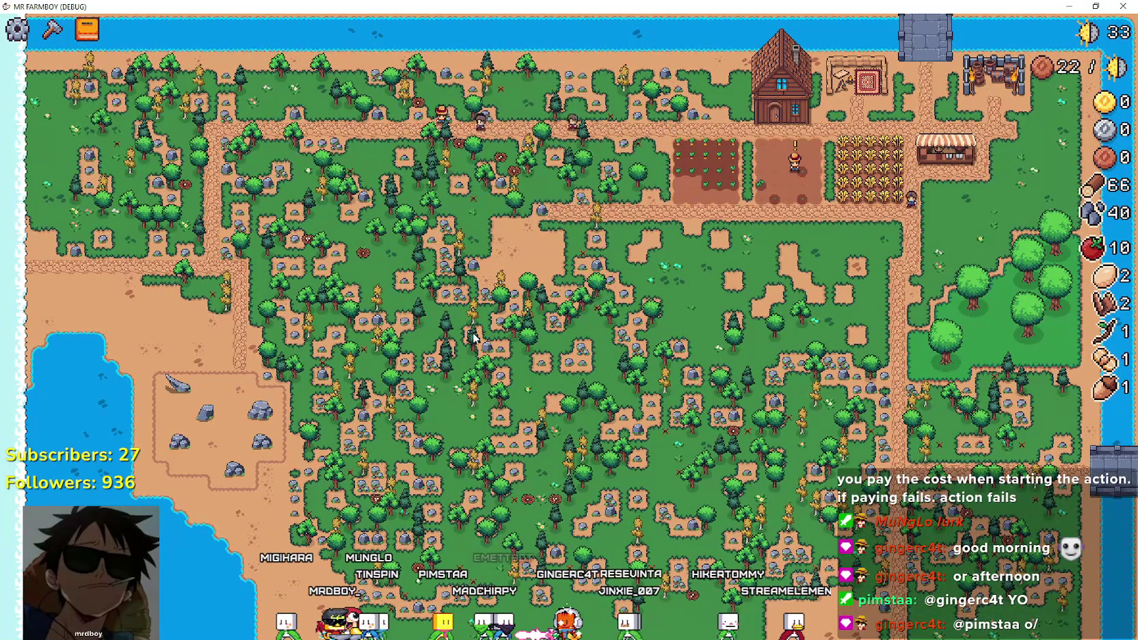
pyautogui.scroll(5, 474, 337)
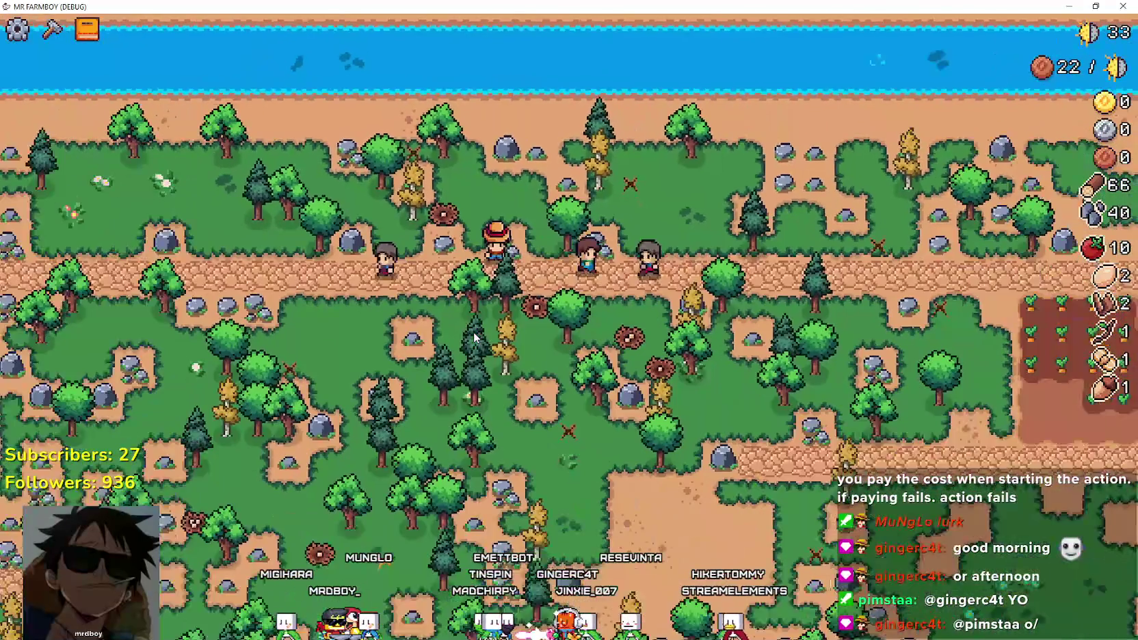
pyautogui.press('d')
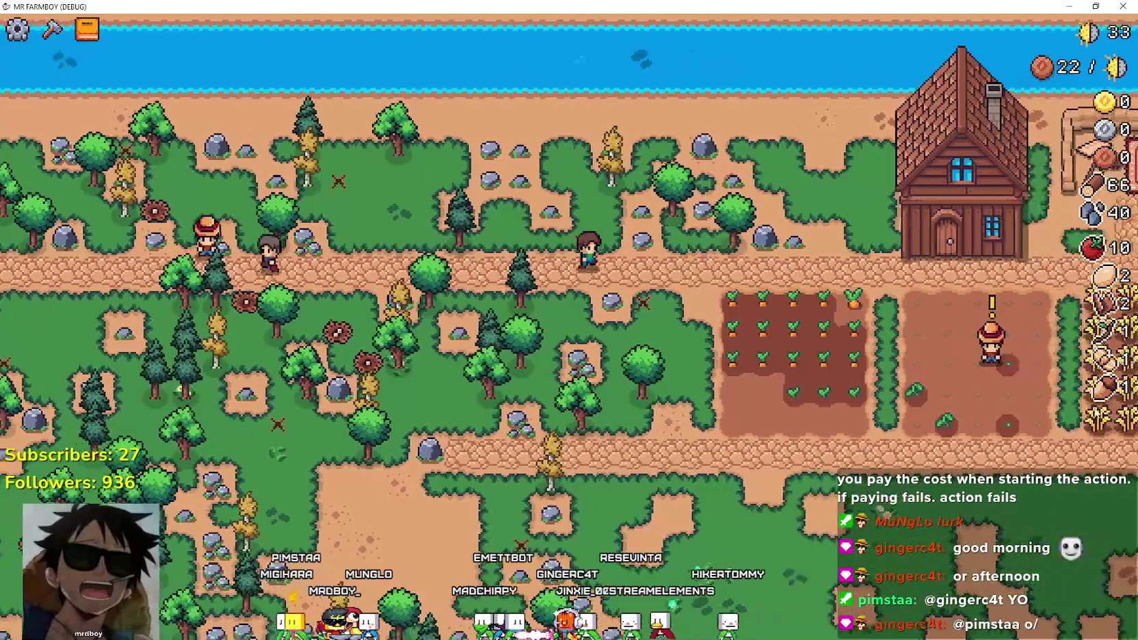
pyautogui.hotkey('alt', 'Tab')
pyautogui.scroll(-6, 690, 335)
pyautogui.scroll(-6, 897, 324)
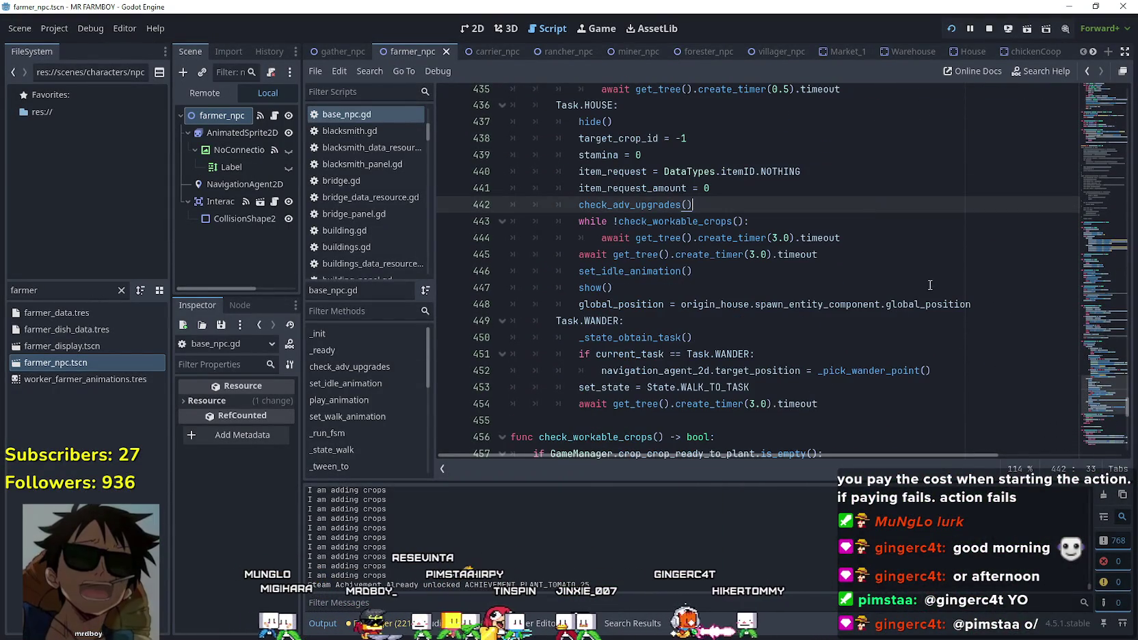
# Relaunch the game with F5 and quit it from the pause menu.
pyautogui.scroll(-7, 1090, 409)
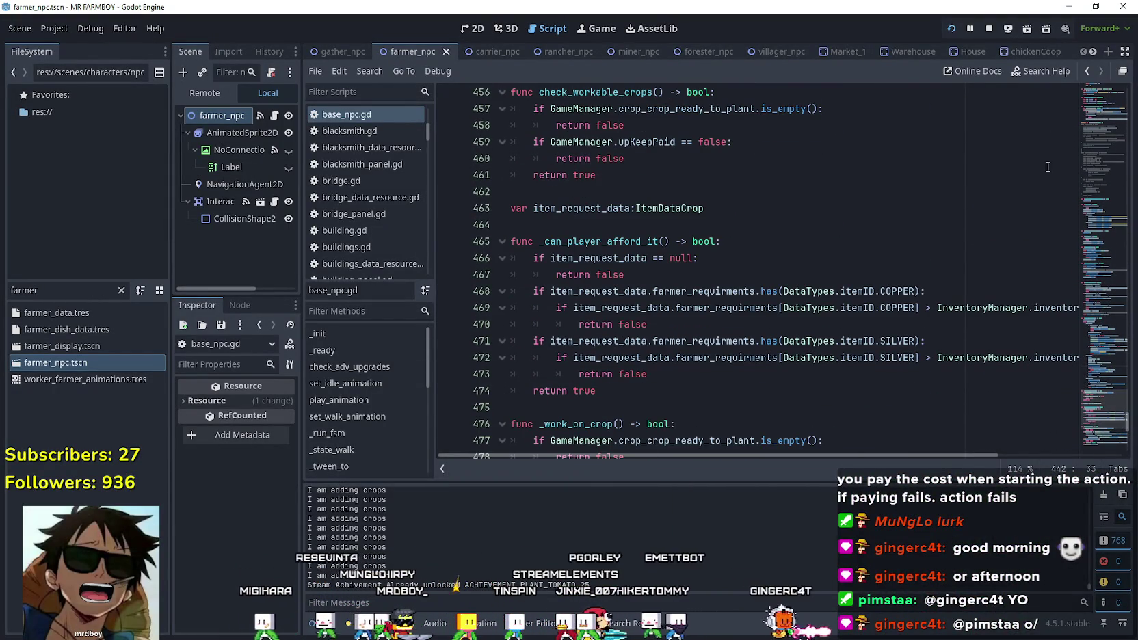
pyautogui.press('F5')
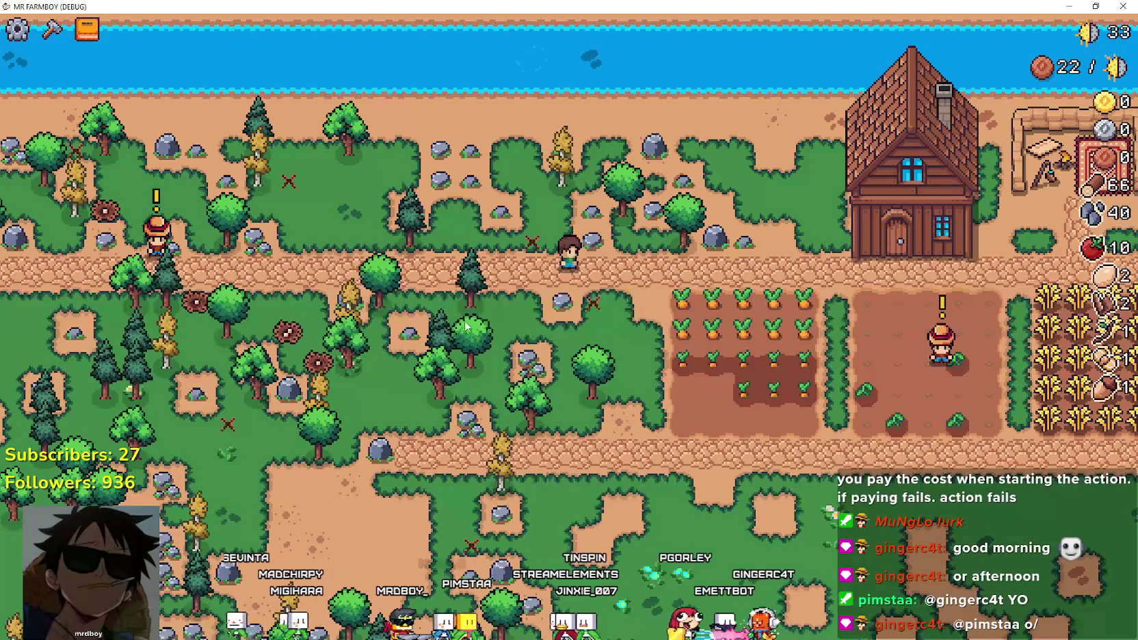
pyautogui.press('Escape')
pyautogui.click(569, 447)
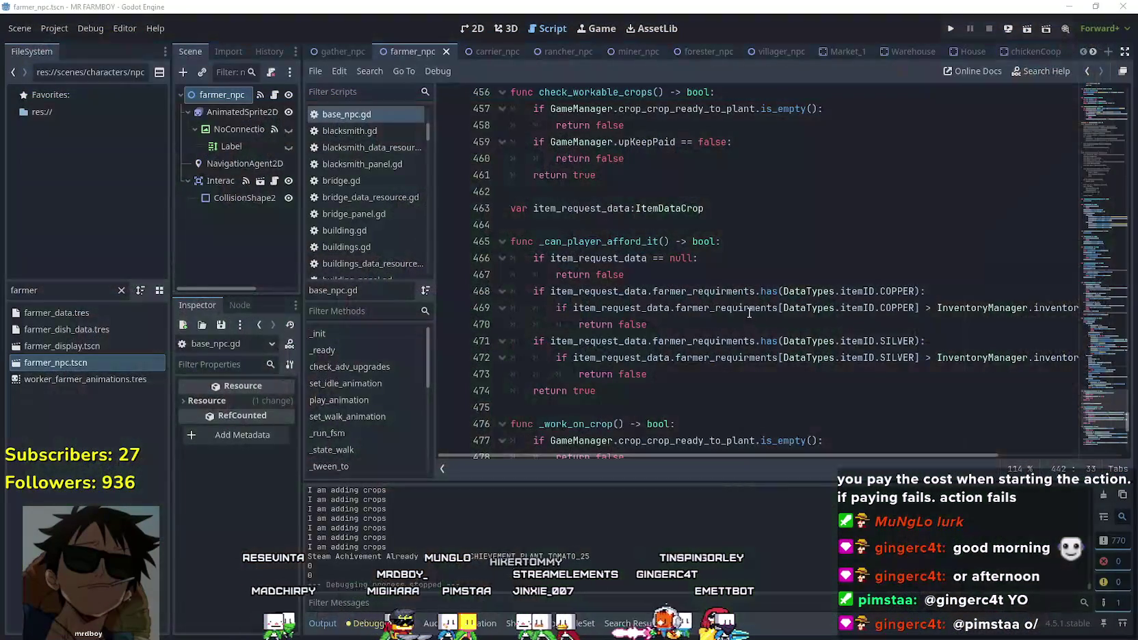
pyautogui.scroll(-9, 1087, 414)
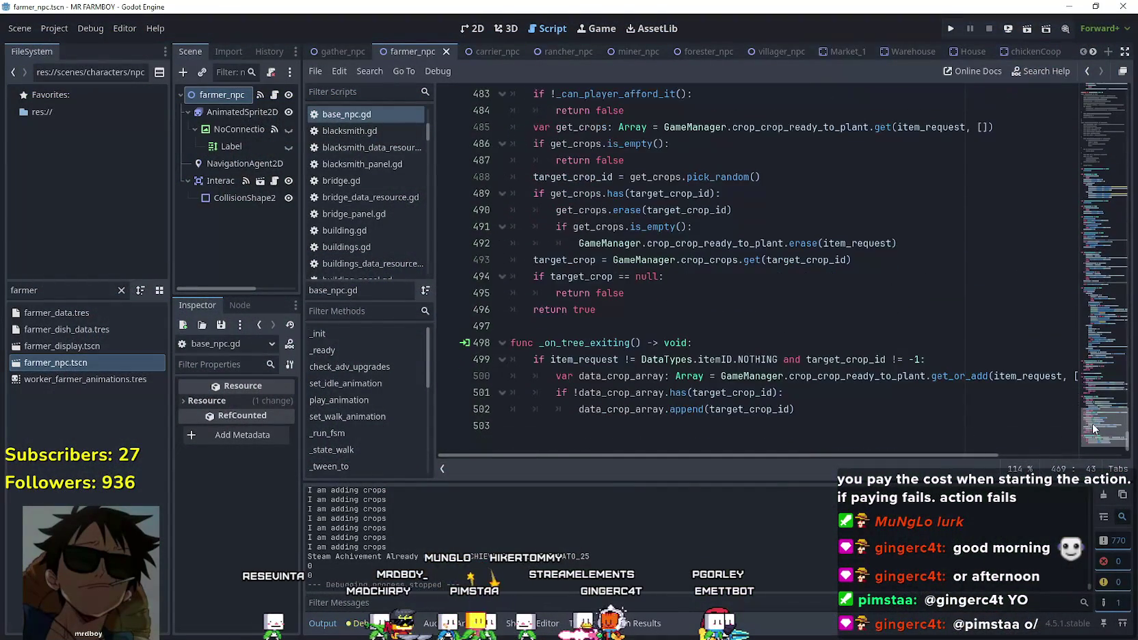
pyautogui.moveTo(1095, 426)
pyautogui.mouseDown()
pyautogui.moveTo(1120, 264)
pyautogui.moveTo(1120, 285)
pyautogui.mouseUp()
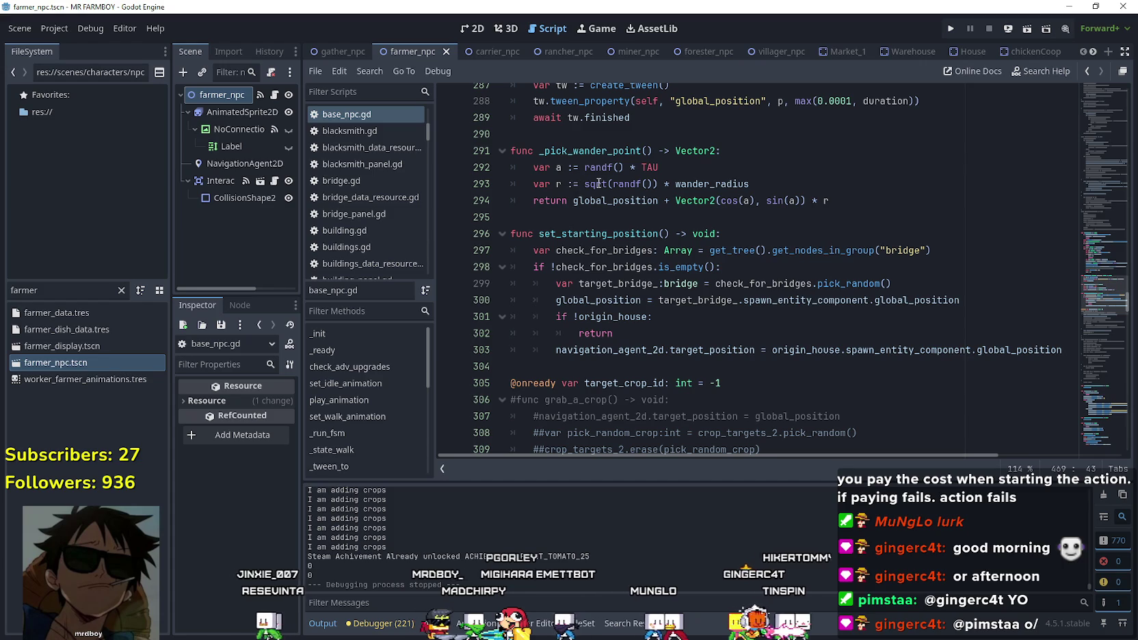
# Find the wander_radius declaration of 480.0, then filter files for 'chicken'.
pyautogui.doubleClick(728, 184)
pyautogui.hotkey('ctrl', 'f')
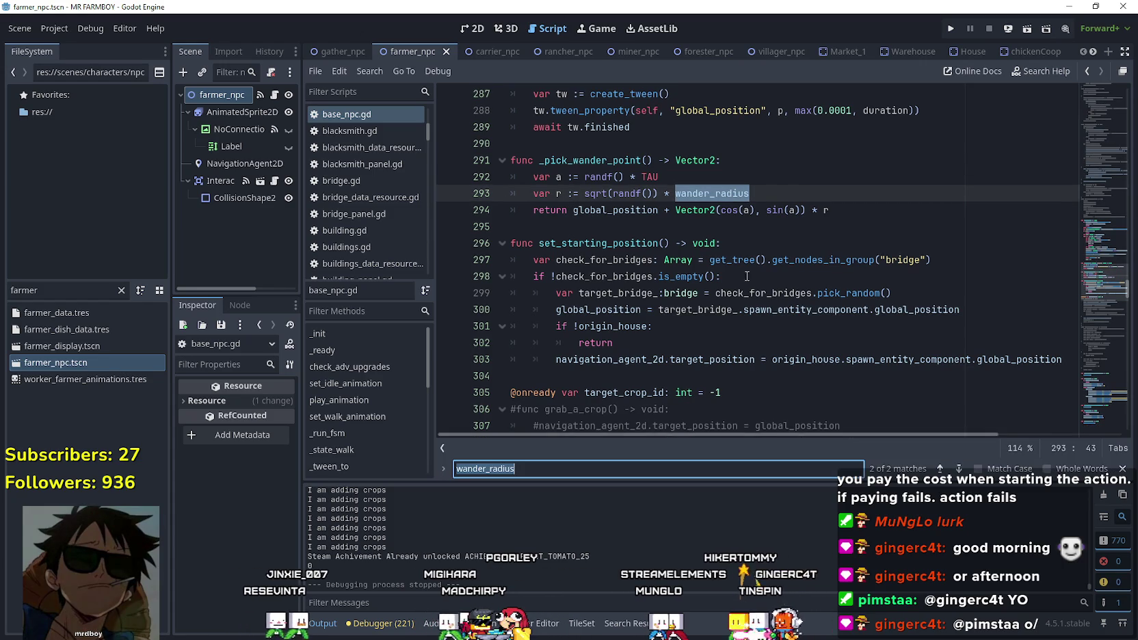
pyautogui.click(958, 469)
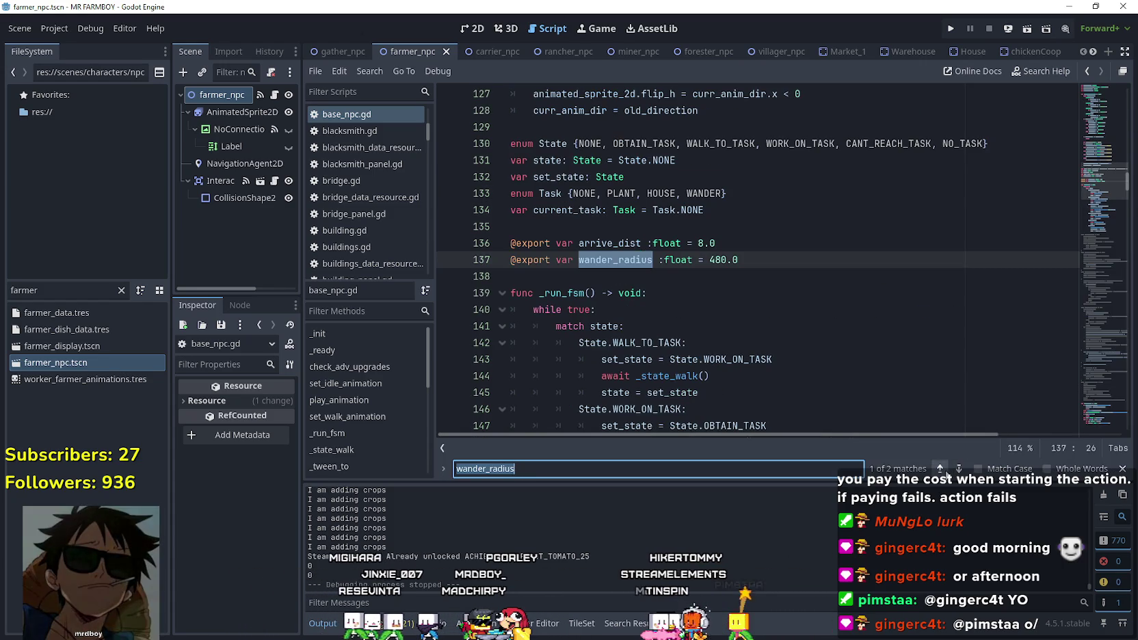
pyautogui.doubleClick(723, 259)
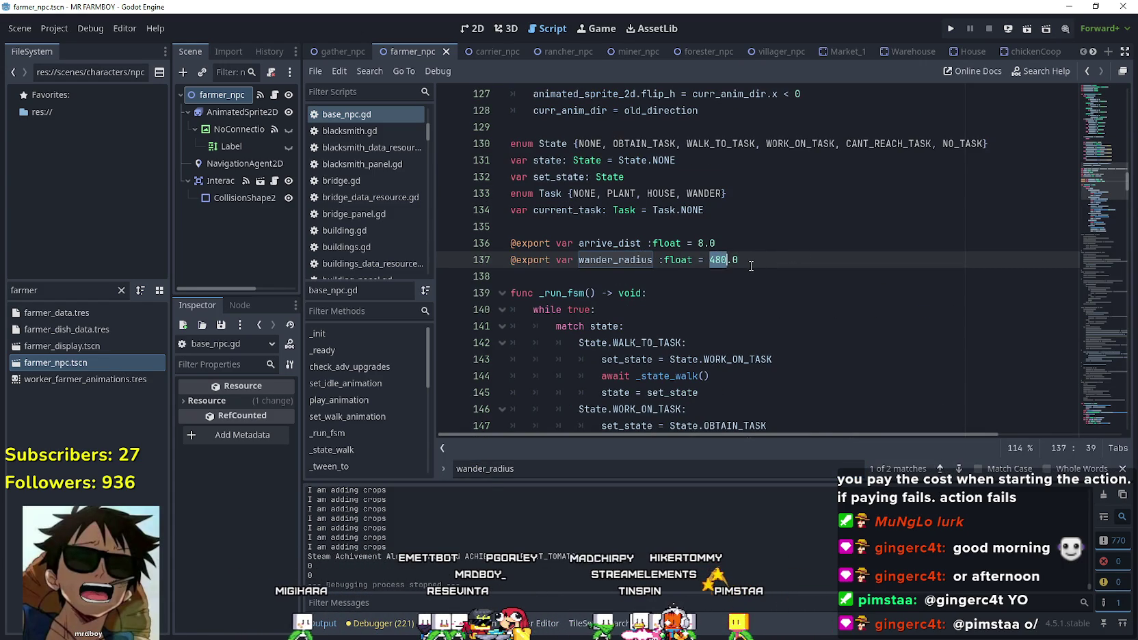
pyautogui.click(748, 259)
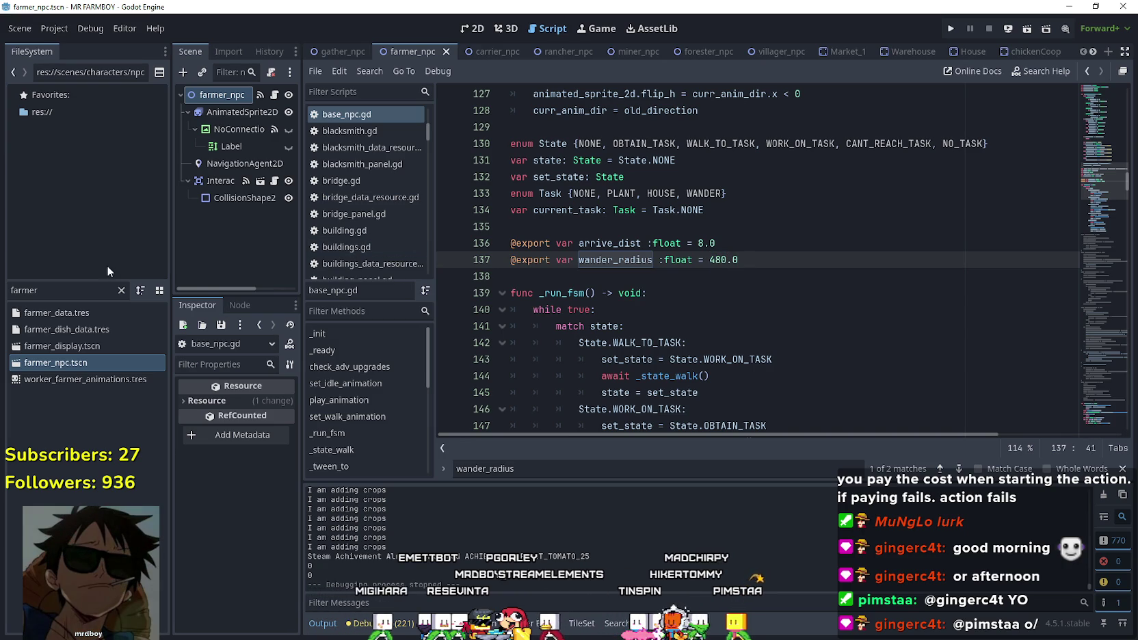
pyautogui.write('chicken')
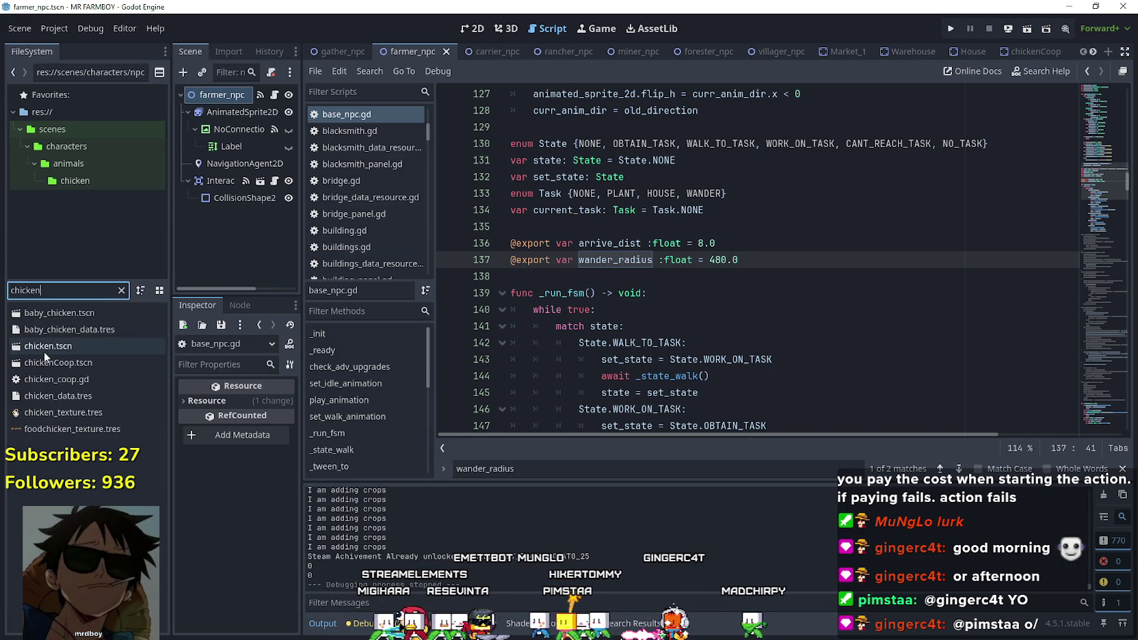
# Open the chicken scene and check its wander_radius of 16.0.
pyautogui.doubleClick(68, 345)
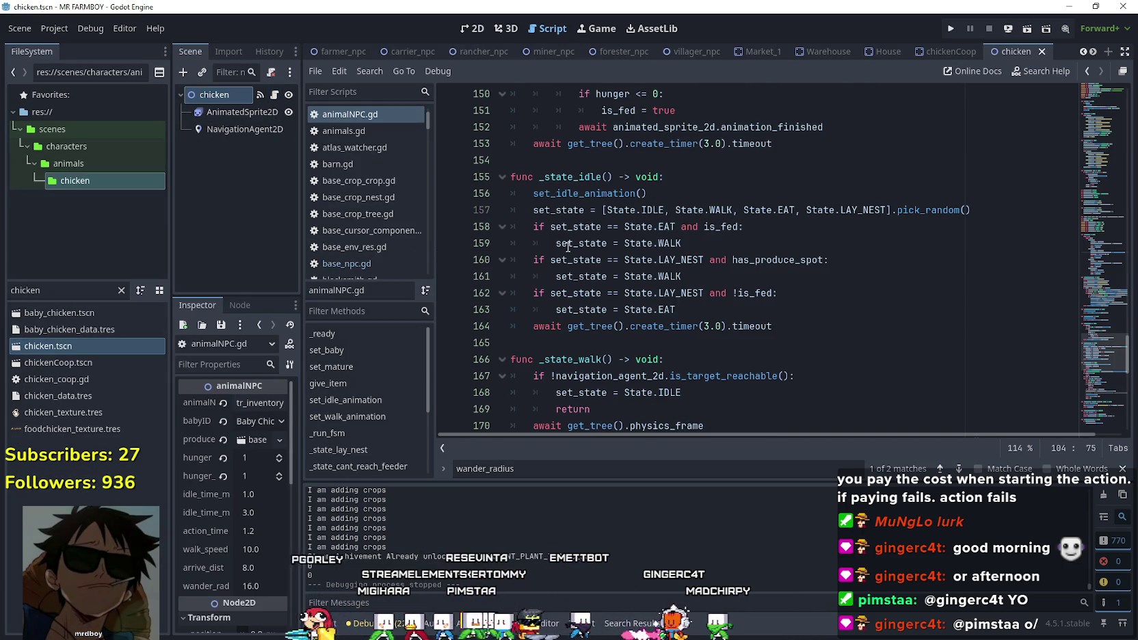
pyautogui.scroll(7, 1099, 312)
pyautogui.moveTo(1098, 312)
pyautogui.mouseDown()
pyautogui.moveTo(1060, 137)
pyautogui.moveTo(1055, 166)
pyautogui.moveTo(1058, 80)
pyautogui.moveTo(1066, 224)
pyautogui.mouseUp()
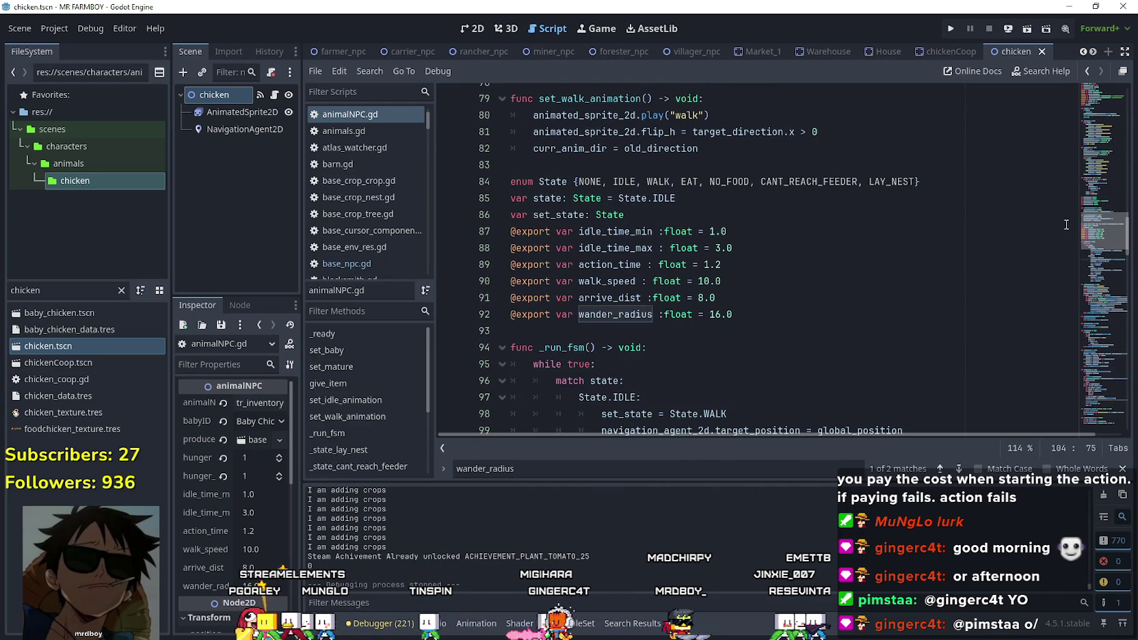
pyautogui.doubleClick(721, 314)
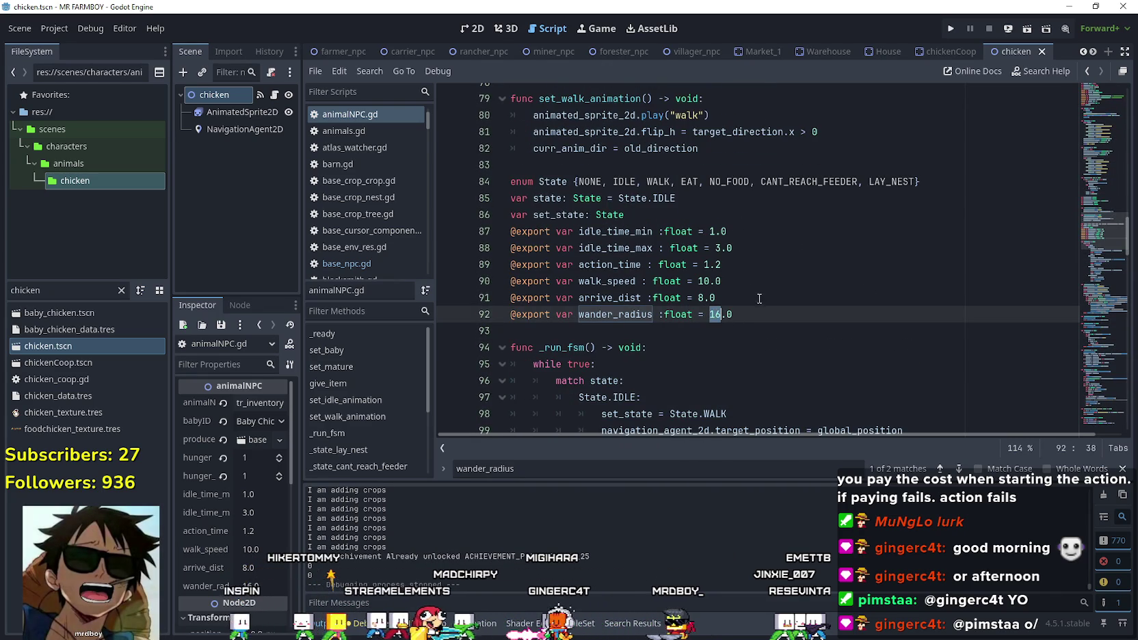
pyautogui.press('End')
# Filter files for 'farmer' and open the farmer NPC's base_npc.gd script.
pyautogui.moveTo(41, 290); pyautogui.dragTo(2, 293)
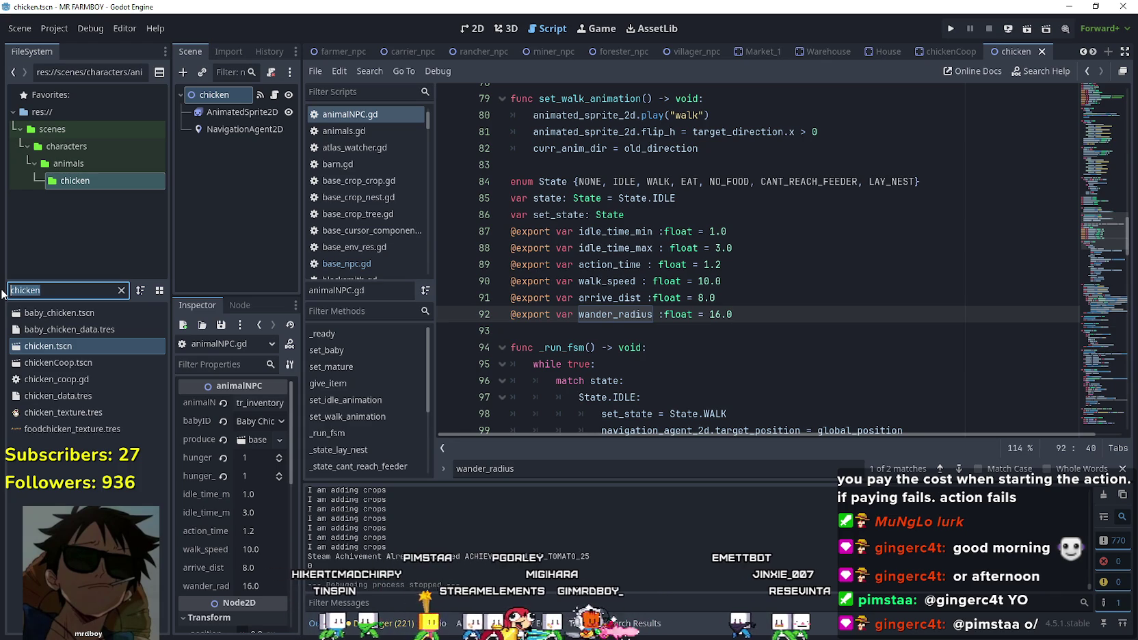
pyautogui.write('farmer')
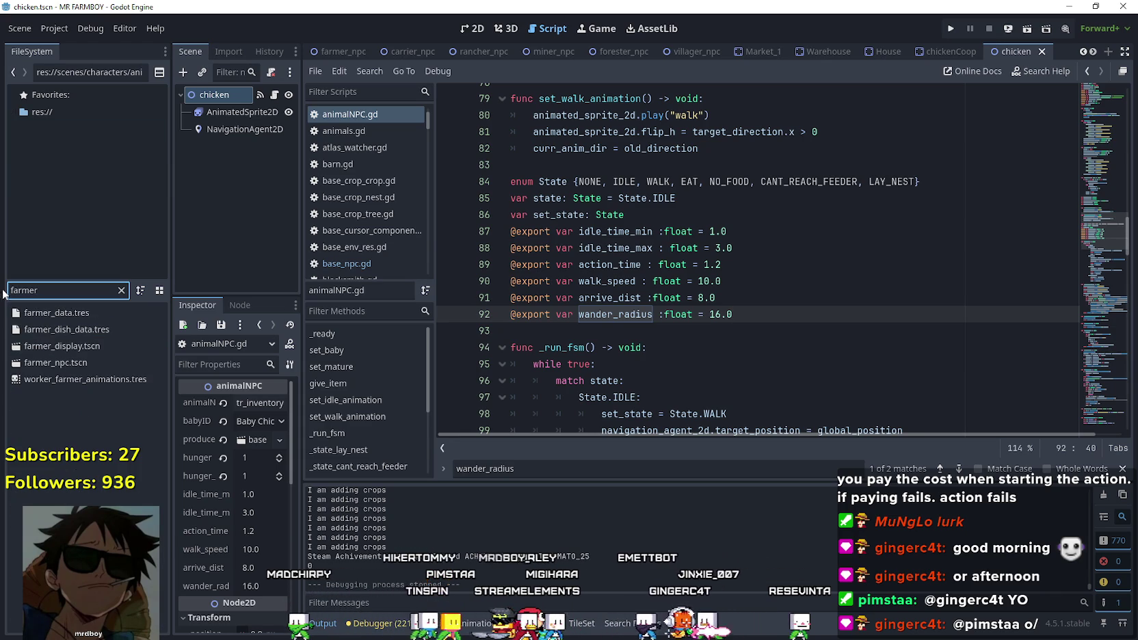
pyautogui.doubleClick(77, 360)
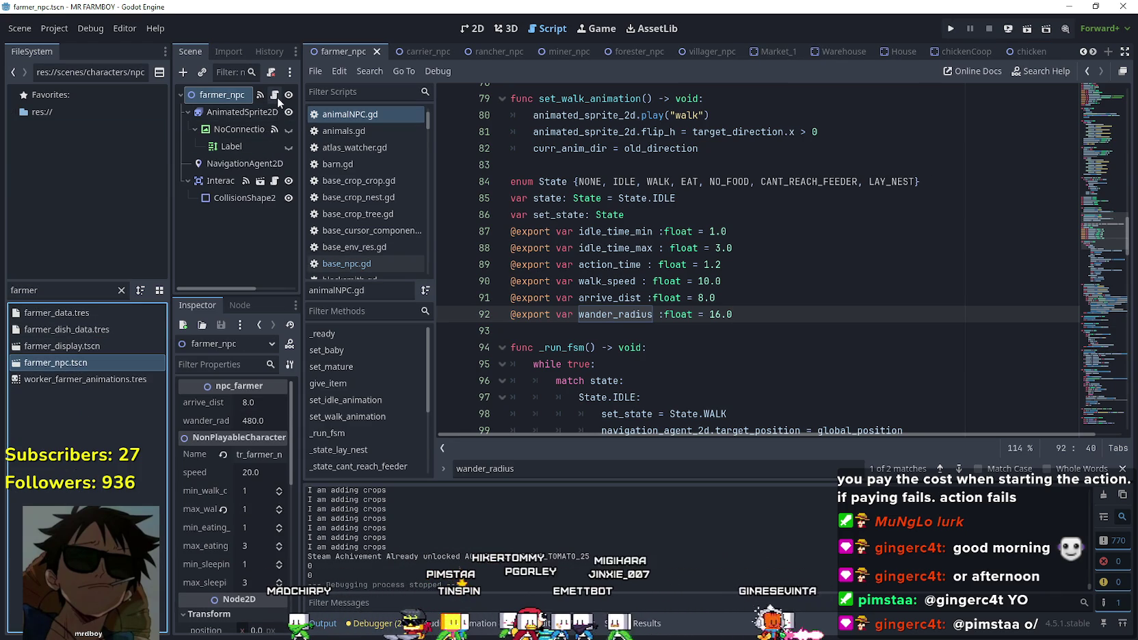
pyautogui.click(278, 97)
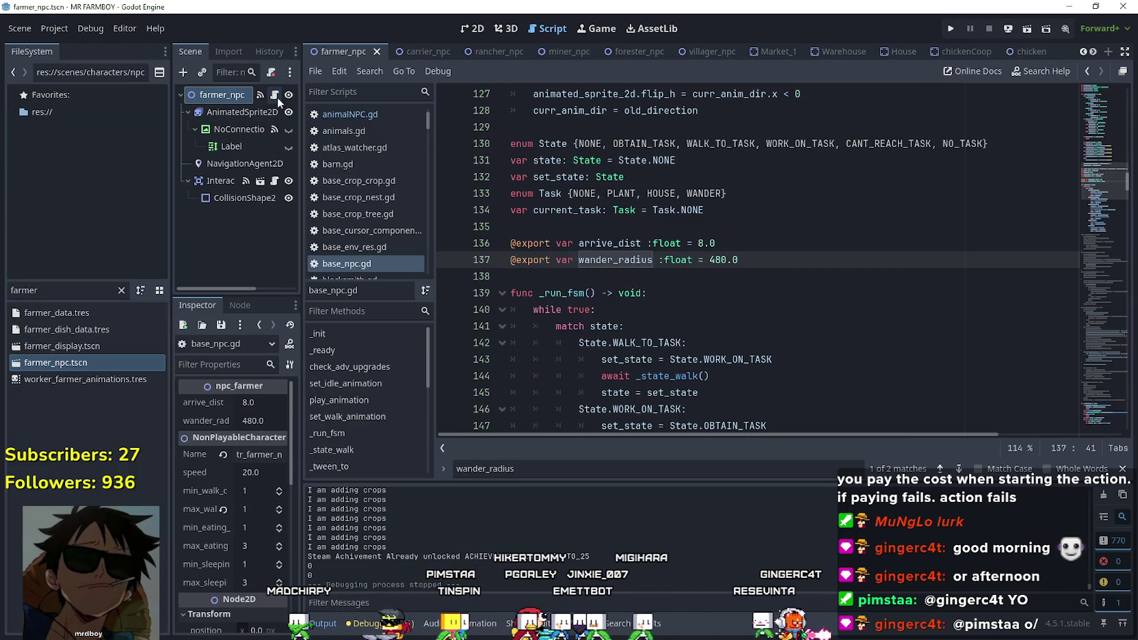
# Change wander_radius to 14.0, save base_npc.gd, and run the game.
pyautogui.doubleClick(717, 260)
pyautogui.write('16')
pyautogui.click(735, 270)
pyautogui.click(720, 261)
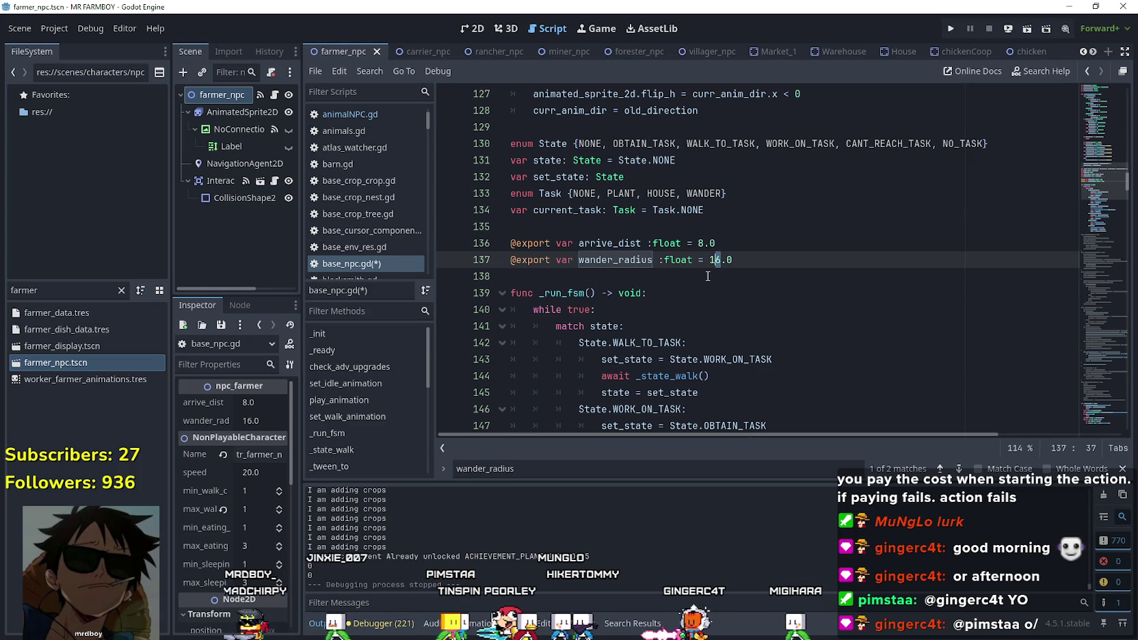
pyautogui.press('Delete')
pyautogui.write('4')
pyautogui.click(711, 275)
pyautogui.hotkey('ctrl', 's')
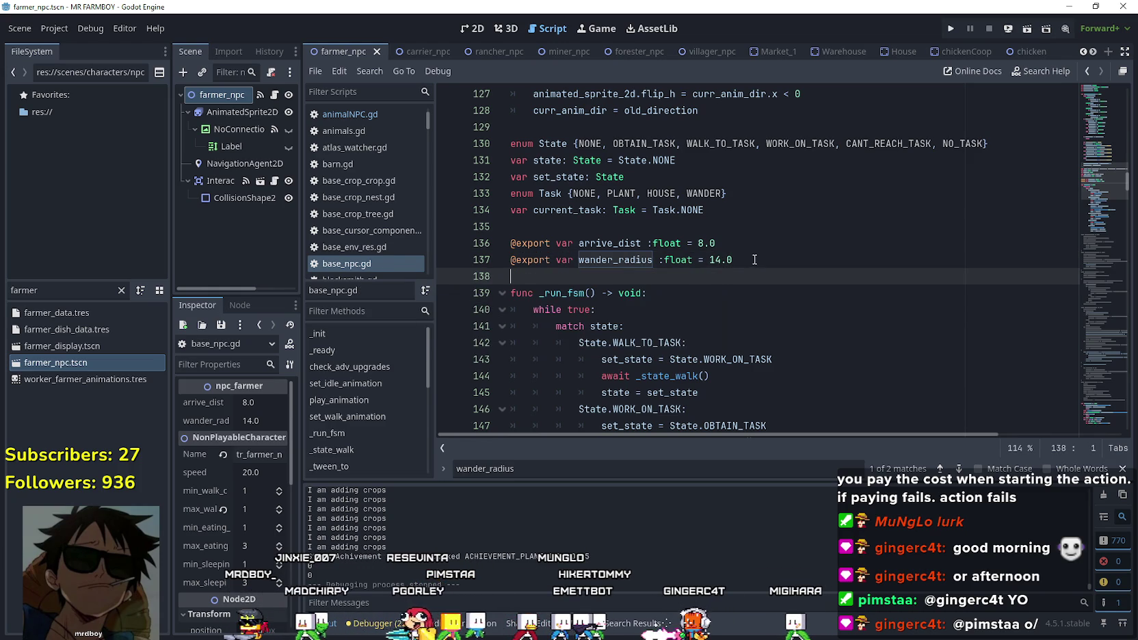
pyautogui.click(729, 260)
pyautogui.click(951, 28)
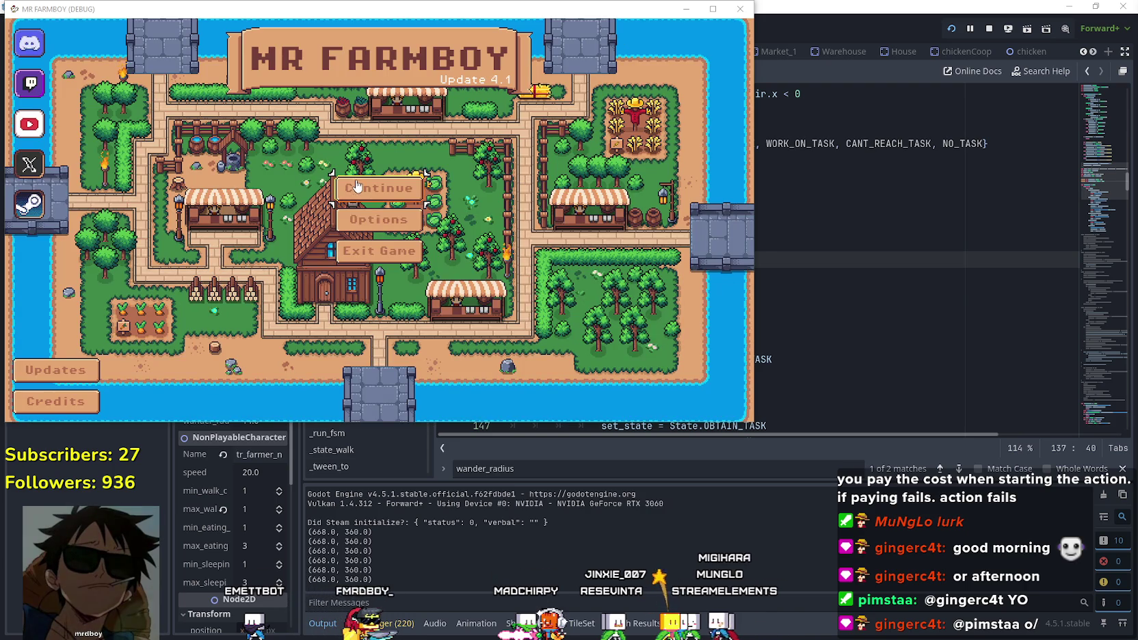
# Continue, maximize the game window, and load Save 4.
pyautogui.click(356, 186)
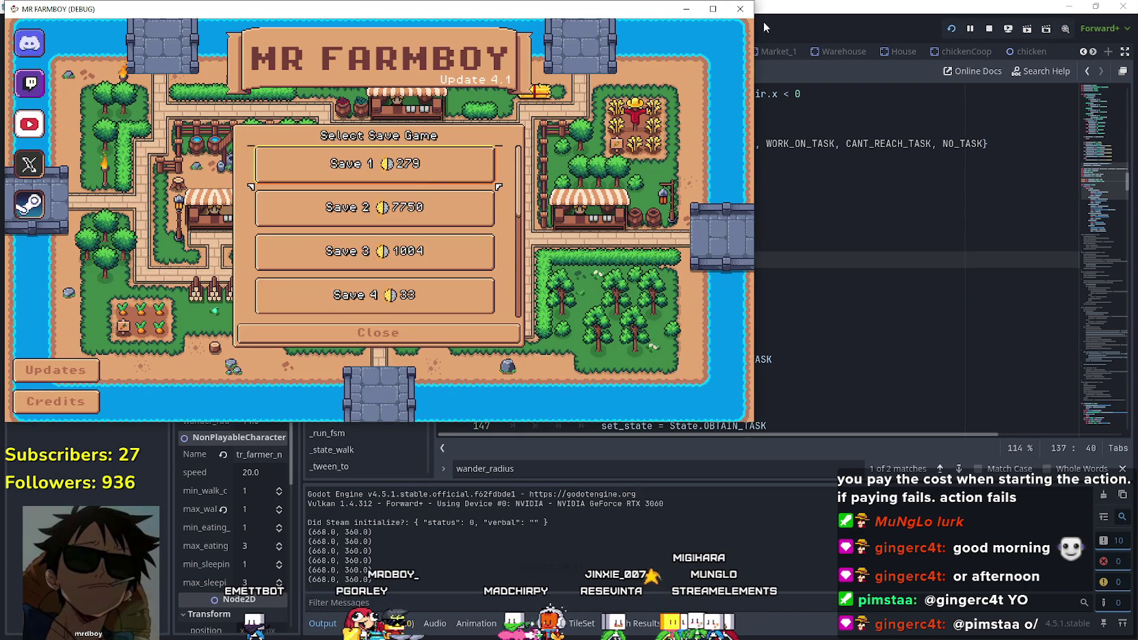
pyautogui.click(712, 8)
pyautogui.scroll(-2, 562, 299)
pyautogui.scroll(-3, 562, 304)
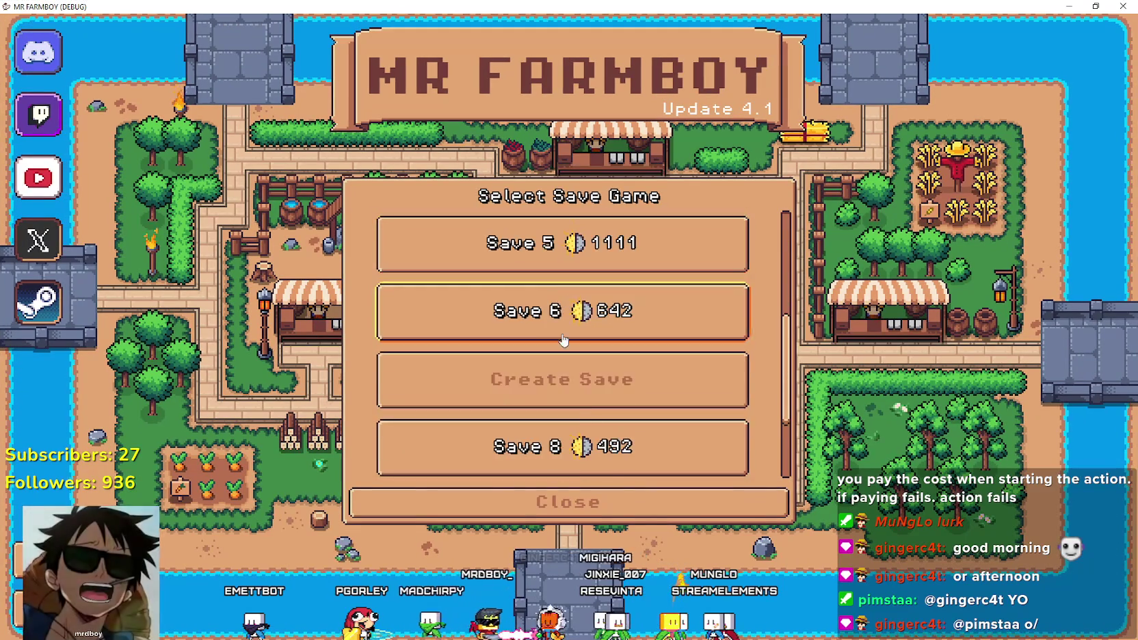
pyautogui.scroll(3, 616, 451)
pyautogui.scroll(1, 618, 438)
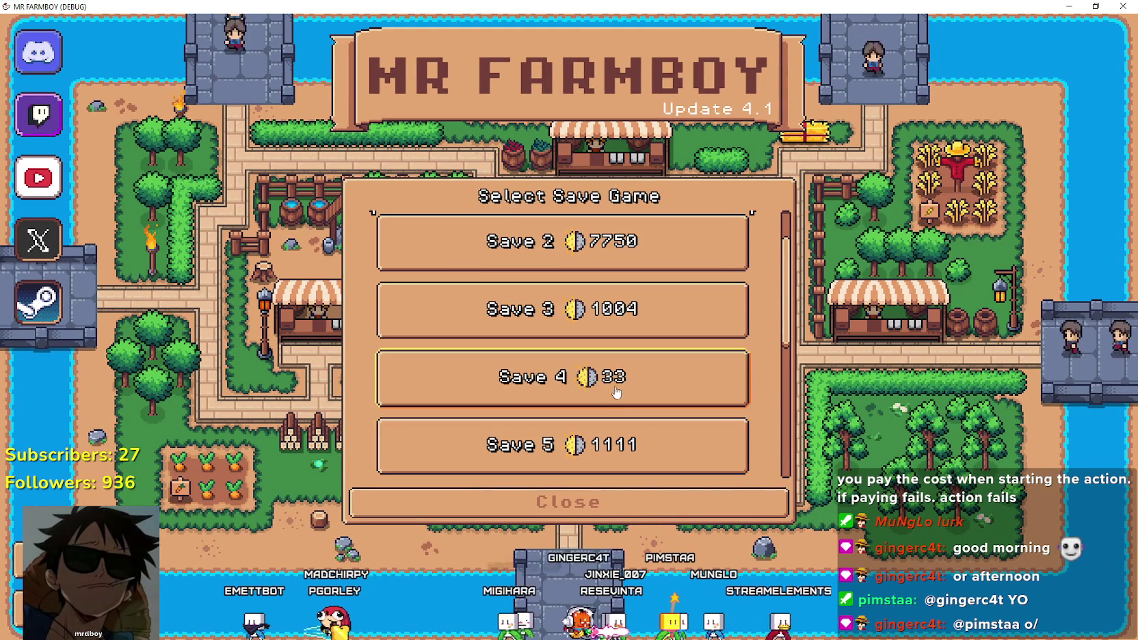
pyautogui.click(615, 376)
pyautogui.click(522, 386)
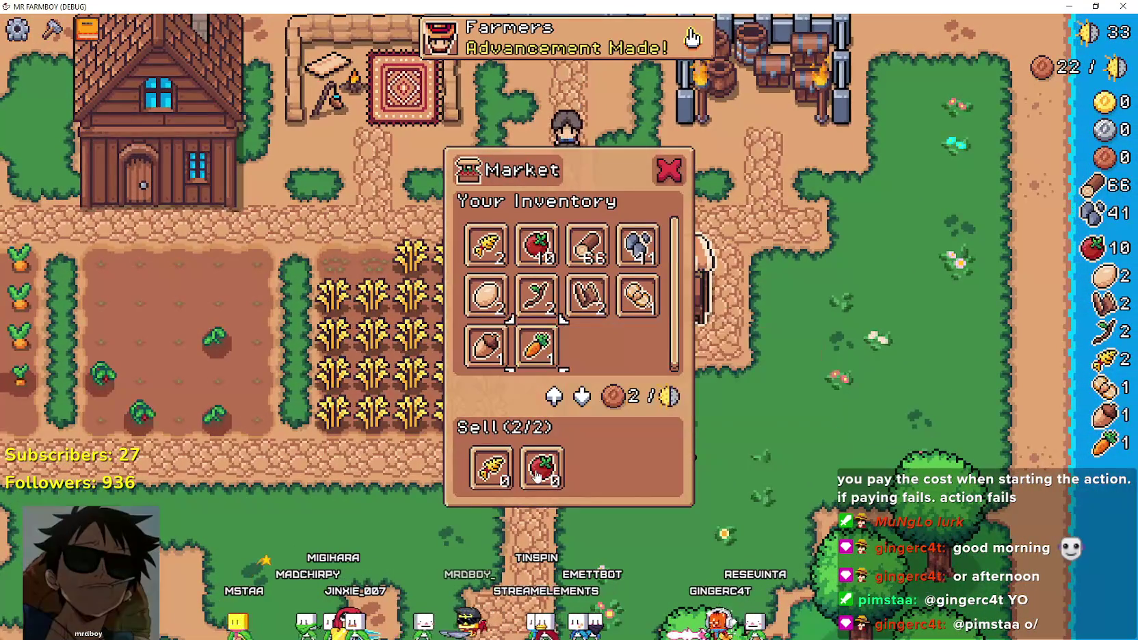
# Swap the tomato for a carrot in the market's Sell row, then return to the editor.
pyautogui.click(540, 466)
pyautogui.click(537, 345)
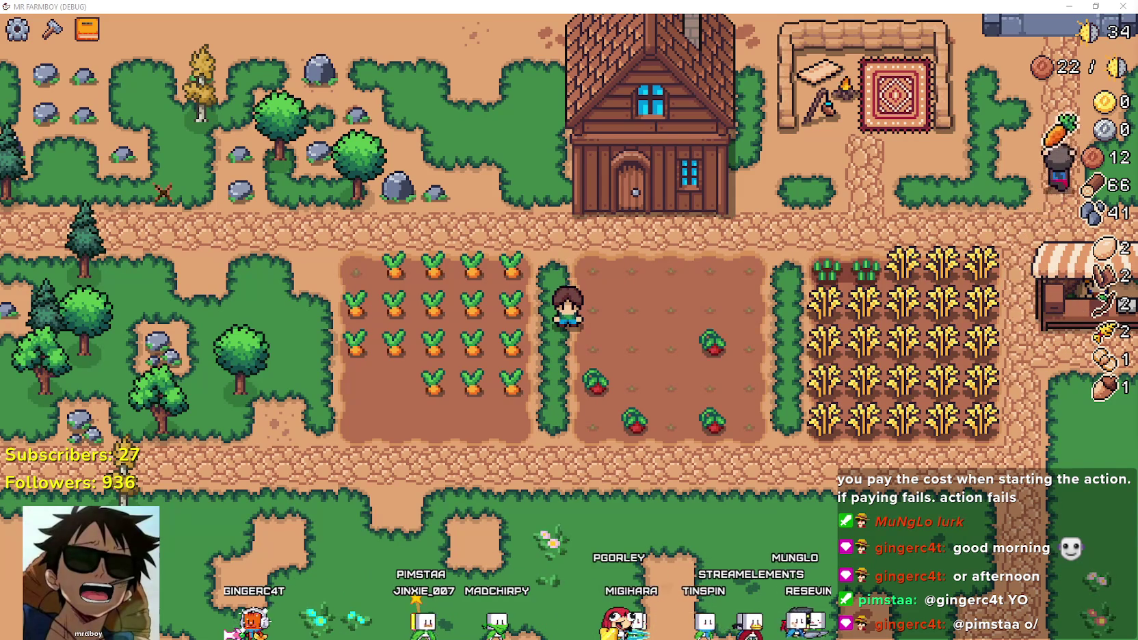
pyautogui.hotkey('alt', 'Tab')
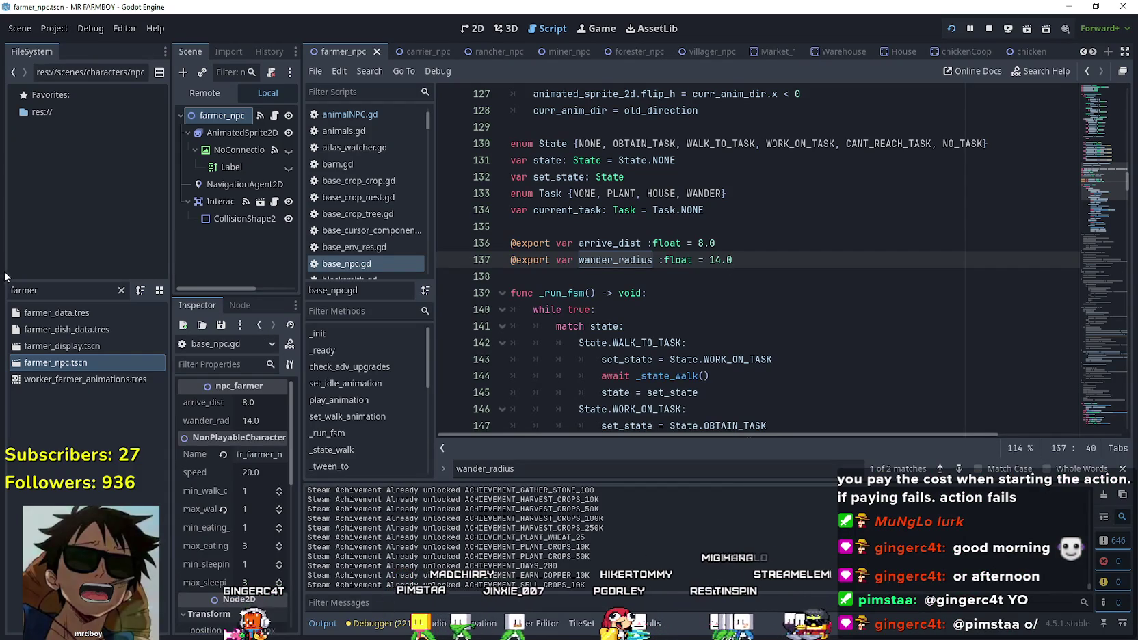
# Open inventory_manager.gd via the 'stainv' file filter and scroll down to remove_inventory_item.
pyautogui.click(11, 289)
pyautogui.write('sta')
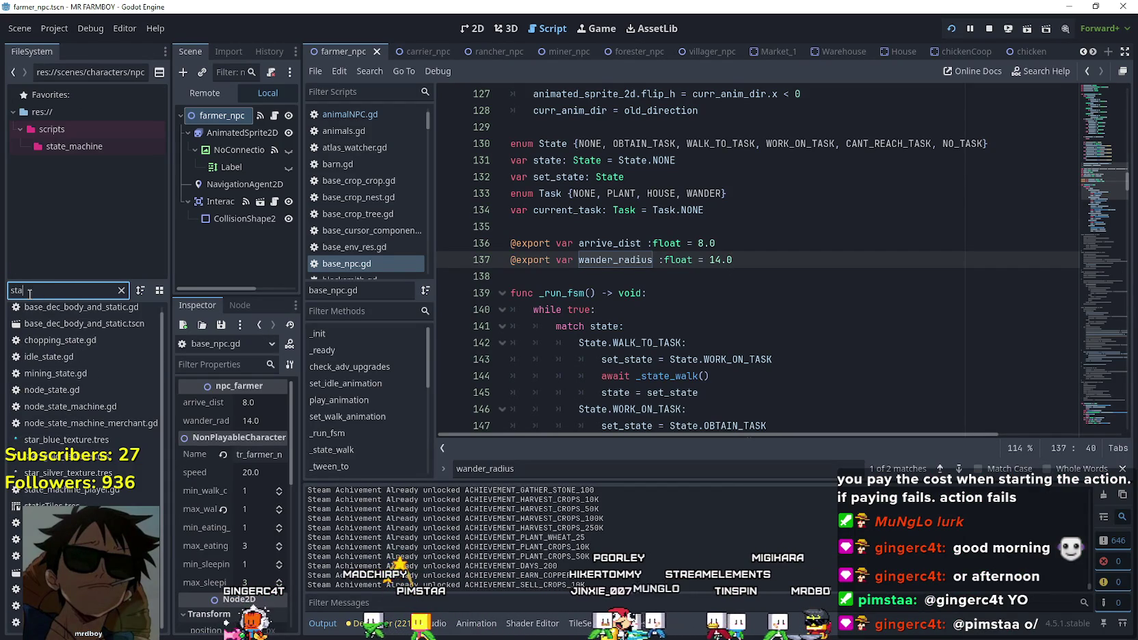
pyautogui.write('inve')
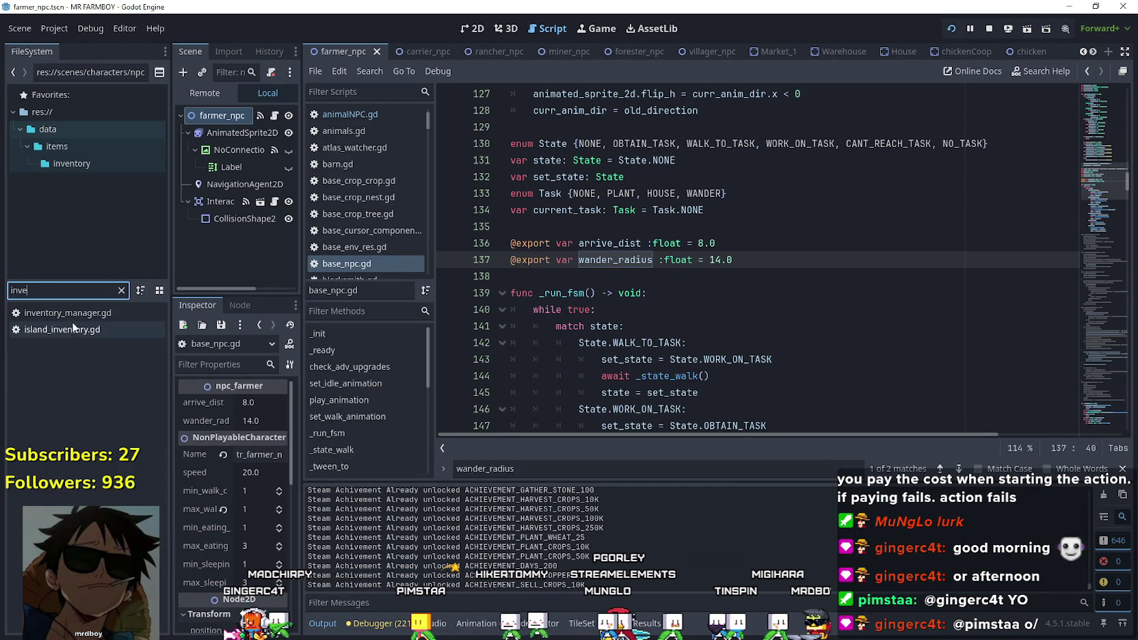
pyautogui.doubleClick(67, 313)
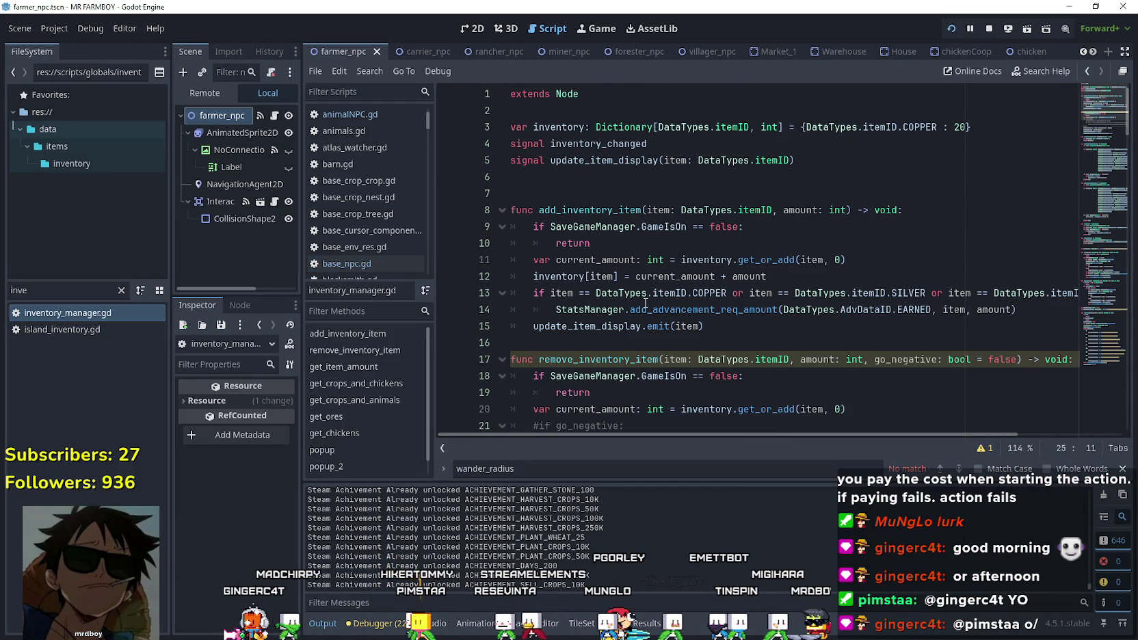
pyautogui.click(682, 314)
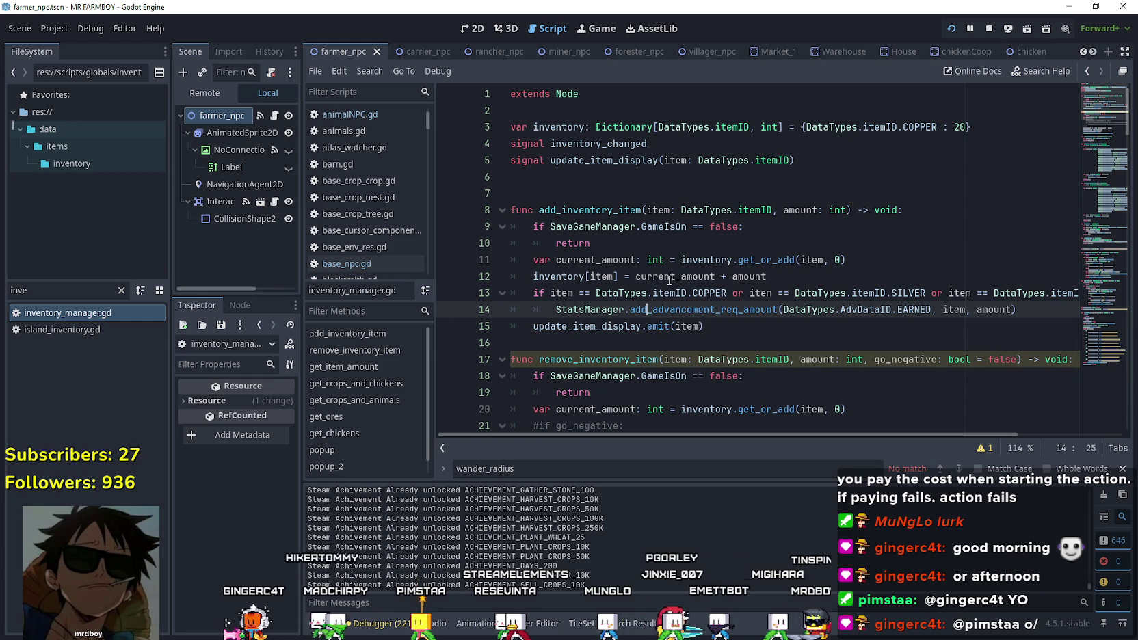
pyautogui.scroll(-2, 804, 270)
pyautogui.scroll(-2, 752, 287)
# Uncomment lines 21–25, make line 21 'if !go_negative:', re-comment lines 22–25, and indent the clamp line.
pyautogui.click(596, 298)
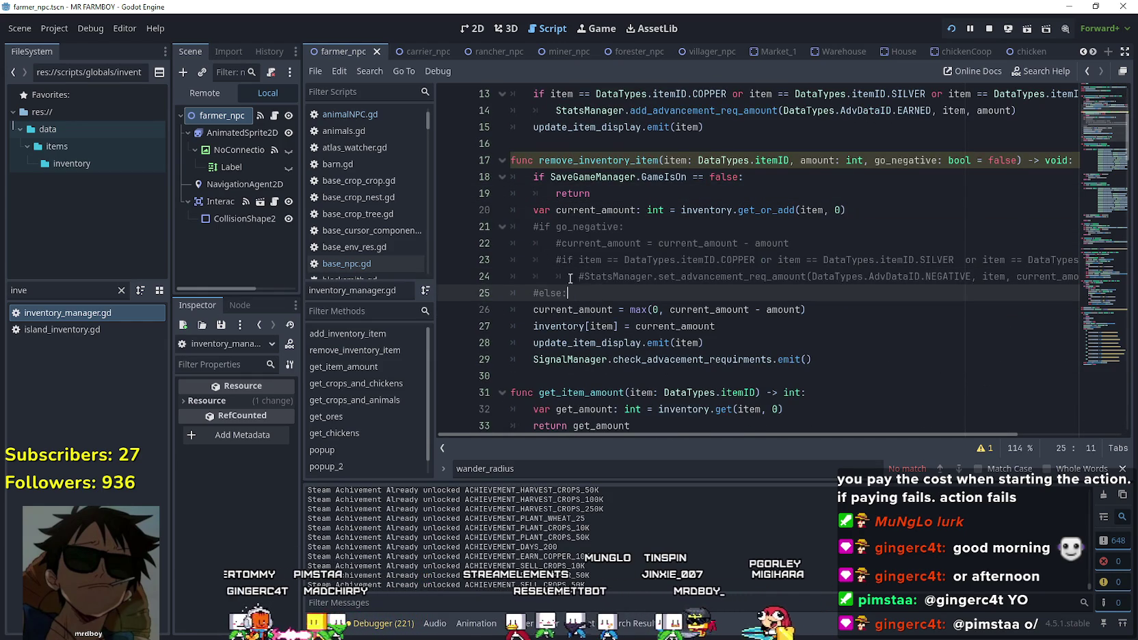
pyautogui.moveTo(584, 290); pyautogui.dragTo(501, 231)
pyautogui.hotkey('ctrl', 'k')
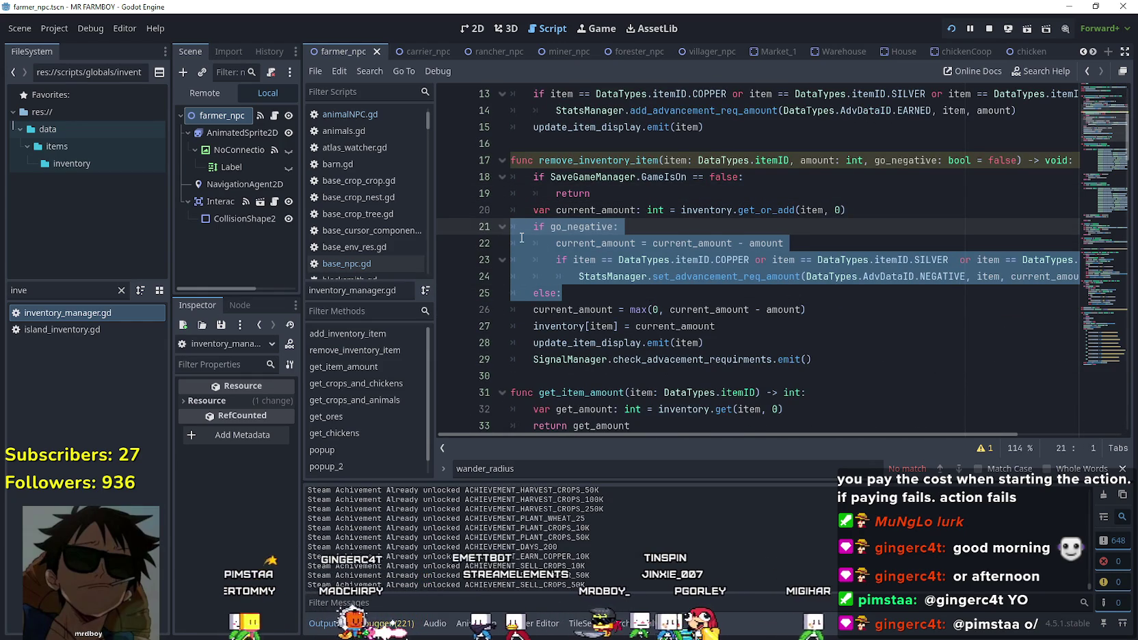
pyautogui.click(534, 292)
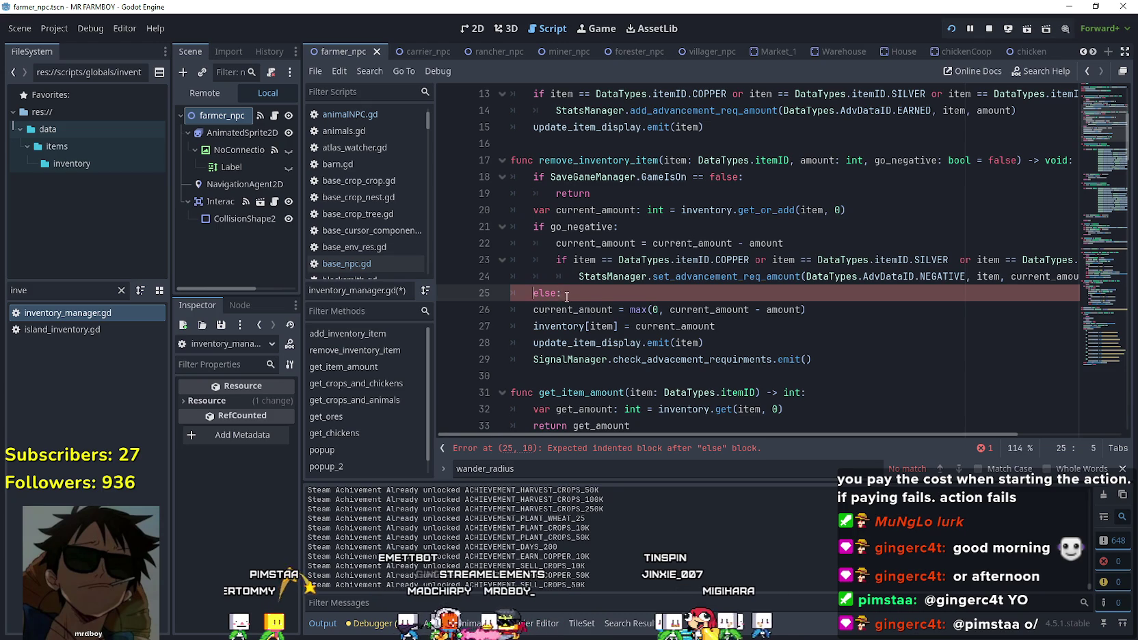
pyautogui.click(551, 226)
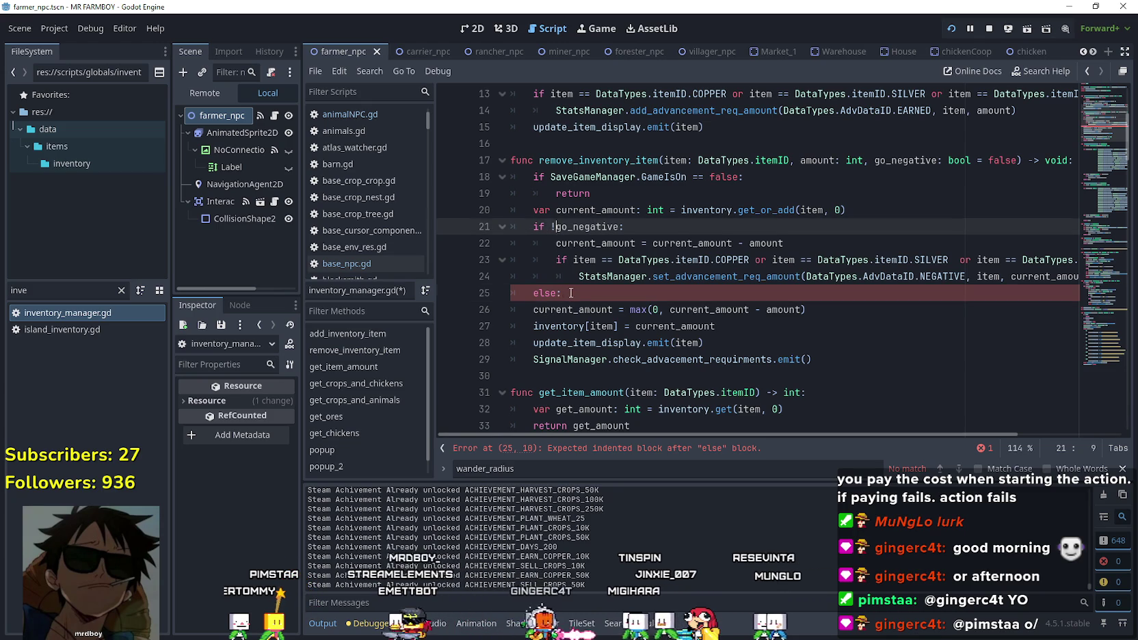
pyautogui.moveTo(571, 292); pyautogui.dragTo(502, 249)
pyautogui.hotkey('ctrl', 'k')
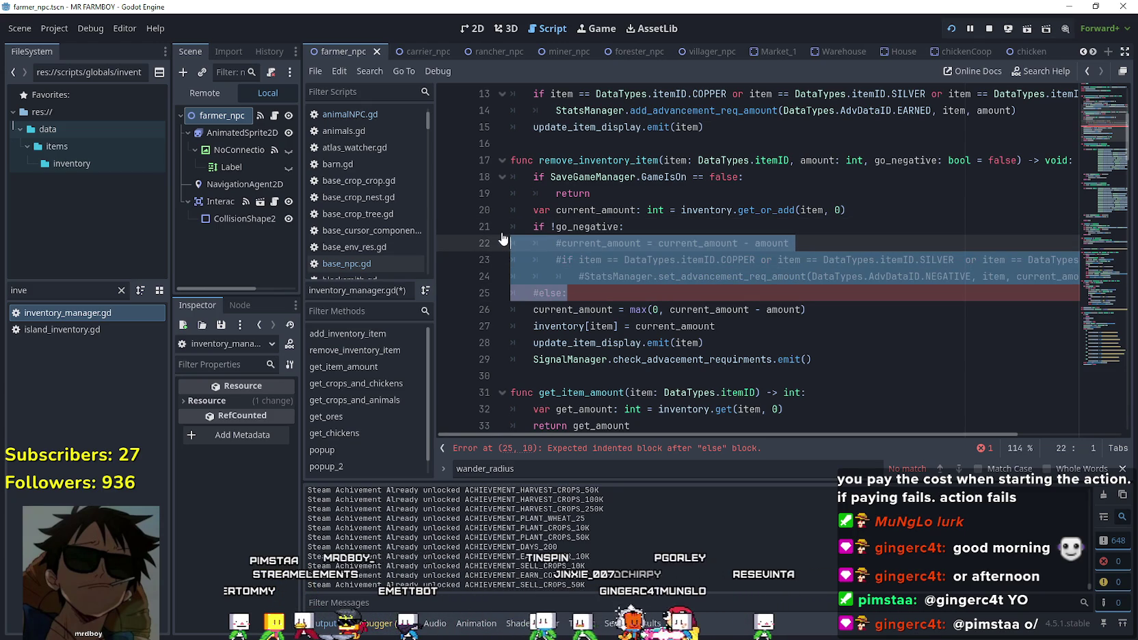
pyautogui.click(528, 309)
pyautogui.press('Tab')
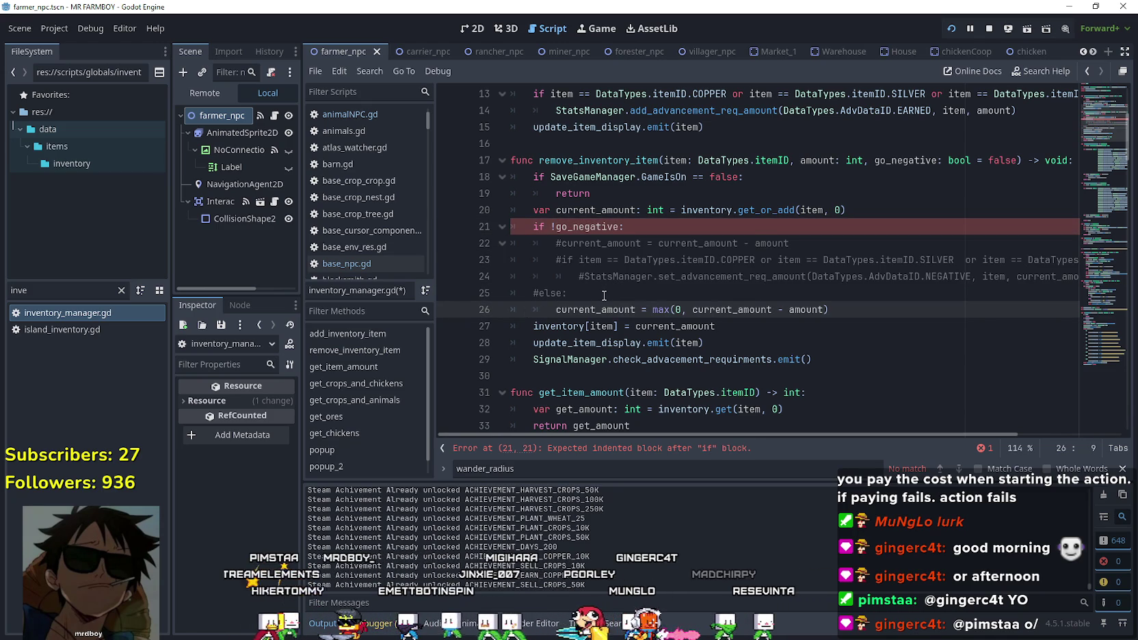
pyautogui.click(604, 296)
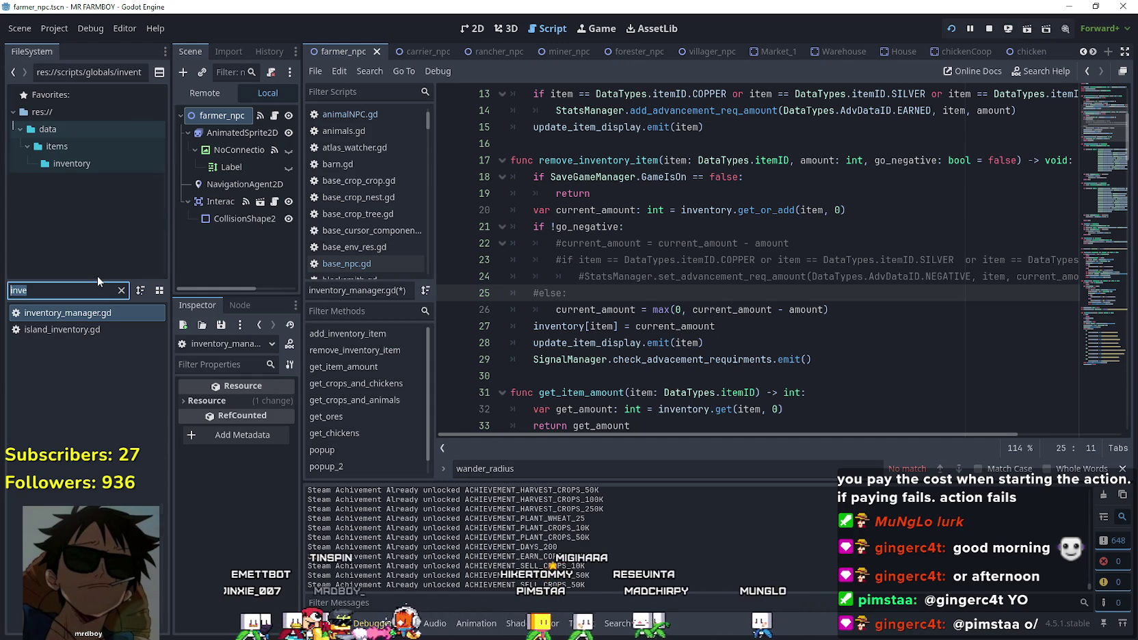
# Filter the files for 'test' and save the edited inventory_manager.gd script.
pyautogui.write('gam')
pyautogui.press('BackSpace')
pyautogui.press('BackSpace')
pyautogui.press('BackSpace')
pyautogui.write('test')
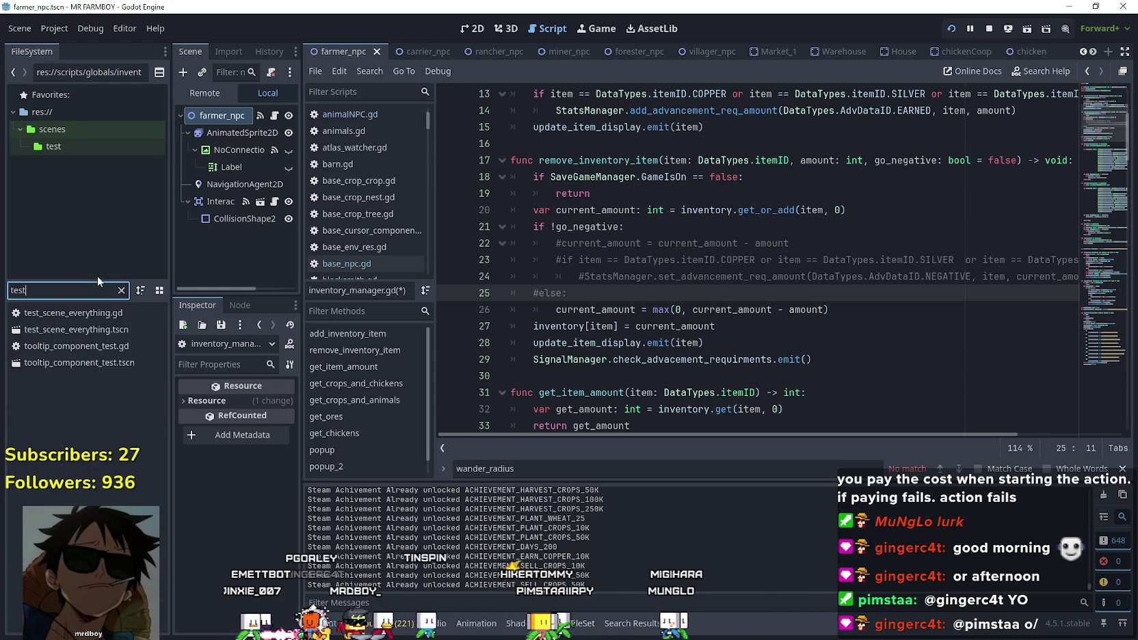
pyautogui.click(613, 262)
pyautogui.hotkey('ctrl', 's')
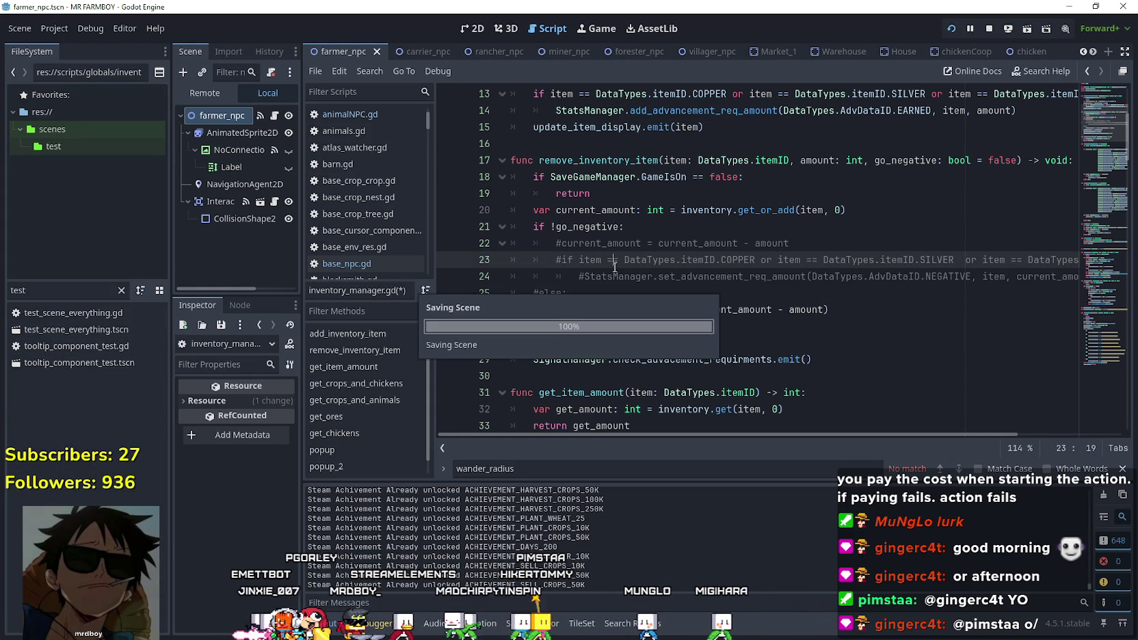
# Open test_scene_everything.tscn, select the BigTreesRocks node, and stop the running game.
pyautogui.doubleClick(93, 333)
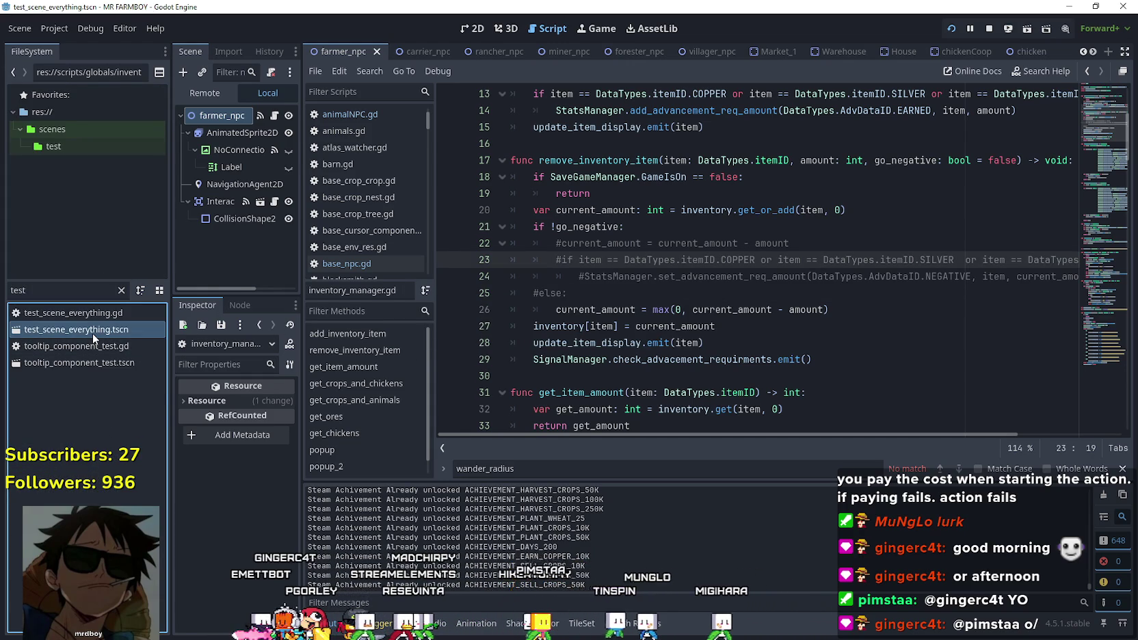
pyautogui.click(228, 277)
pyautogui.click(991, 31)
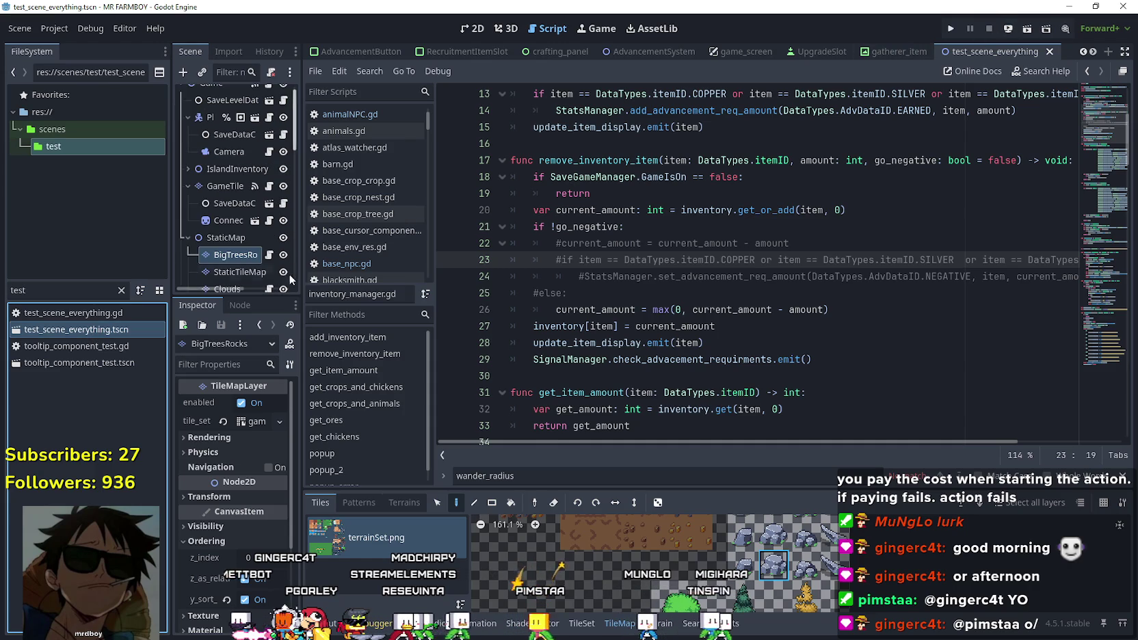
pyautogui.scroll(-5, 256, 218)
pyautogui.scroll(-8, 259, 216)
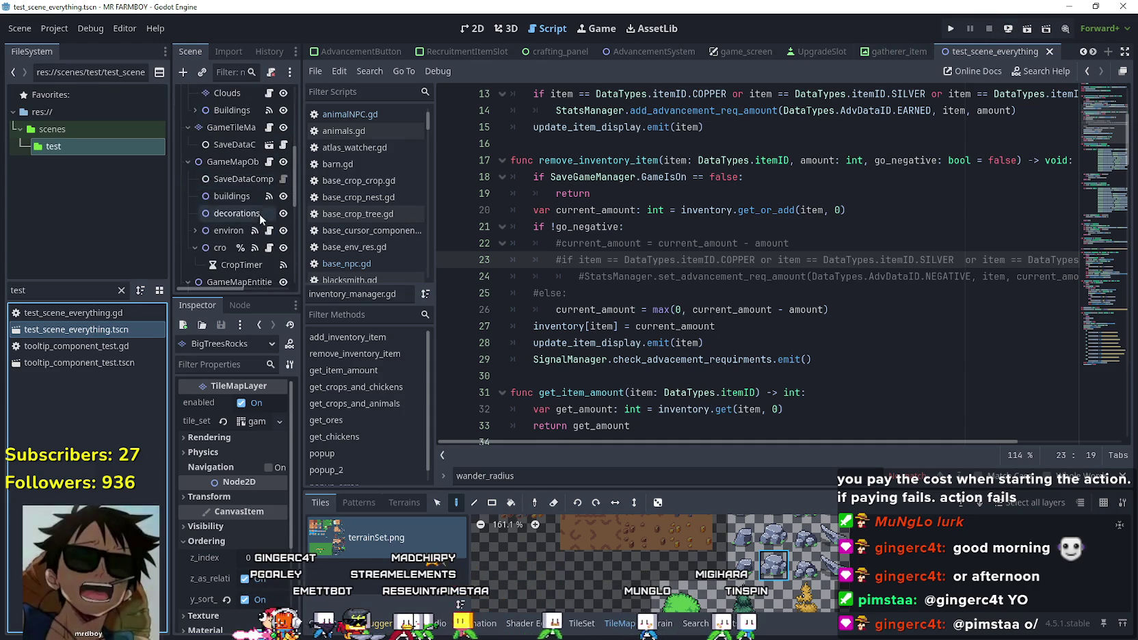
pyautogui.scroll(4, 269, 205)
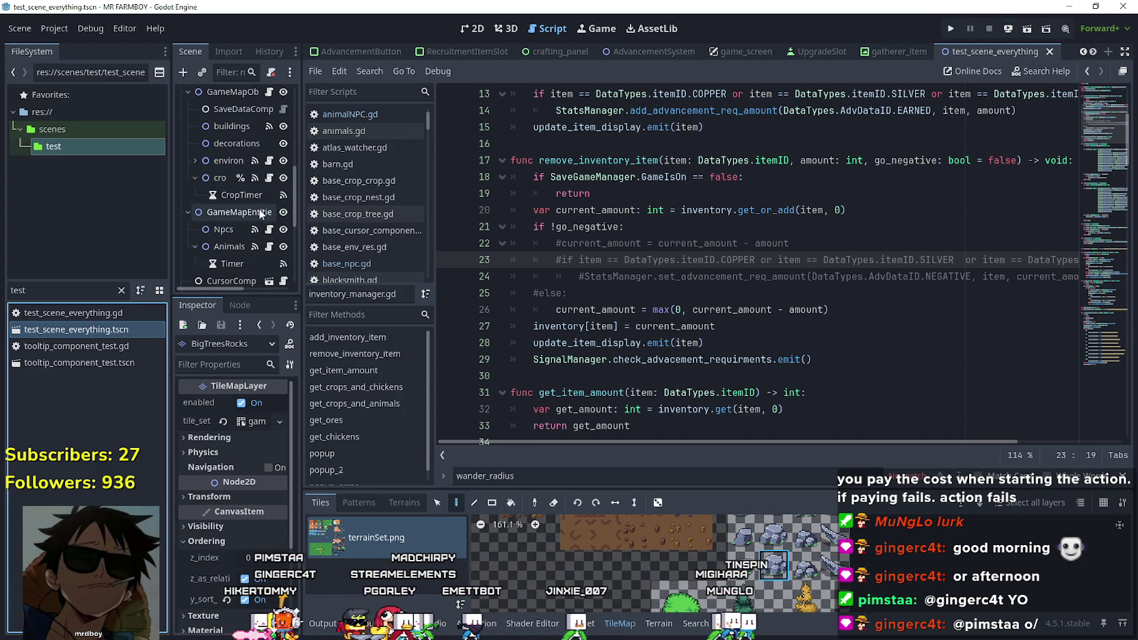
pyautogui.click(275, 230)
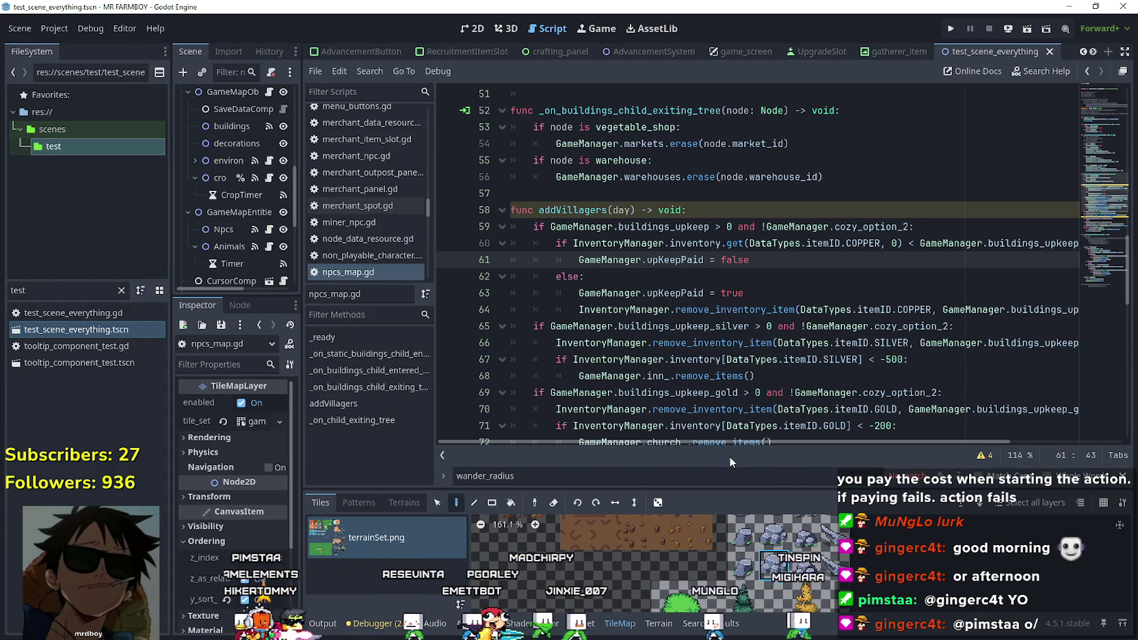
pyautogui.moveTo(739, 442)
pyautogui.mouseDown()
pyautogui.moveTo(833, 443)
pyautogui.moveTo(714, 438)
pyautogui.moveTo(866, 439)
pyautogui.mouseUp()
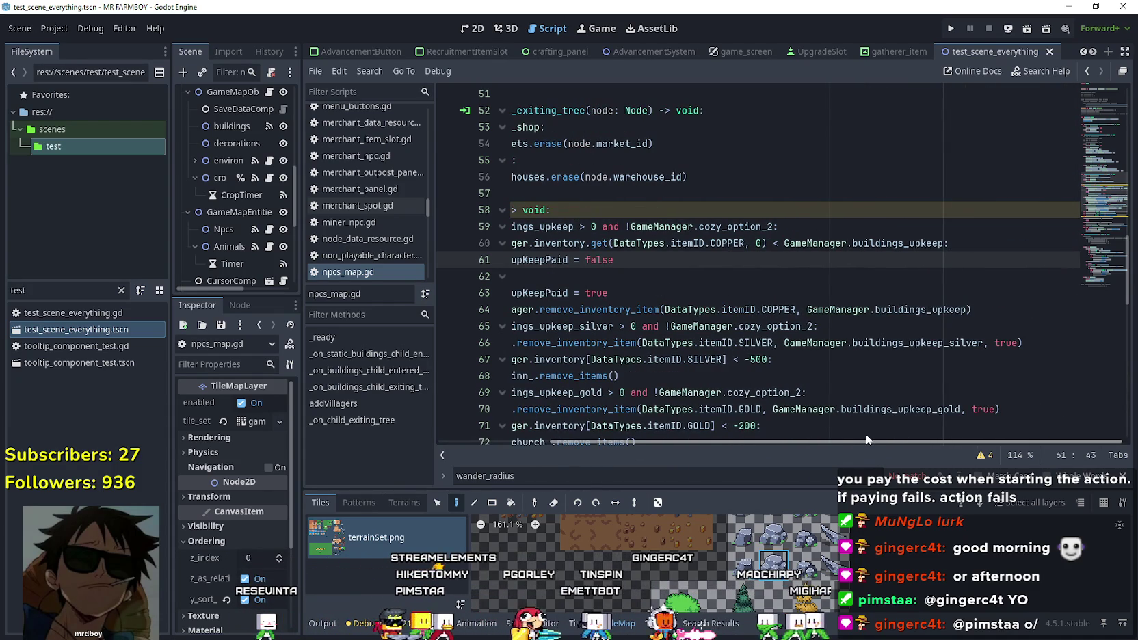
pyautogui.moveTo(865, 439)
pyautogui.mouseDown()
pyautogui.moveTo(786, 424)
pyautogui.moveTo(726, 330)
pyautogui.mouseUp()
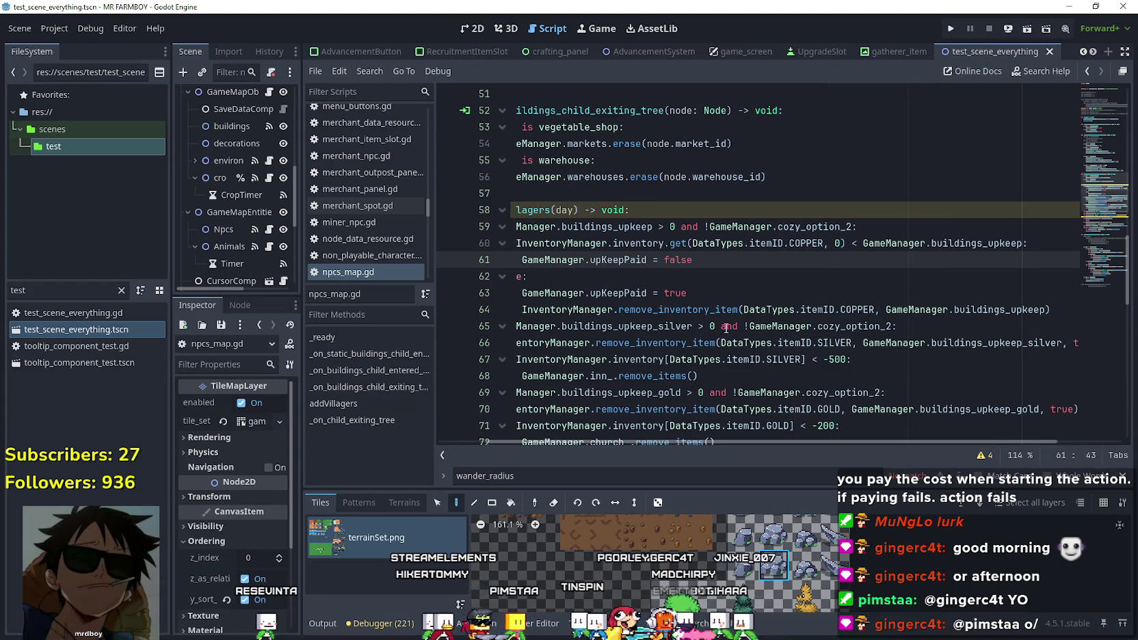
# Jump to remove_inventory_item's definition and review the max(0) clamp on current_amount.
pyautogui.keyDown('ctrl'); pyautogui.click(696, 312); pyautogui.keyUp('ctrl')
pyautogui.click(621, 299)
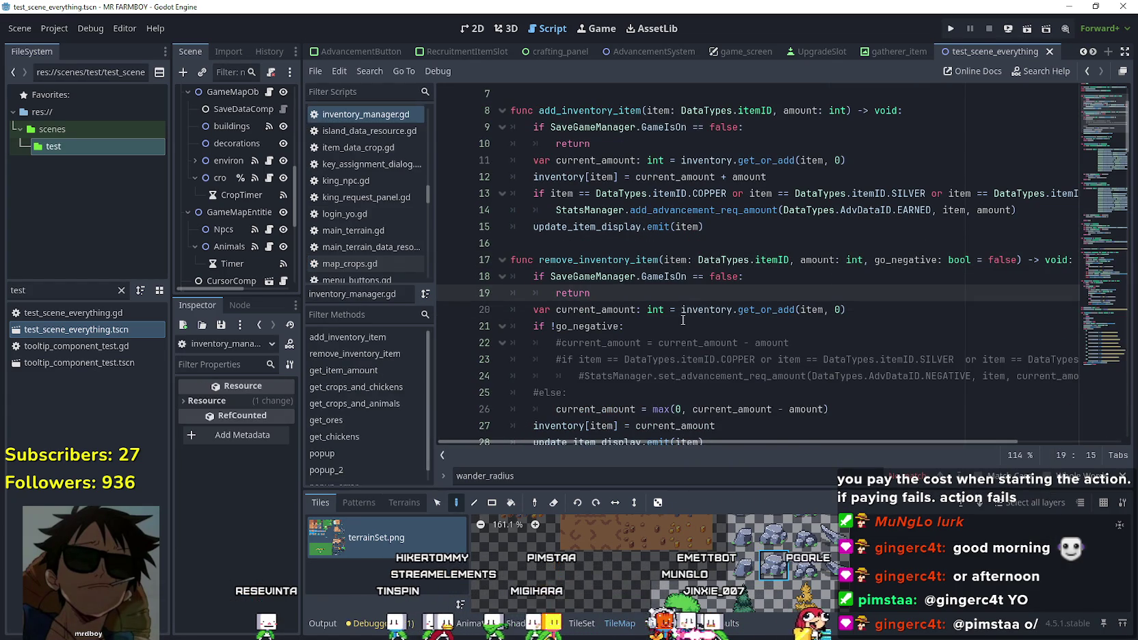
pyautogui.scroll(-2, 682, 320)
pyautogui.click(600, 294)
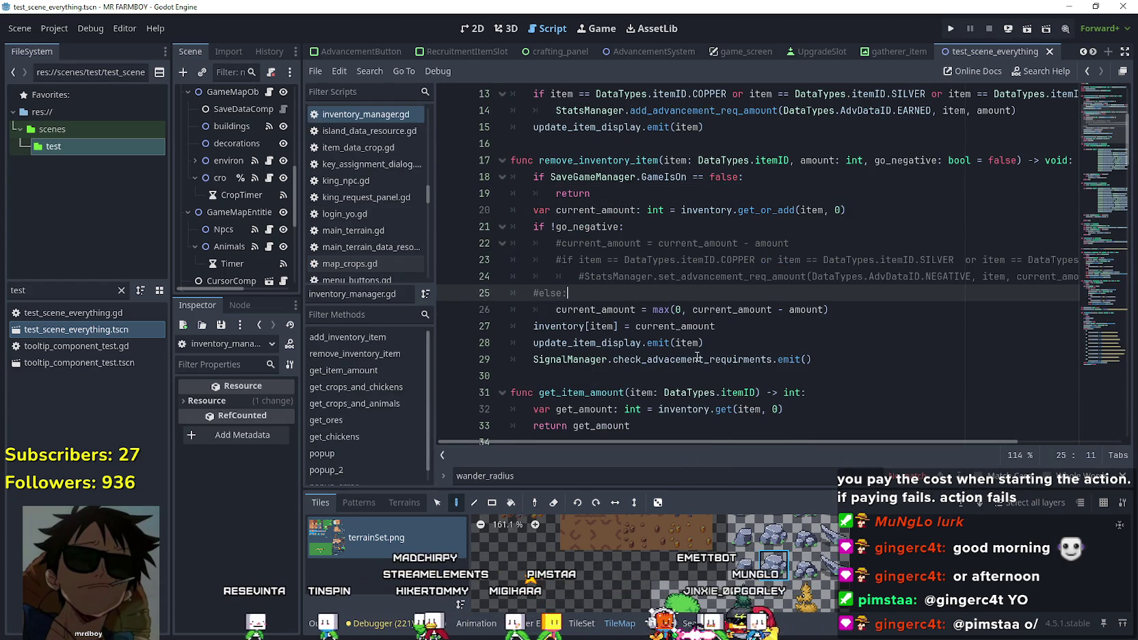
pyautogui.doubleClick(619, 312)
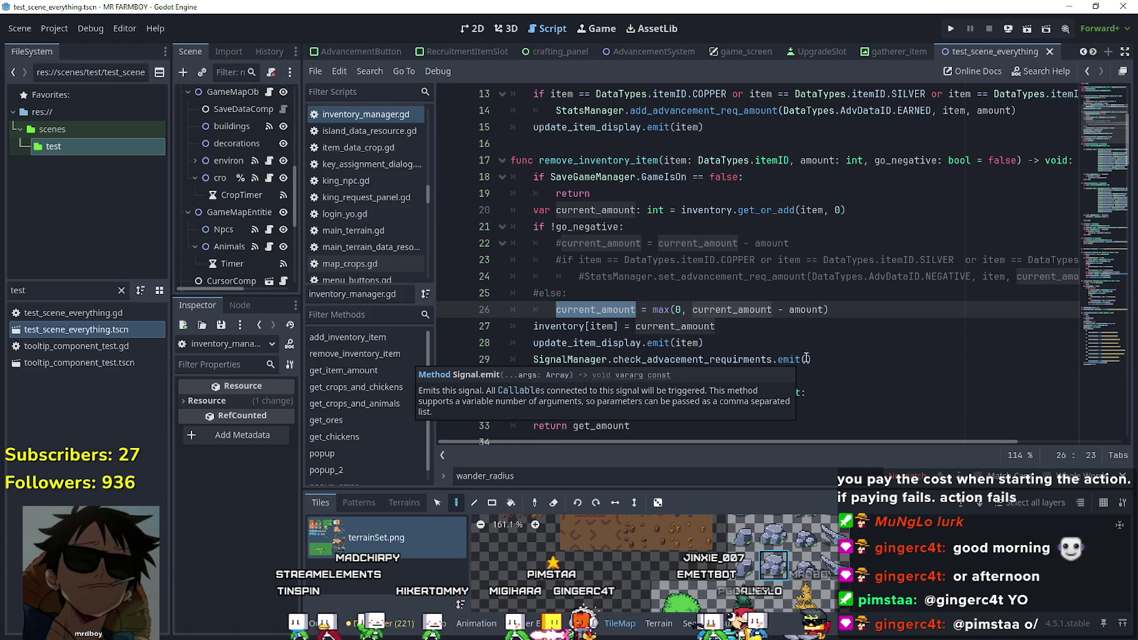
pyautogui.click(860, 310)
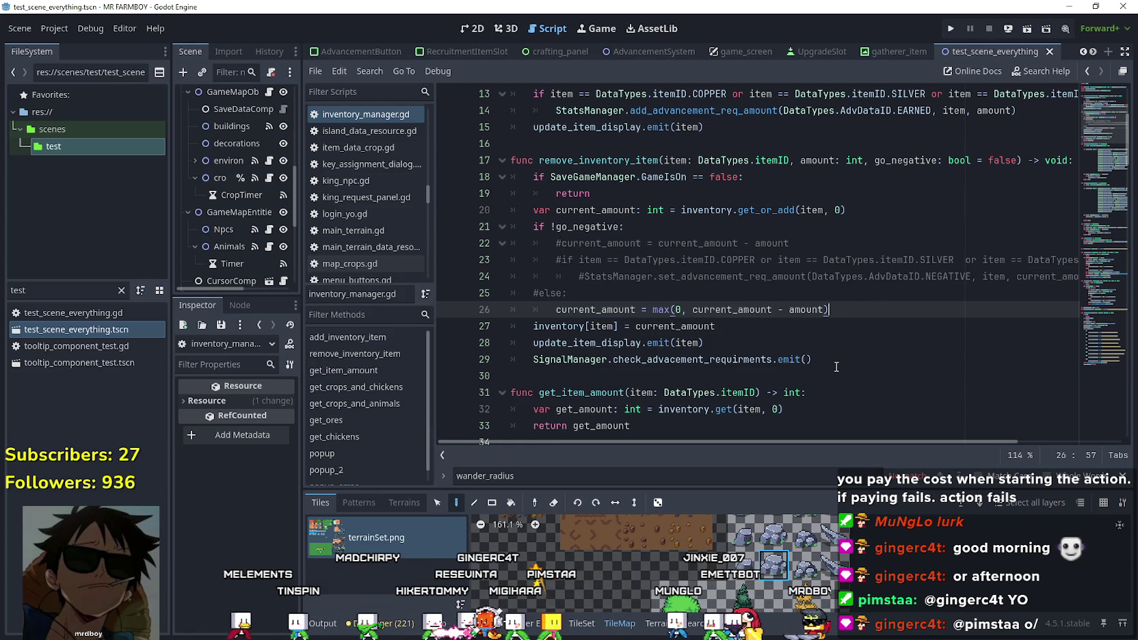
pyautogui.press('Down')
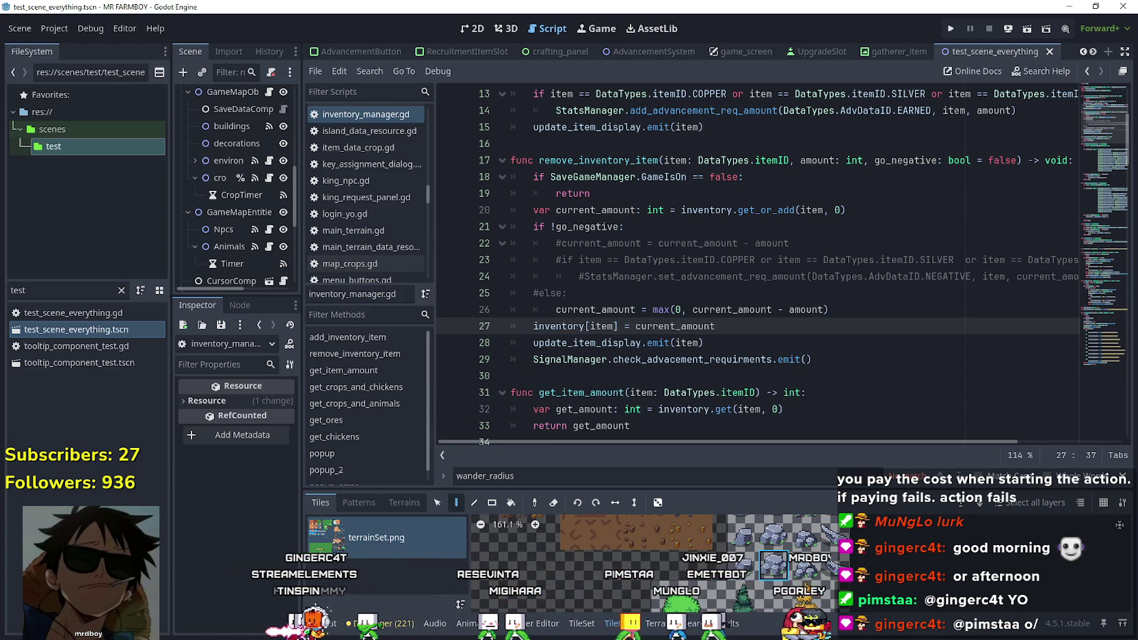
# Run the project, load Save 4, and maximize the game window.
pyautogui.click(955, 31)
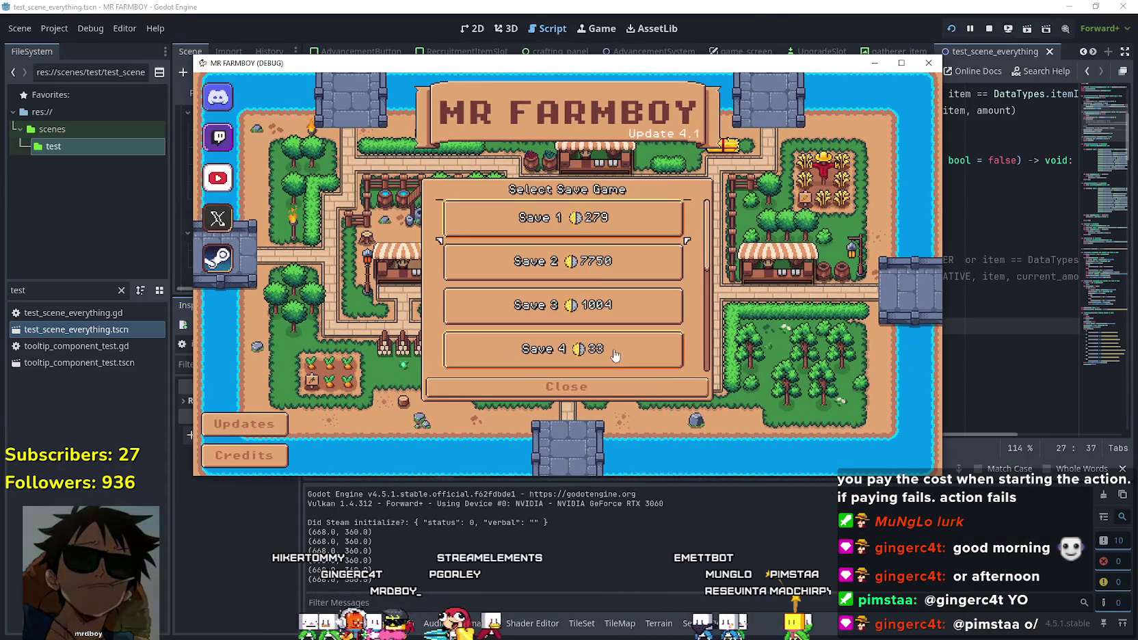
pyautogui.click(614, 352)
pyautogui.click(537, 356)
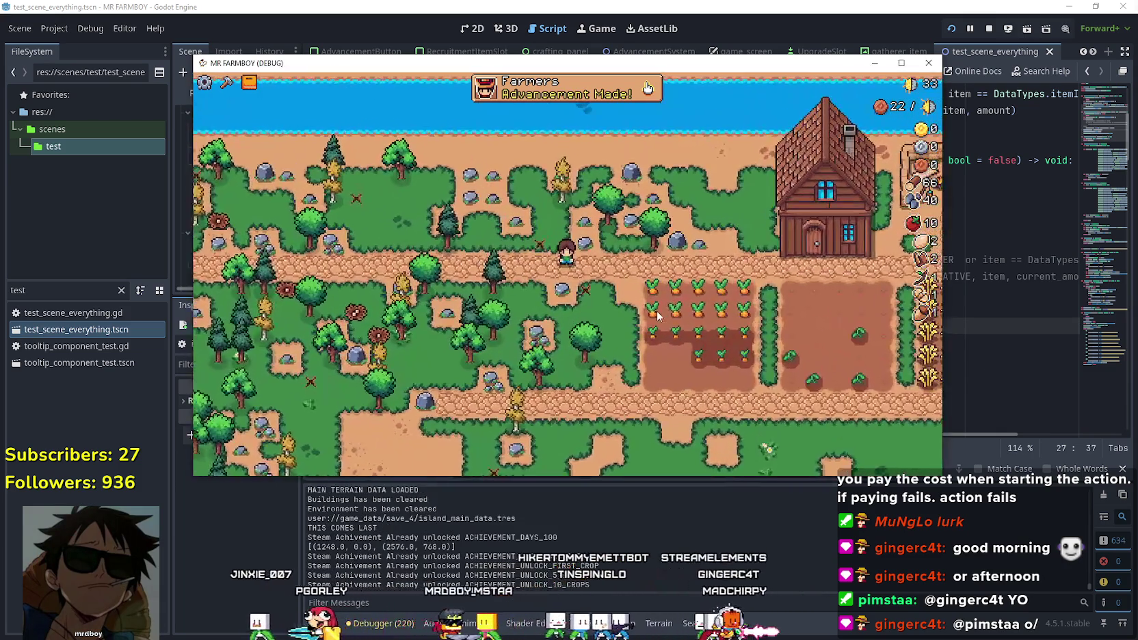
pyautogui.scroll(2, 656, 311)
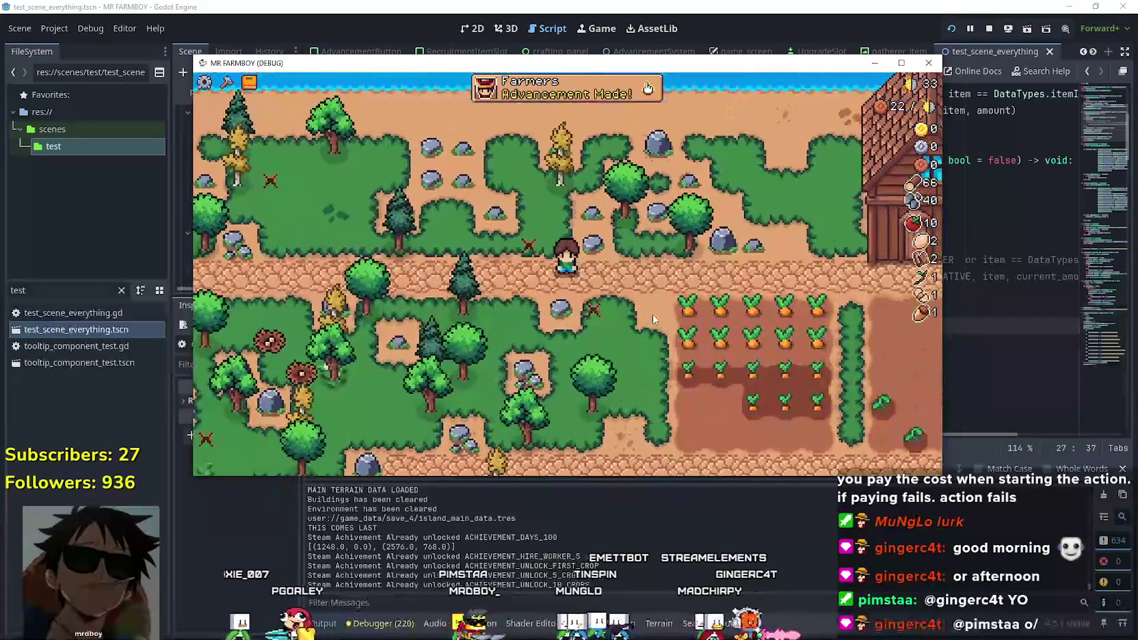
pyautogui.scroll(2, 678, 314)
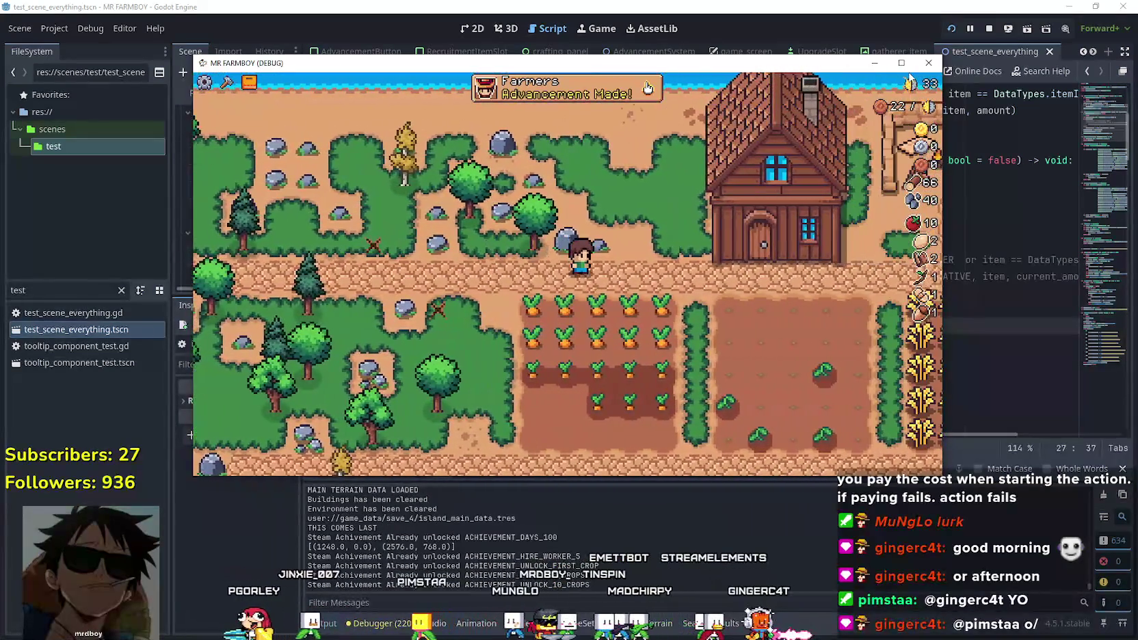
pyautogui.click(901, 62)
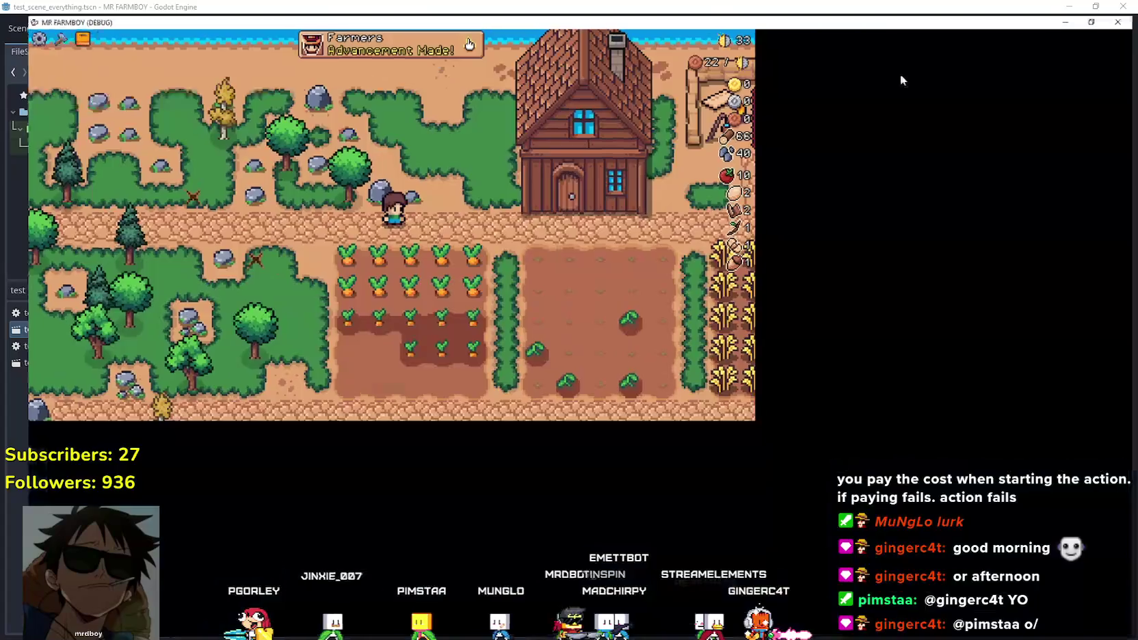
# Walk the farmer into the wheat field and harvest the wheat tiles.
pyautogui.press('d')
pyautogui.press('s')
pyautogui.press('d')
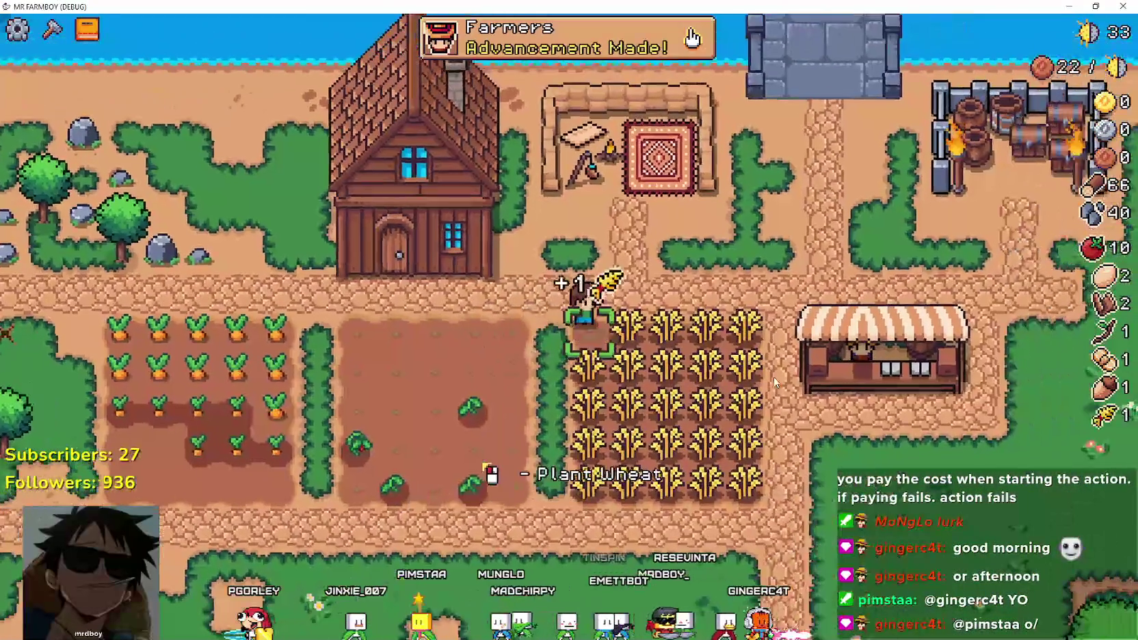
pyautogui.press('d')
pyautogui.press('s')
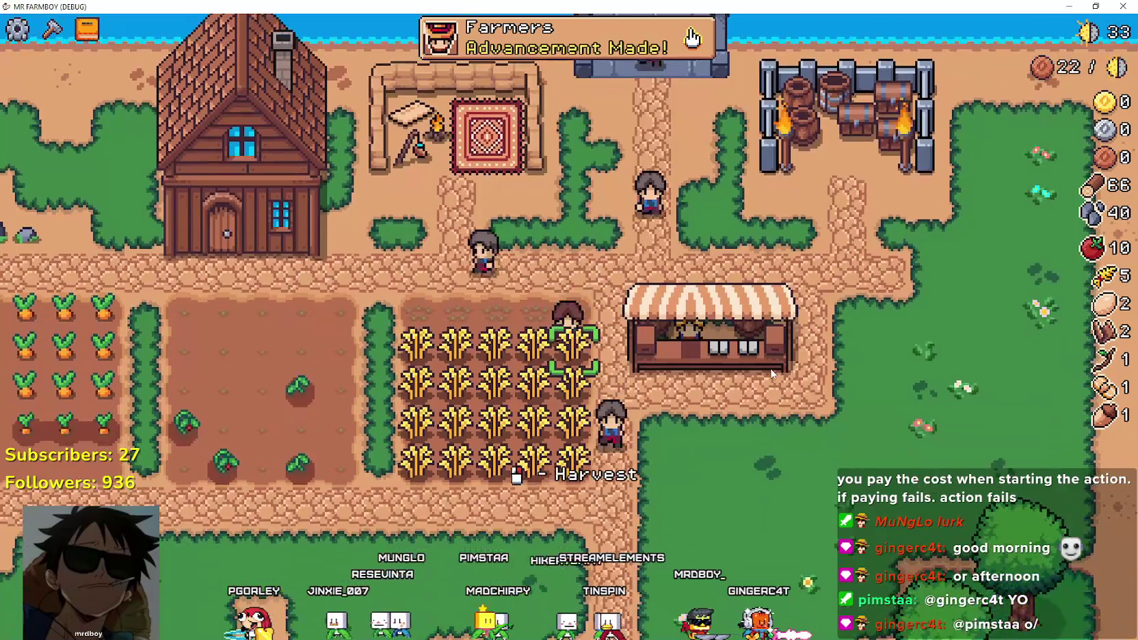
pyautogui.click(771, 373)
pyautogui.press('a')
pyautogui.click(771, 374)
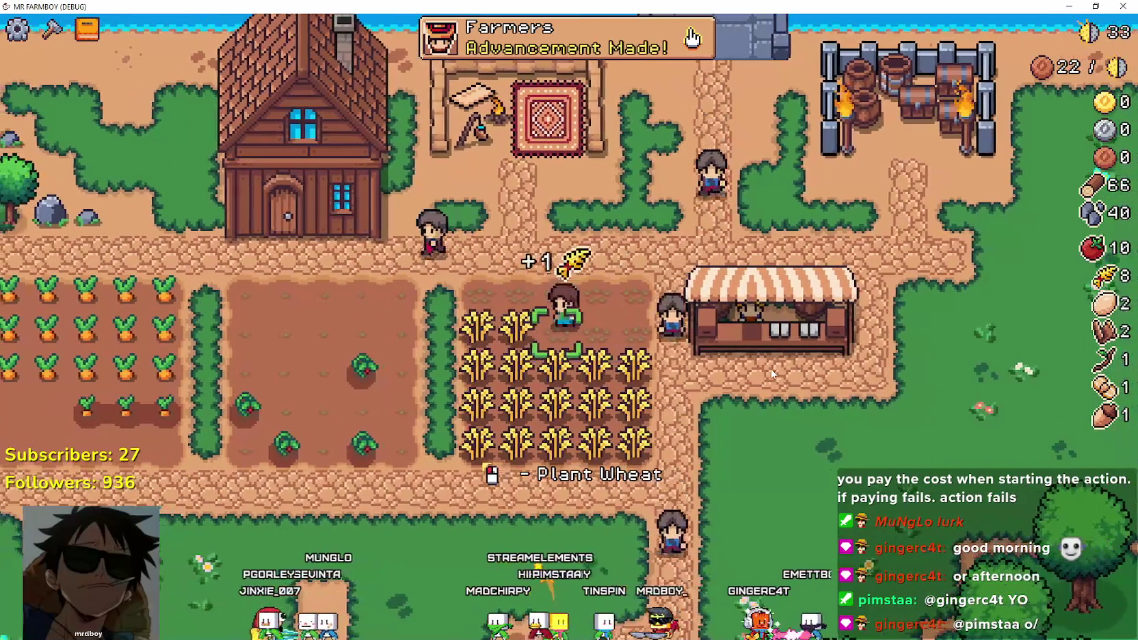
pyautogui.press('d')
pyautogui.press('s')
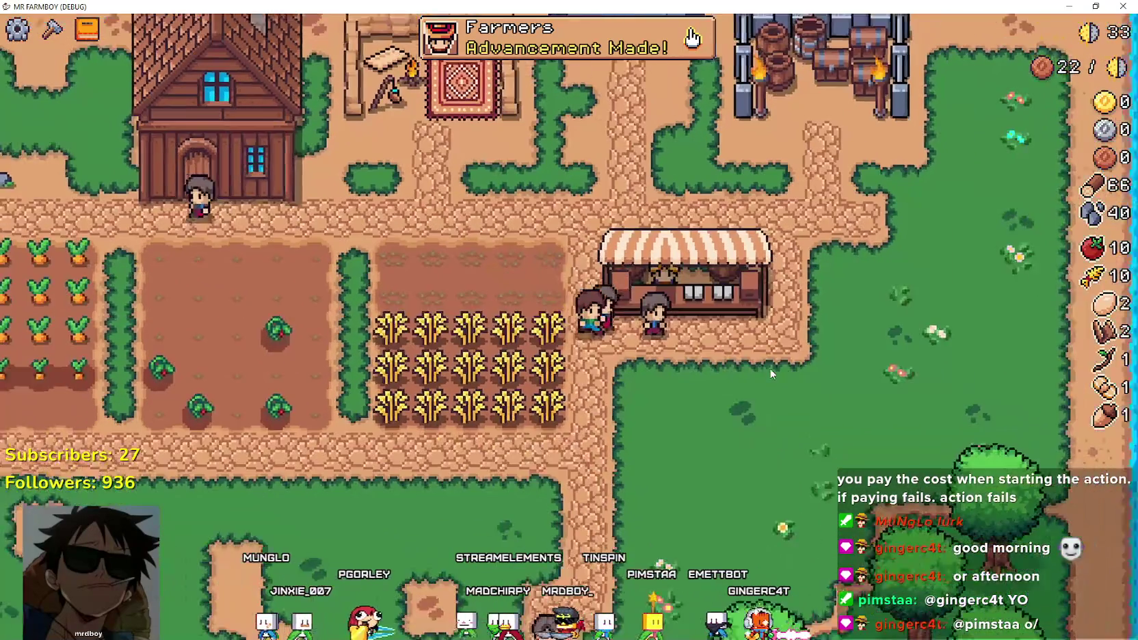
pyautogui.press('a')
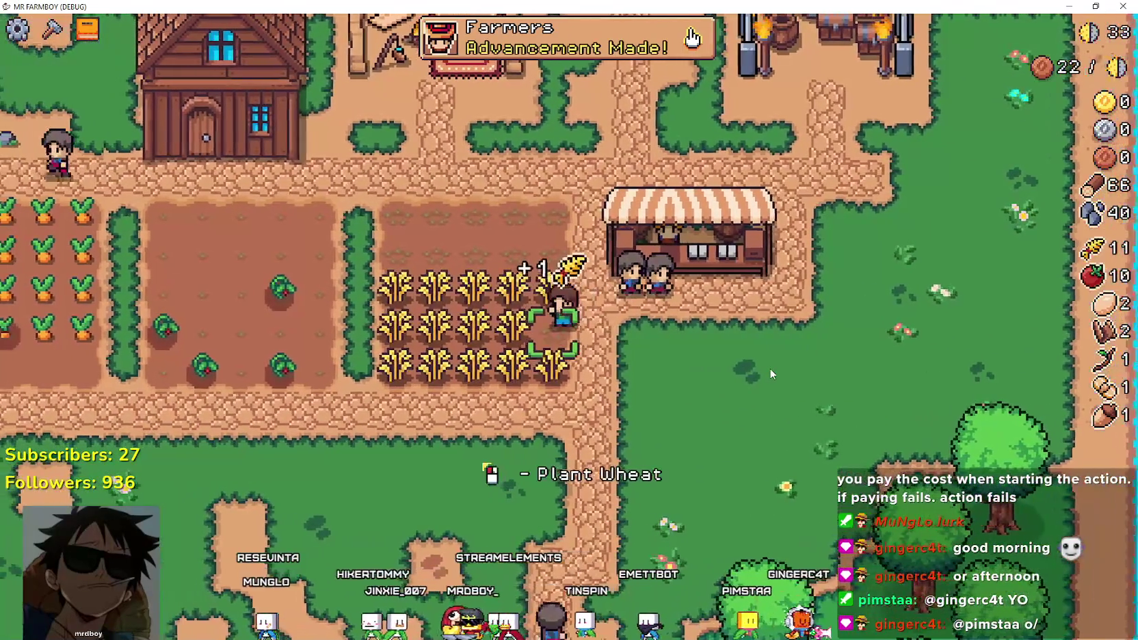
pyautogui.click(771, 373)
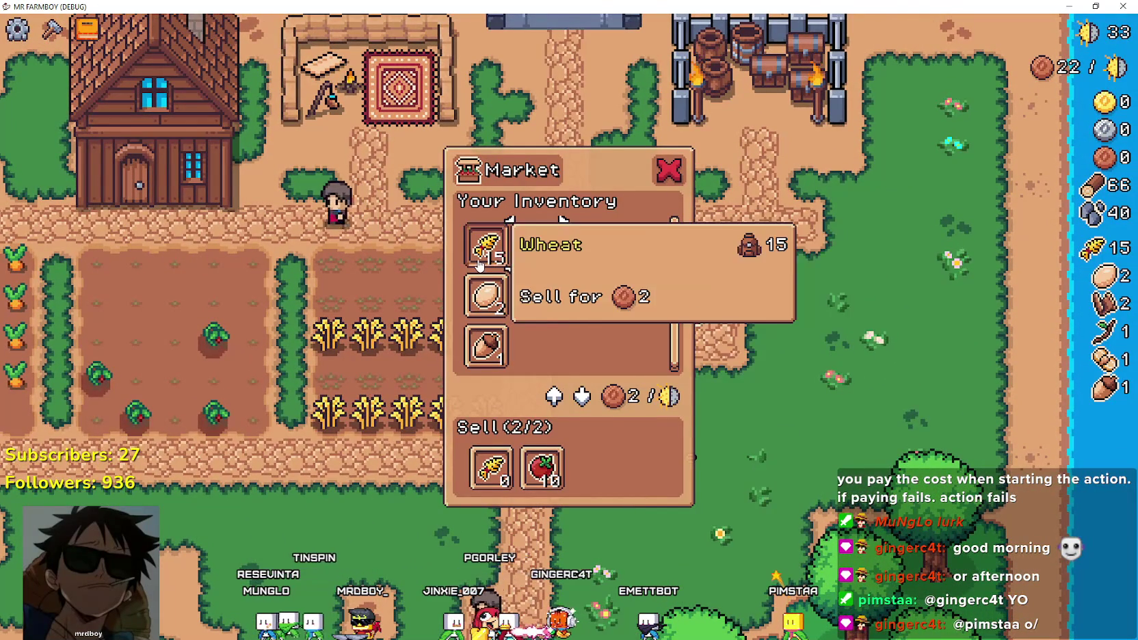
# Close the market window and remove tomatoes and wheat from the Sell list.
pyautogui.click(713, 486)
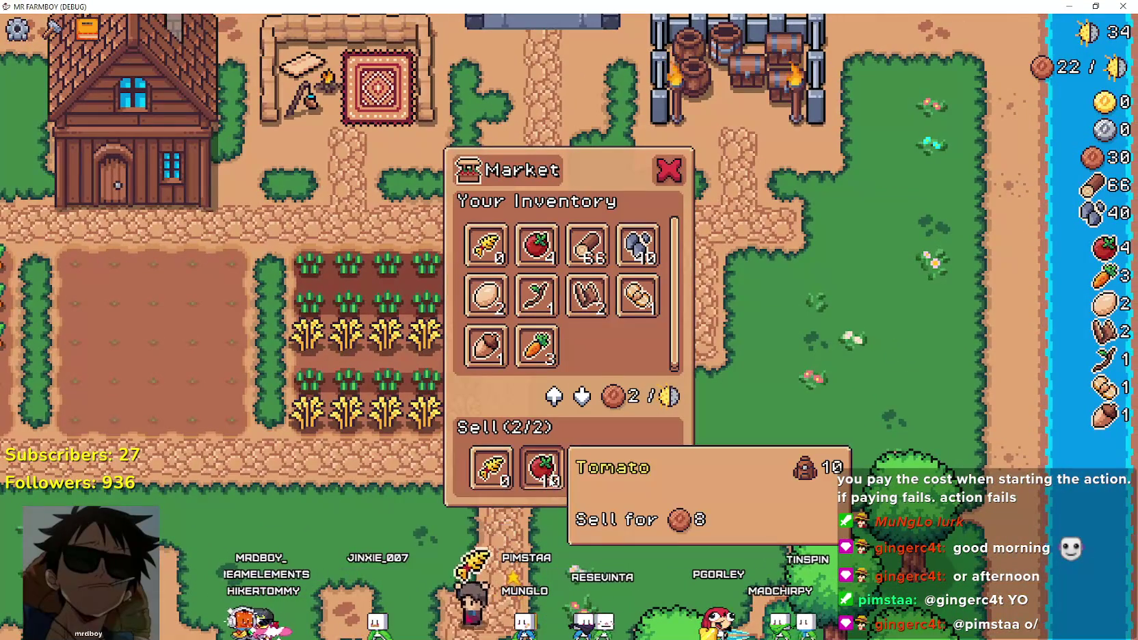
pyautogui.click(547, 475)
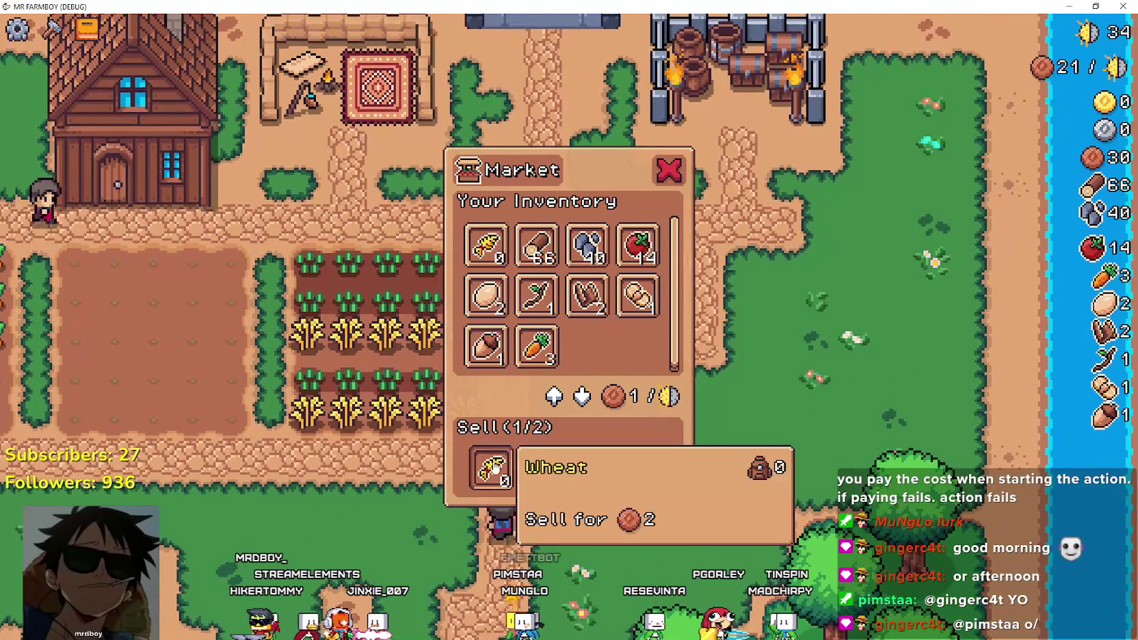
pyautogui.click(490, 470)
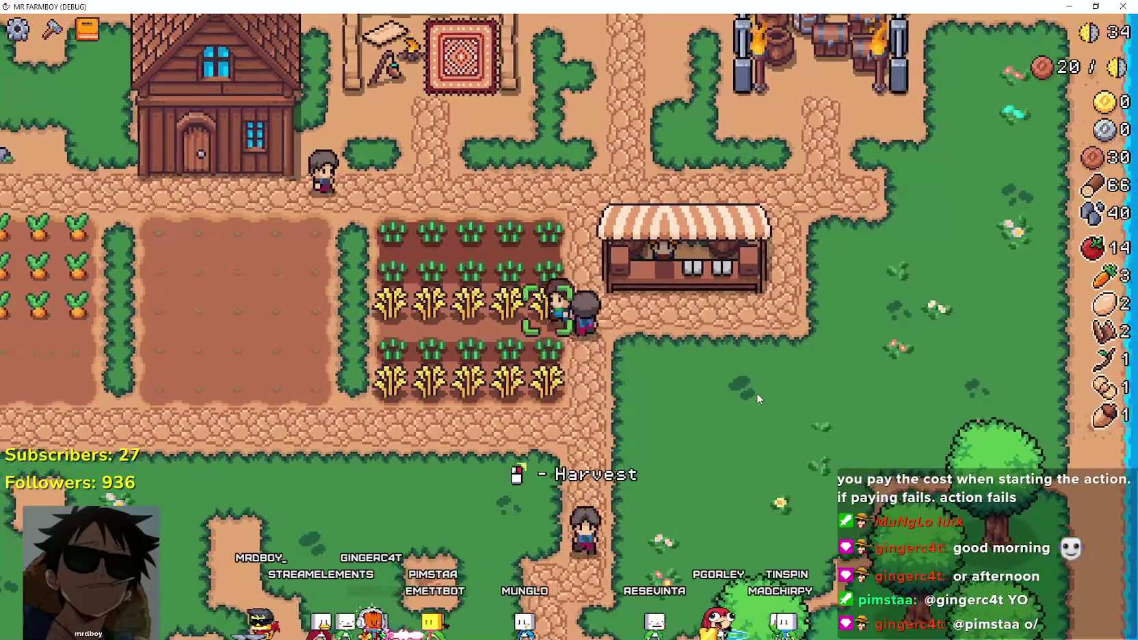
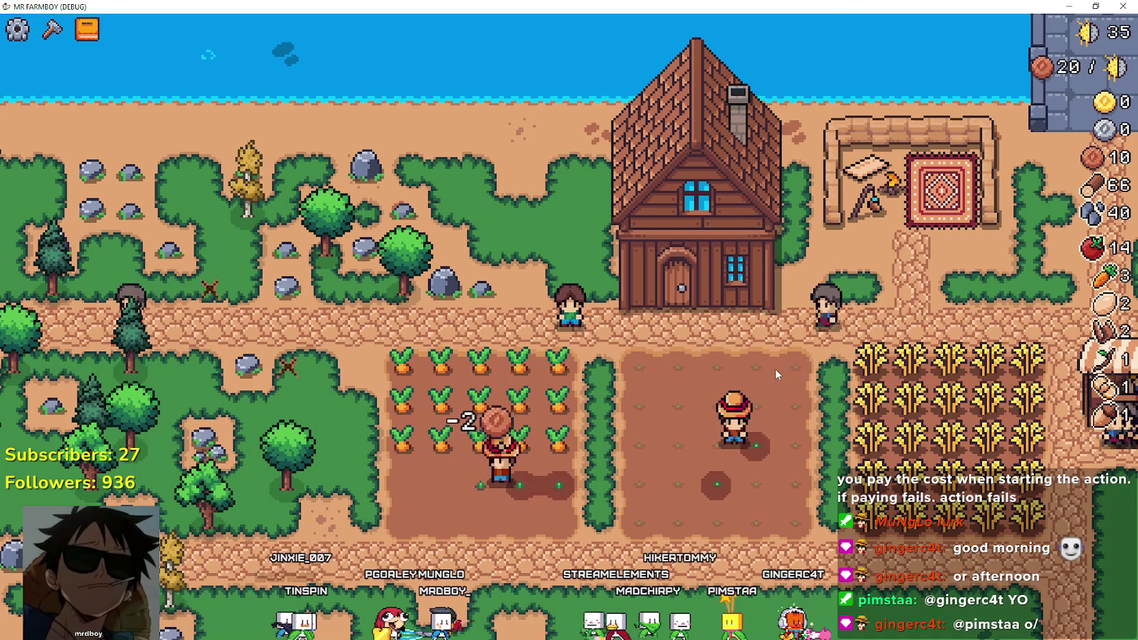
# Pause Mr Farmboy and return to inventory_manager.gd in the Godot script editor.
pyautogui.press('Escape')
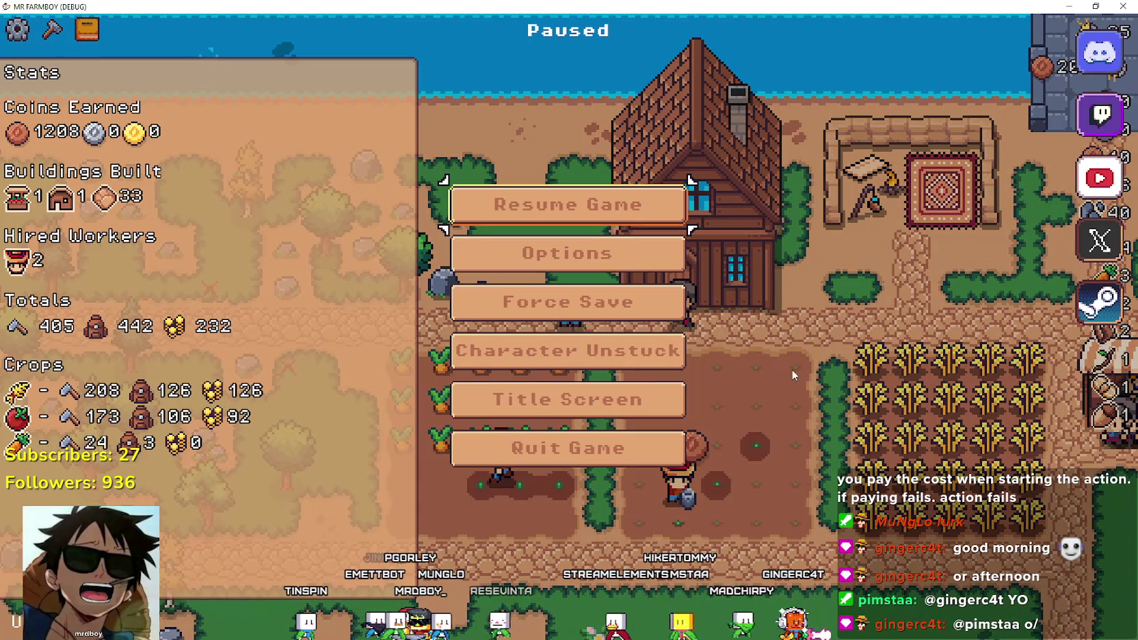
pyautogui.hotkey('alt', 'Tab')
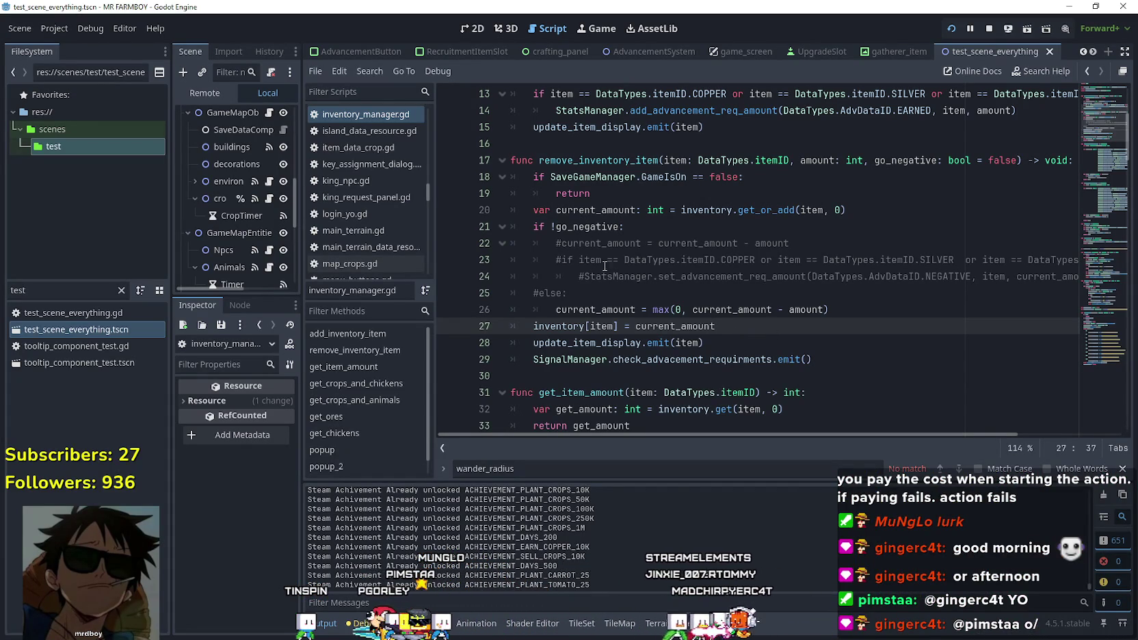
# Restore the subtraction on line 22 and add 'if current_amount <= 0: current_amount = 0' below it.
pyautogui.moveTo(792, 244); pyautogui.dragTo(713, 241)
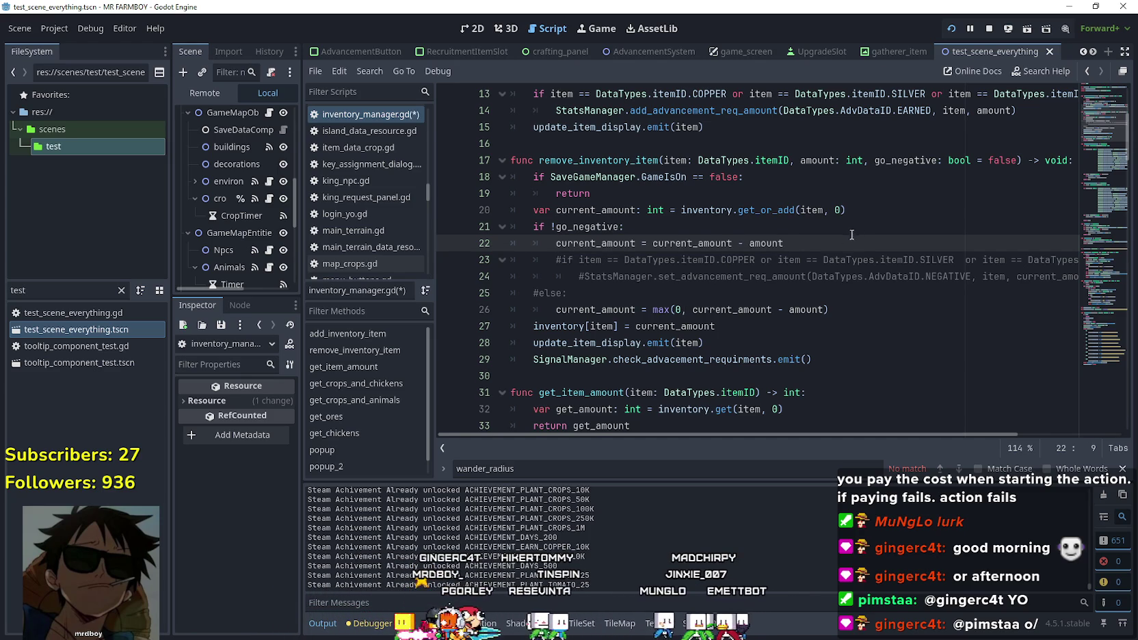
pyautogui.click(731, 310)
pyautogui.click(854, 244)
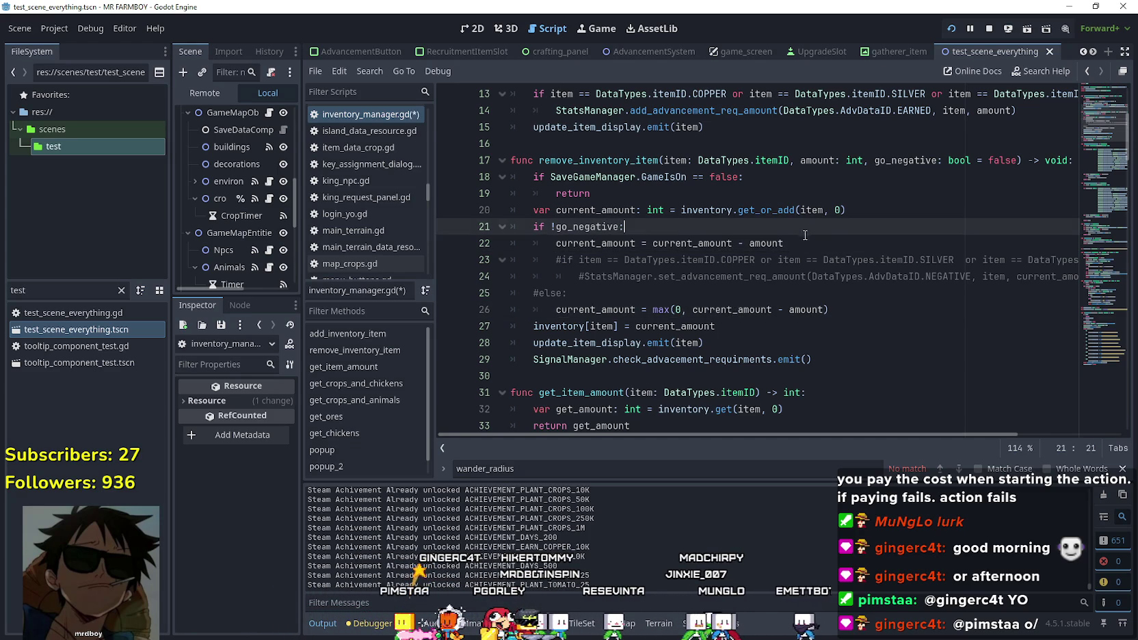
pyautogui.press('Return')
pyautogui.write('if')
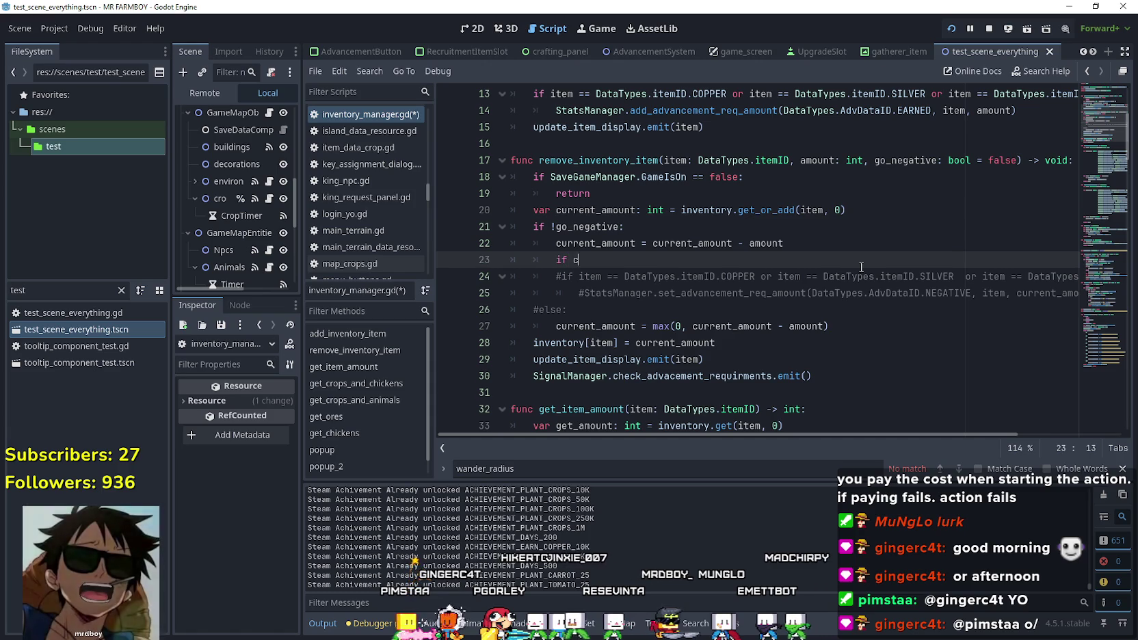
pyautogui.write('current_amount')
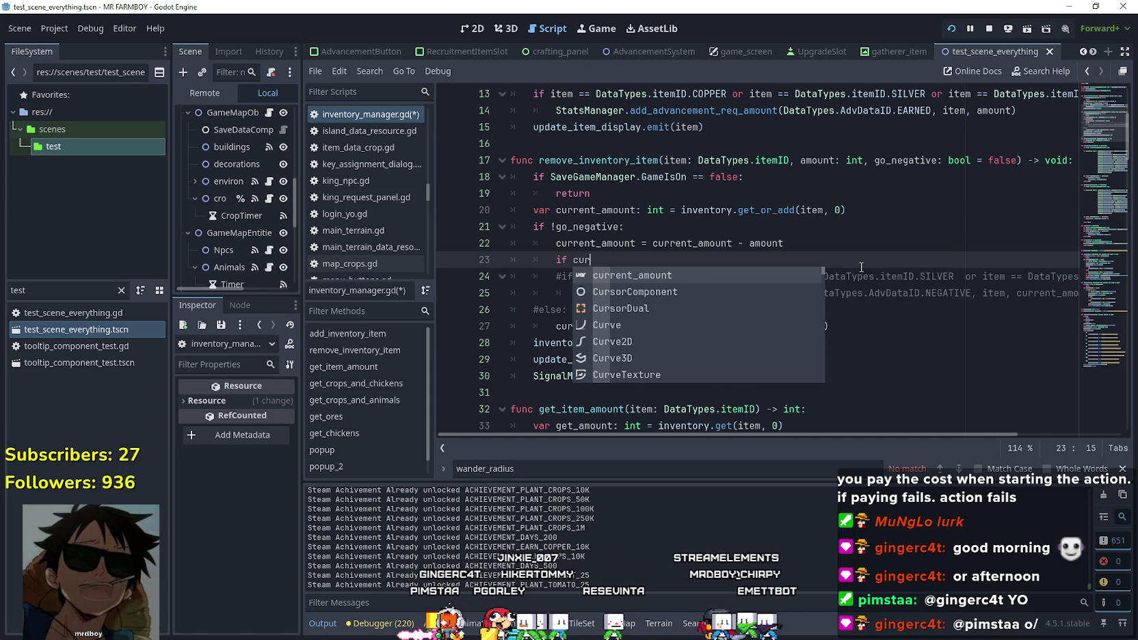
pyautogui.press('Return')
pyautogui.write('<= 0')
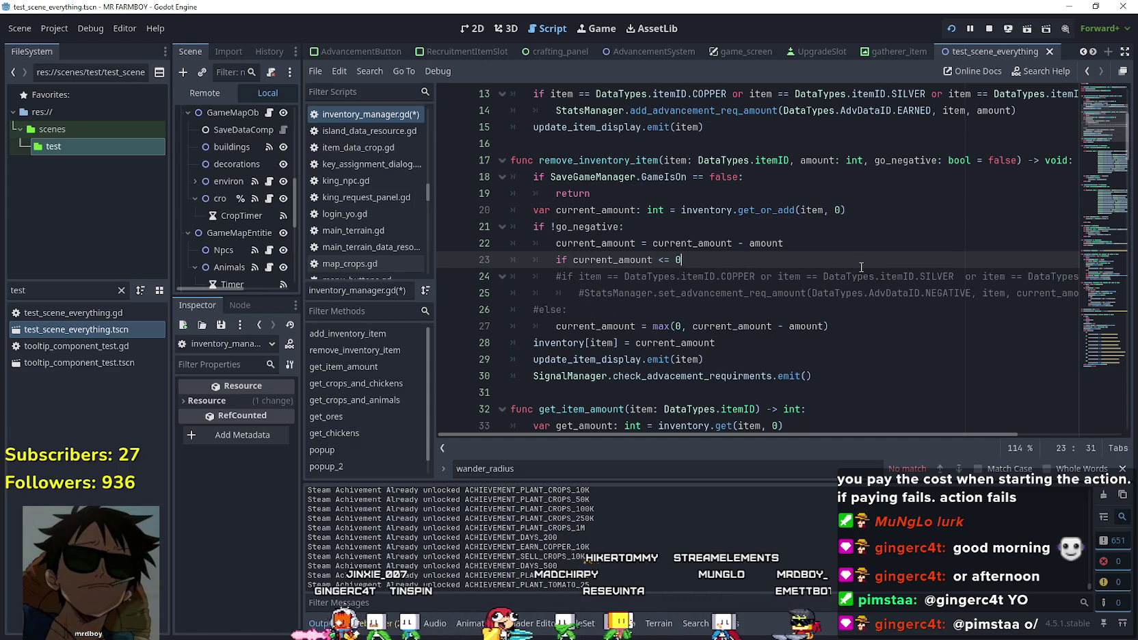
pyautogui.write(':')
pyautogui.press('Return')
pyautogui.write('cu')
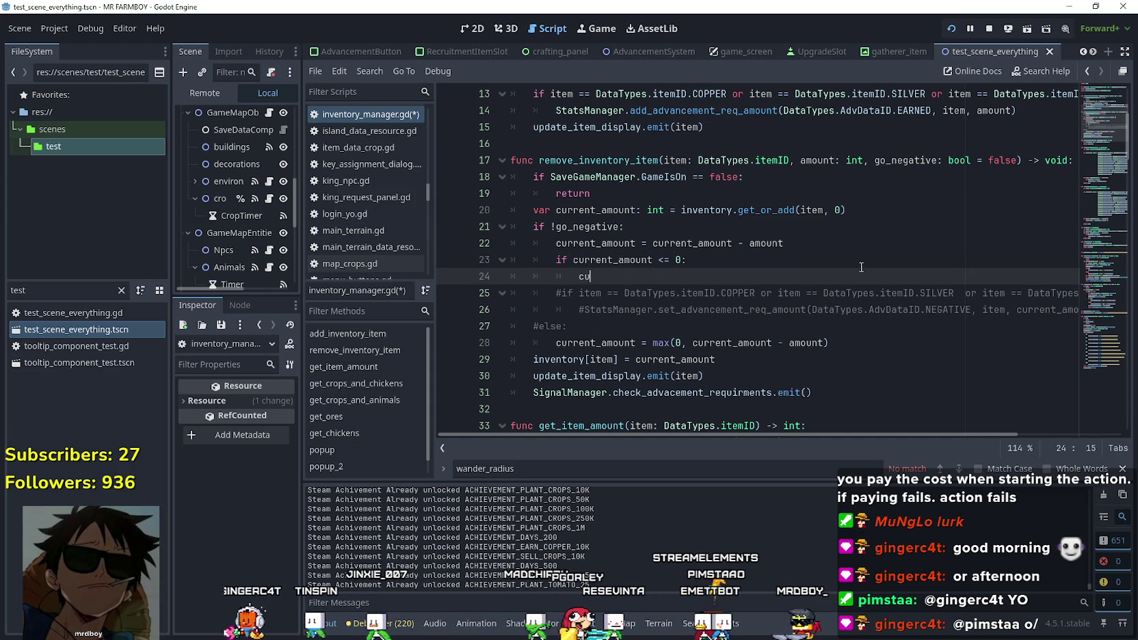
pyautogui.press('Return')
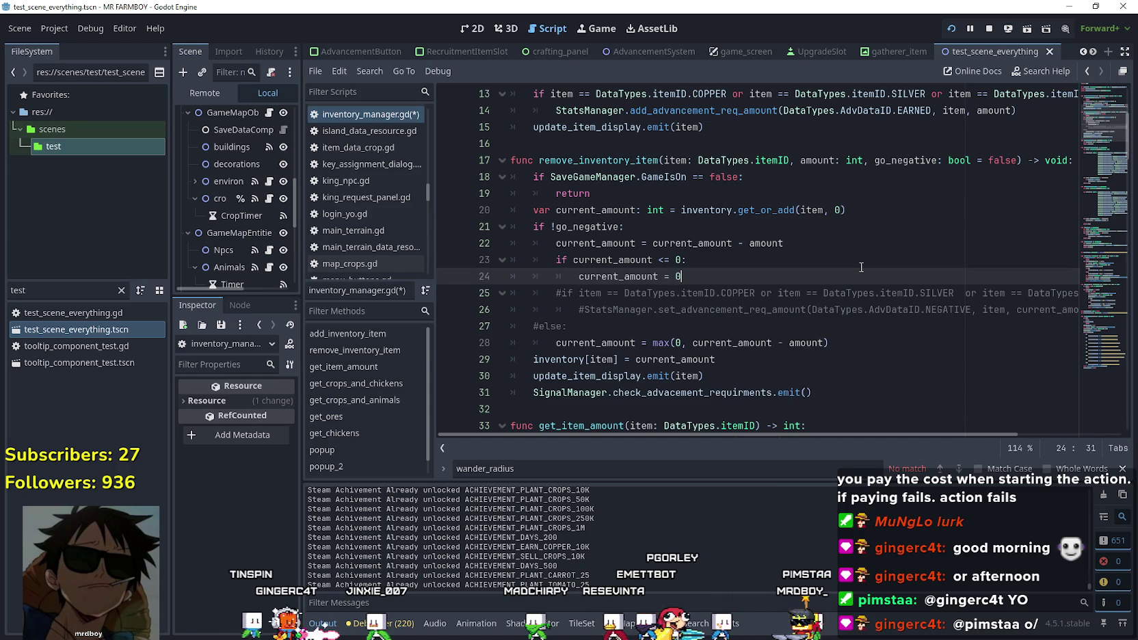
# Save inventory_manager.gd and bring the paused Mr Farmboy game to the front.
pyautogui.hotkey('ctrl', 's')
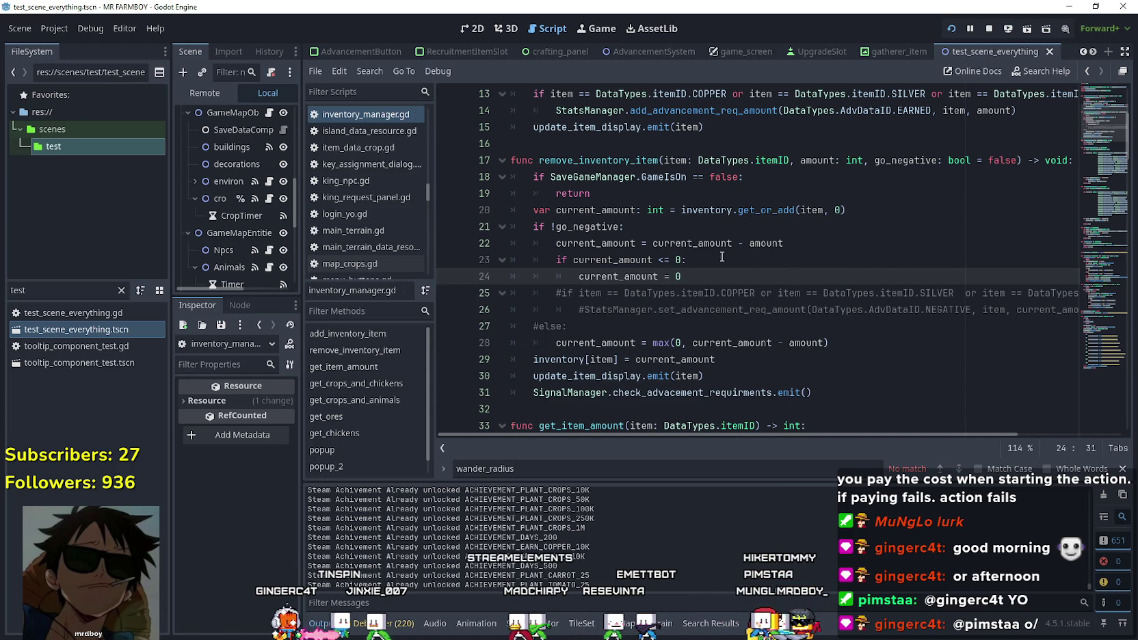
pyautogui.click(958, 259)
pyautogui.click(743, 343)
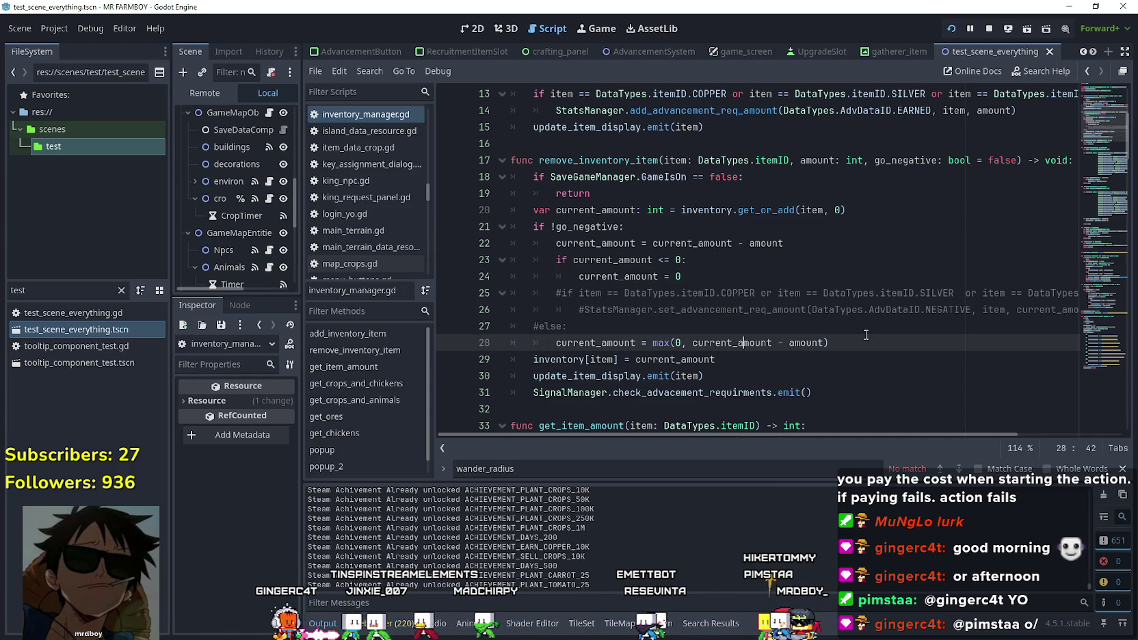
pyautogui.hotkey('alt', 'Tab')
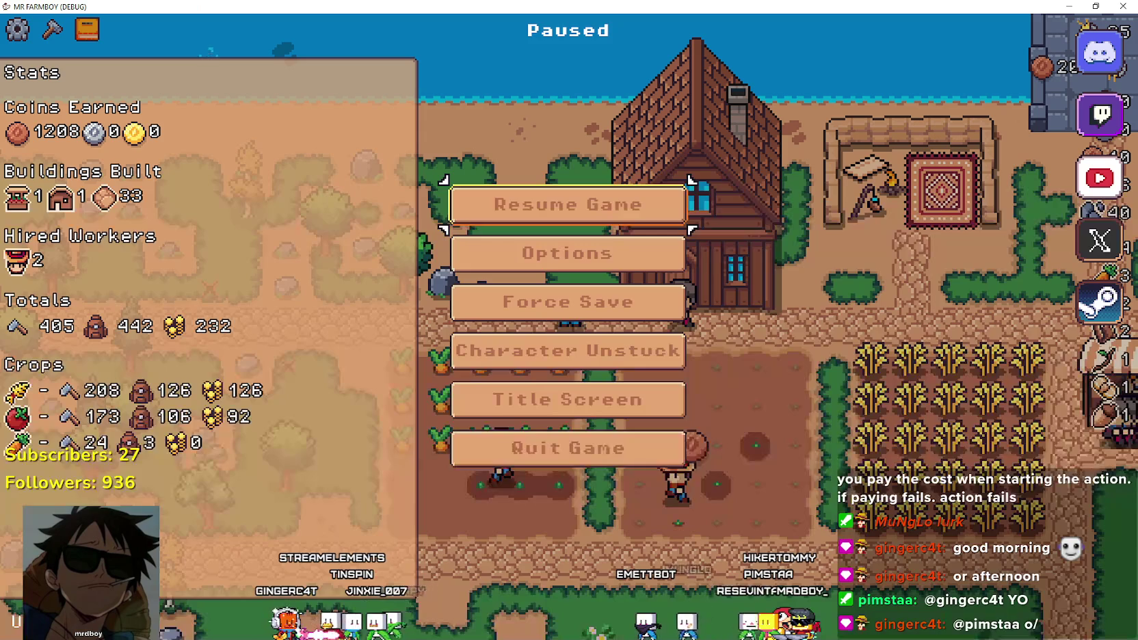
# Resume Mr Farmboy briefly, pause it again, and return to the script editor.
pyautogui.click(599, 190)
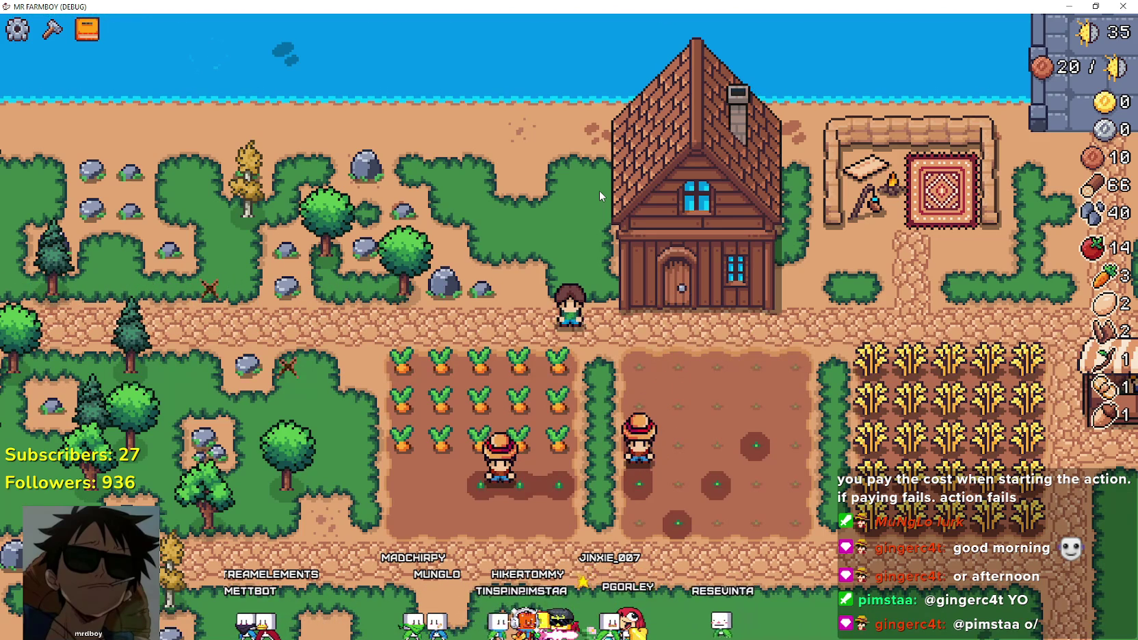
pyautogui.press('Escape')
pyautogui.press('F8')
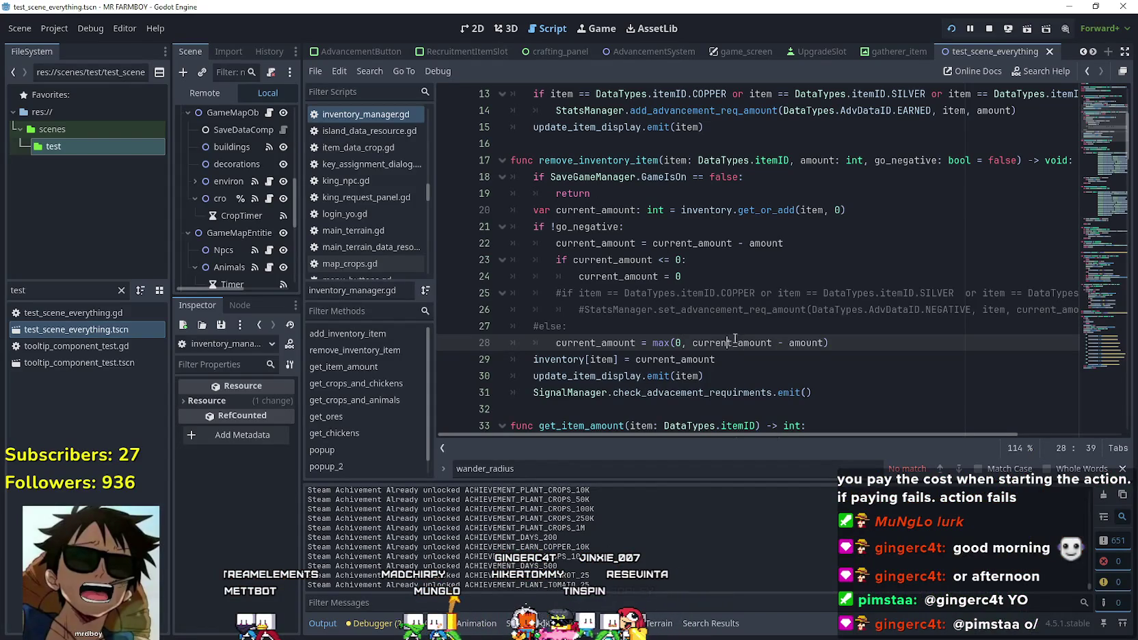
# Remove the '!' before go_negative on line 21 and save the script.
pyautogui.click(737, 311)
pyautogui.scroll(-1, 695, 317)
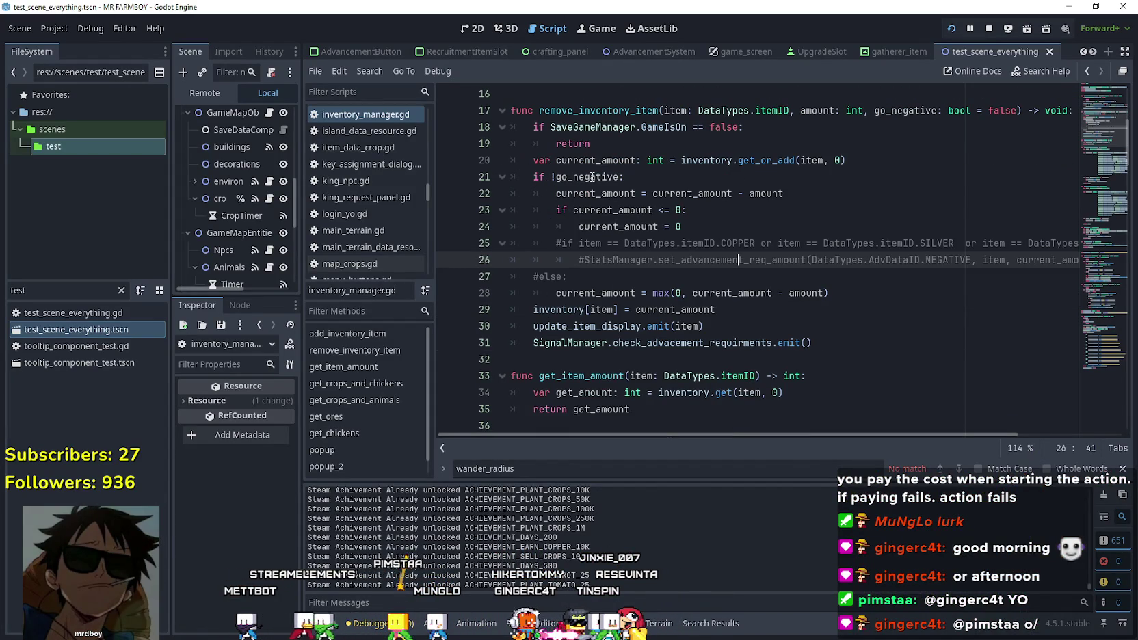
pyautogui.hotkey('ctrl', 'z')
pyautogui.hotkey('ctrl', 's')
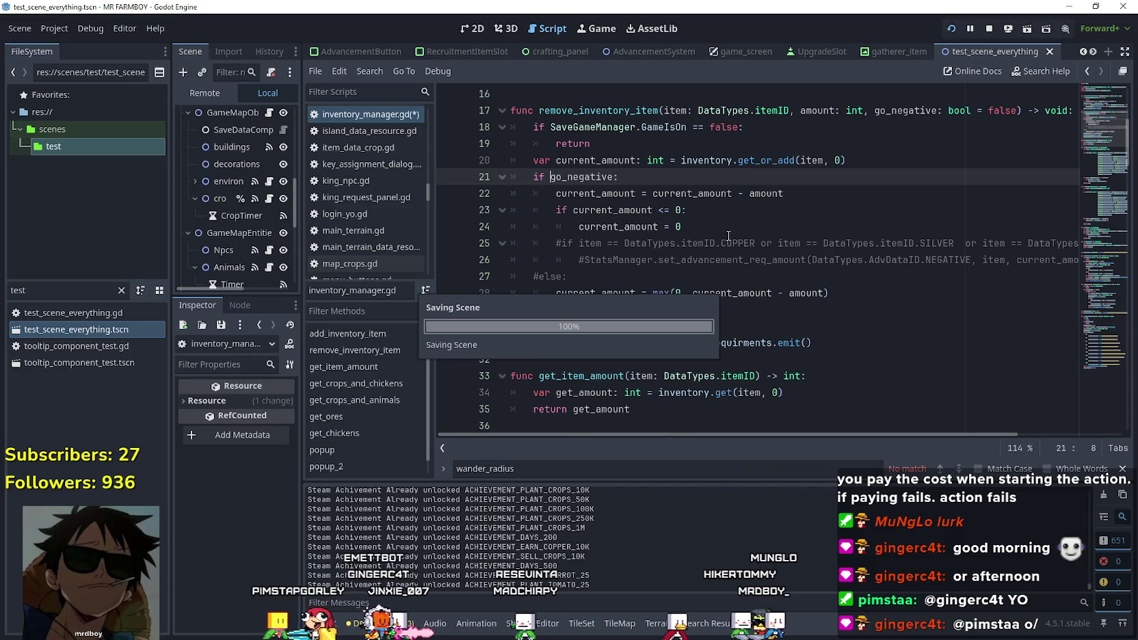
# Switch to the Mr Farmboy game and resume play.
pyautogui.click(733, 233)
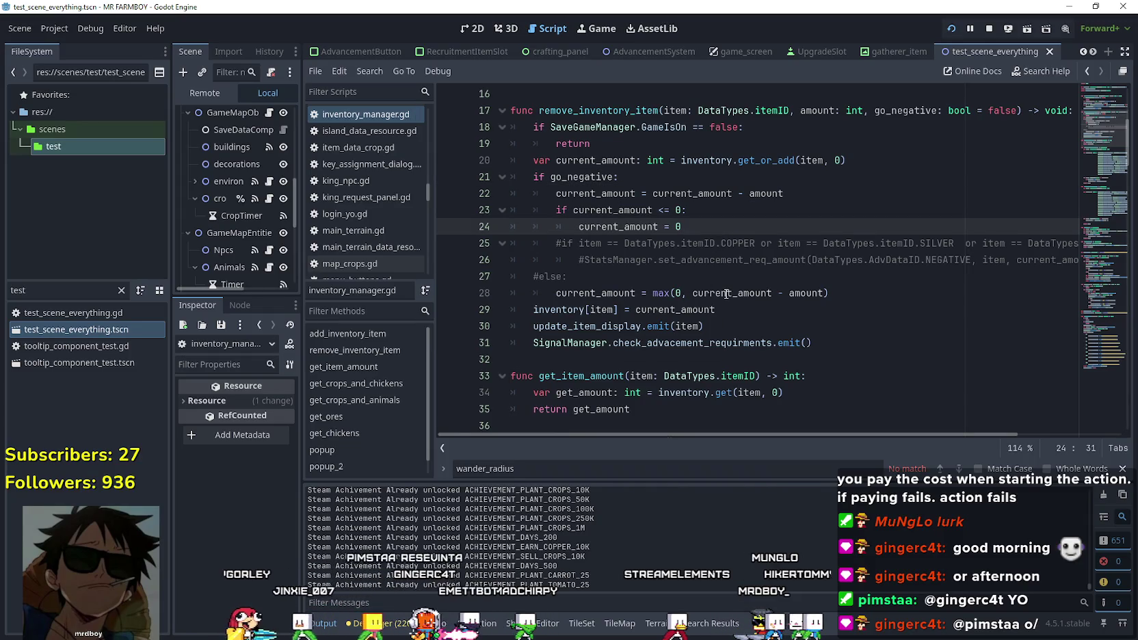
pyautogui.click(577, 172)
pyautogui.click(729, 231)
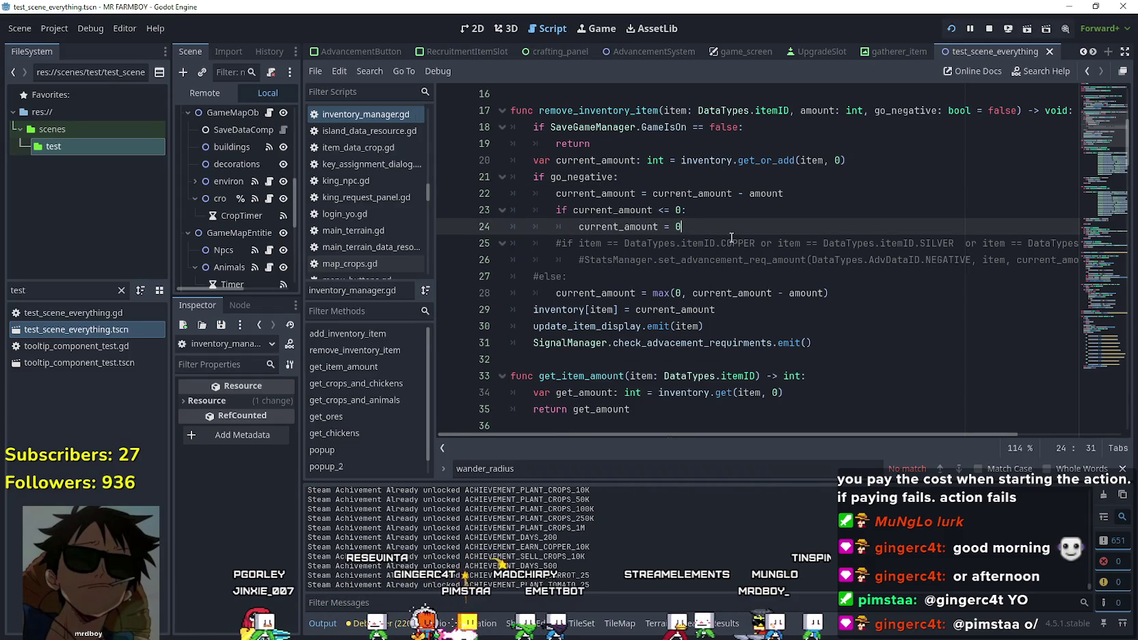
pyautogui.click(637, 262)
pyautogui.press('F5')
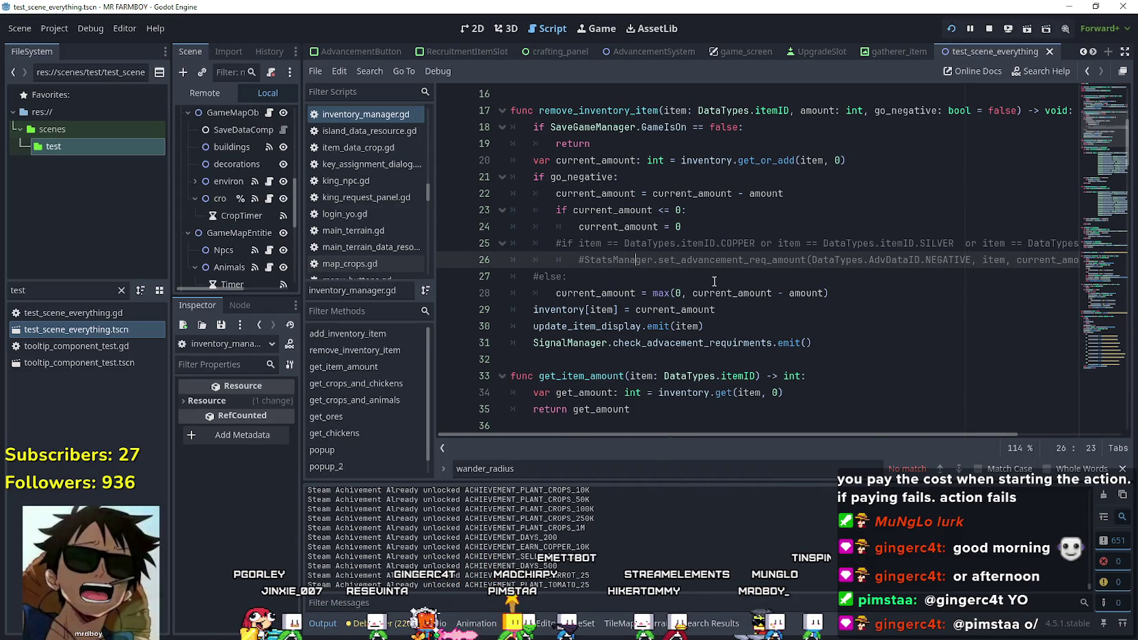
pyautogui.click(629, 207)
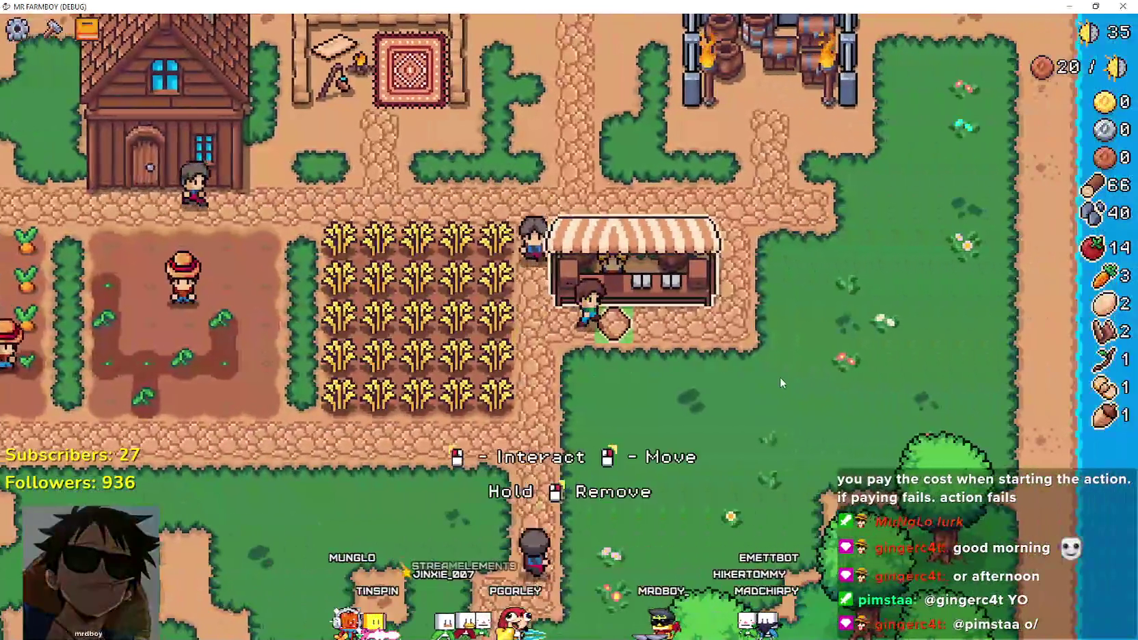
# Put the carrots up for sale at the market stall, then pause and return to Godot.
pyautogui.click(779, 380)
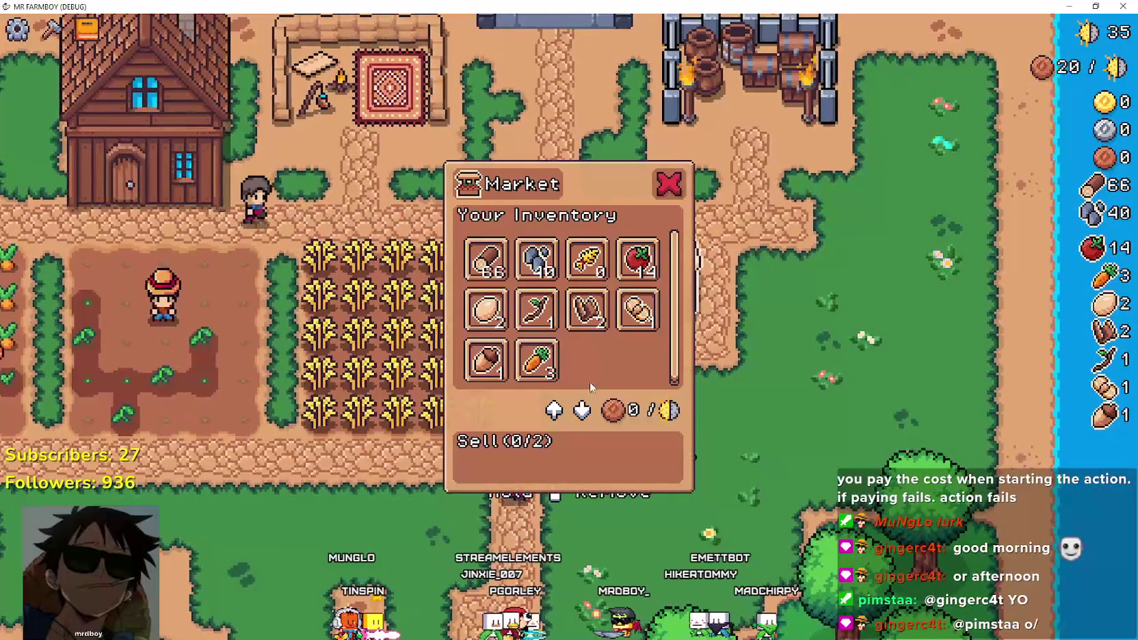
pyautogui.click(534, 363)
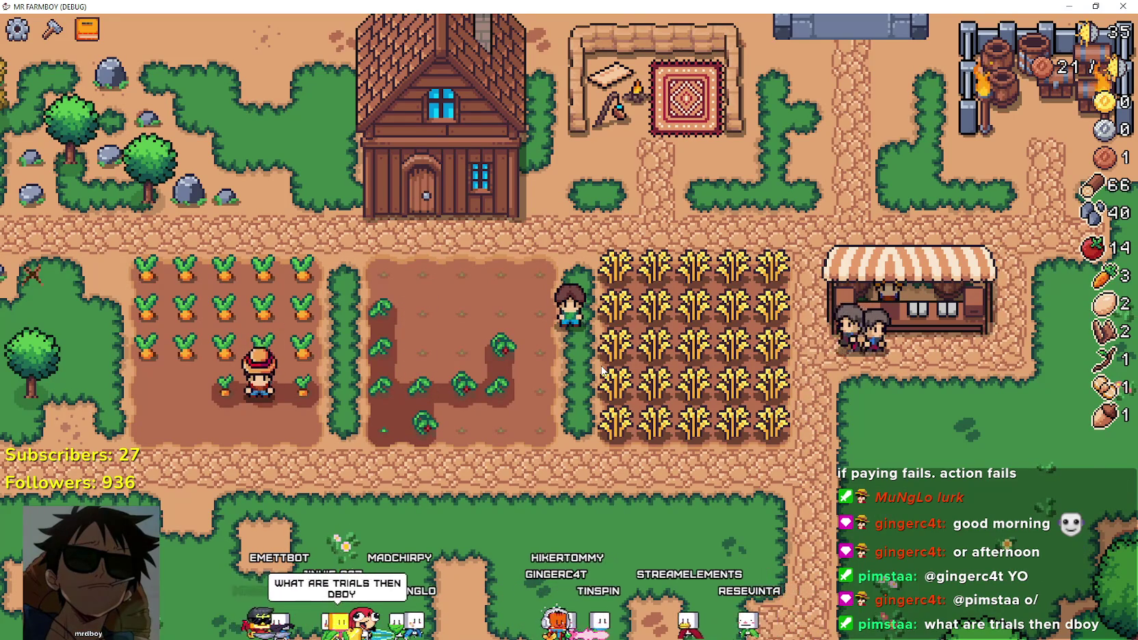
pyautogui.press('Escape')
pyautogui.press('F8')
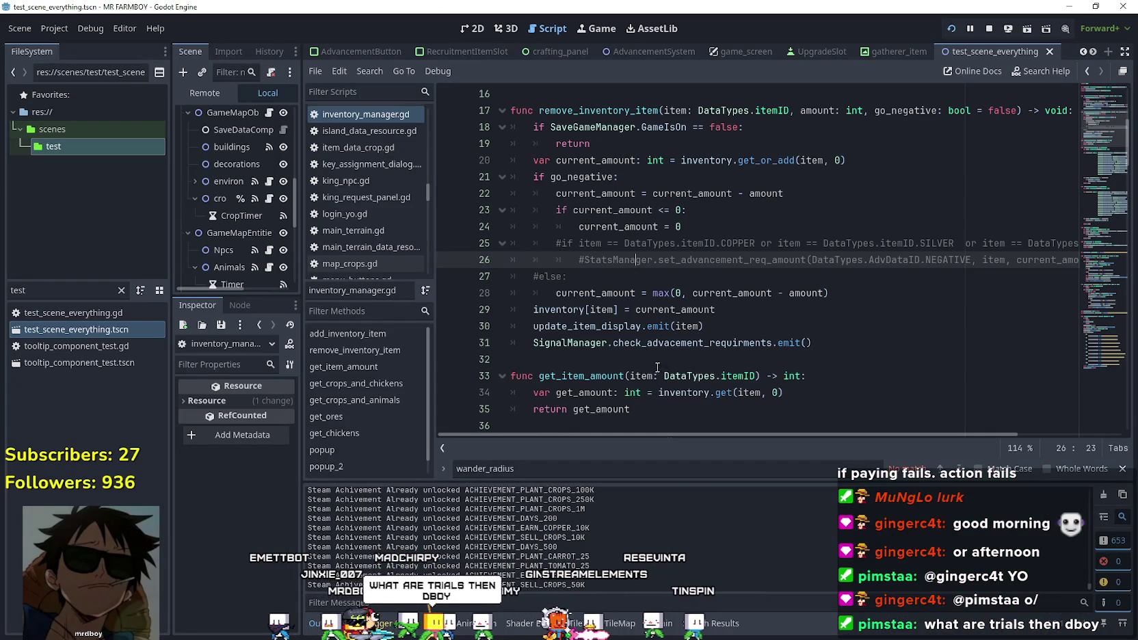
# Close the find bar in inventory_manager.gd and switch to the paused game window.
pyautogui.click(844, 294)
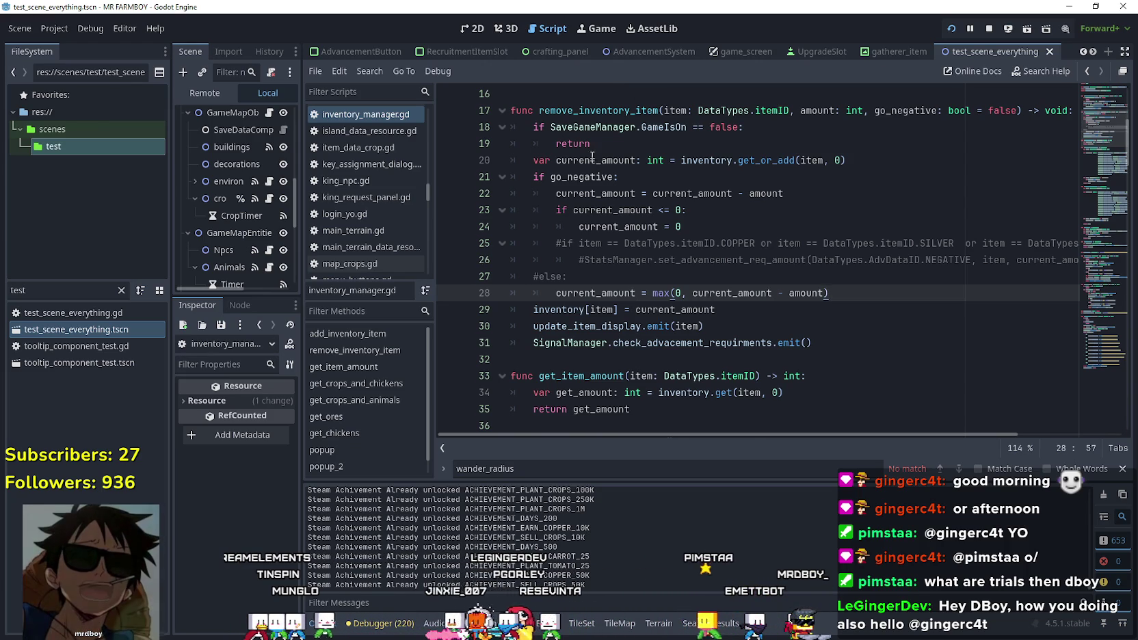
pyautogui.click(1122, 470)
pyautogui.press('Down')
pyautogui.press('Down')
pyautogui.press('Down')
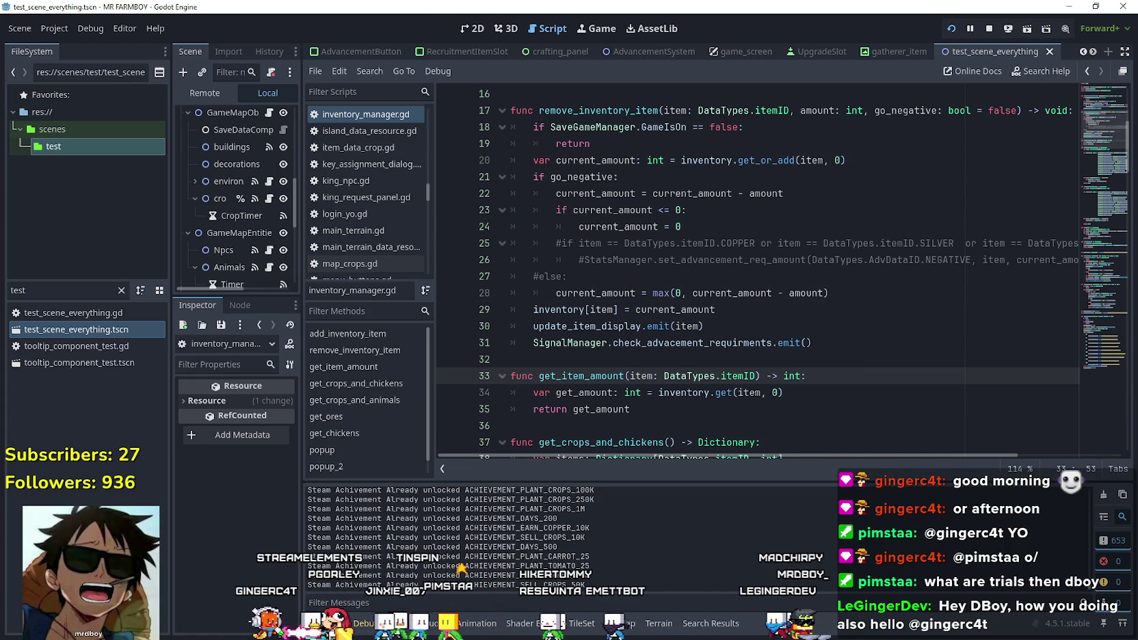
pyautogui.hotkey('alt', 'Tab')
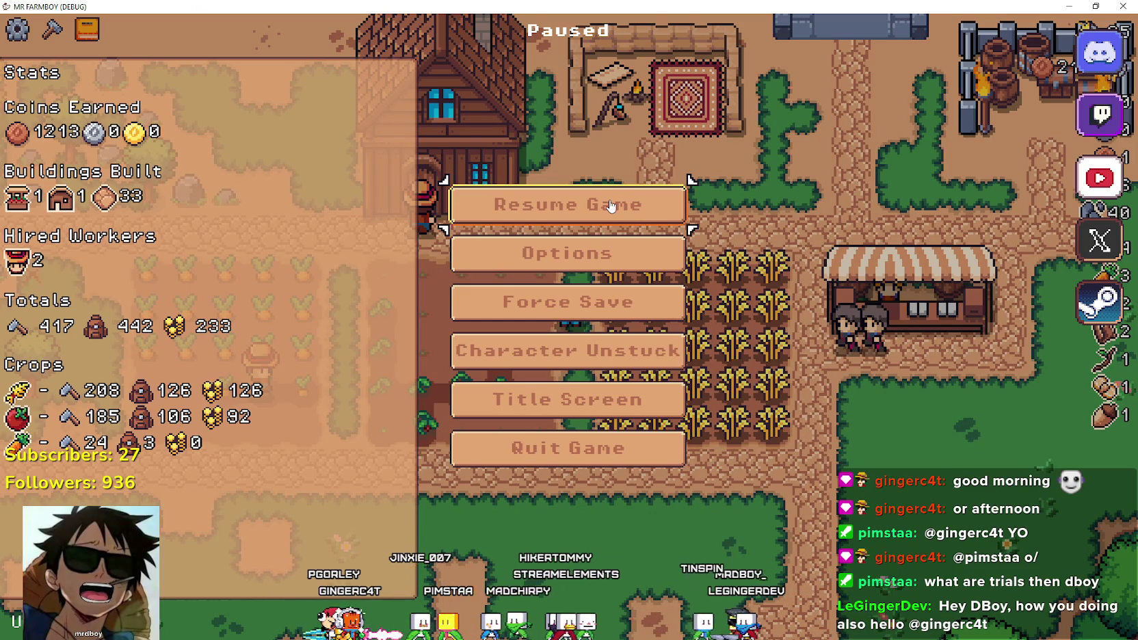
pyautogui.click(611, 205)
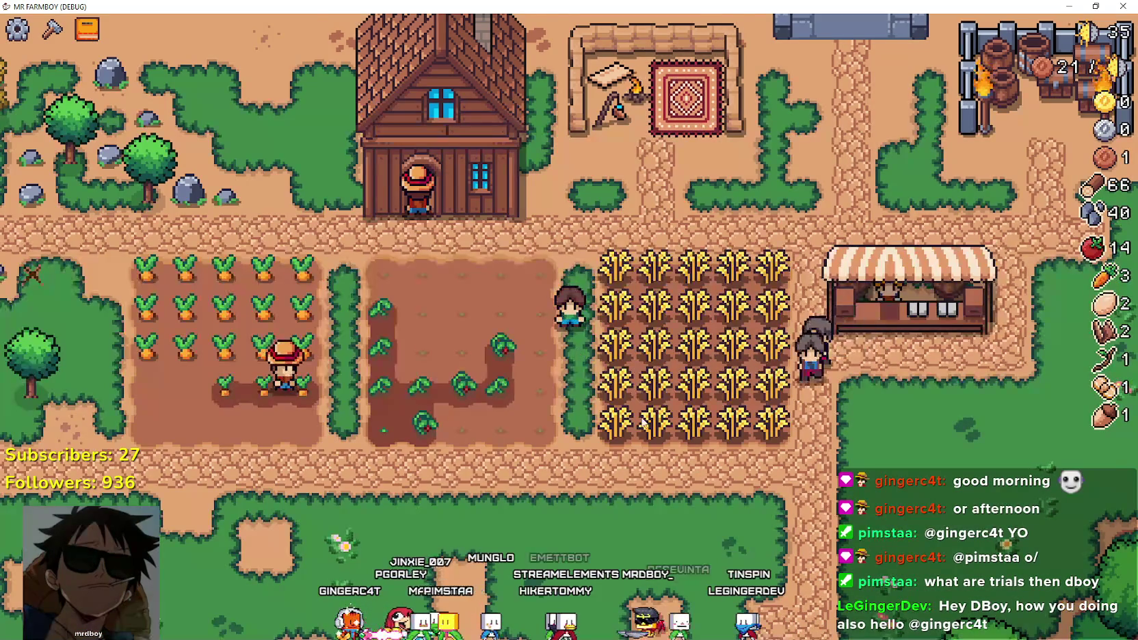
pyautogui.scroll(2, 642, 417)
pyautogui.scroll(-2, 642, 417)
pyautogui.press('Escape')
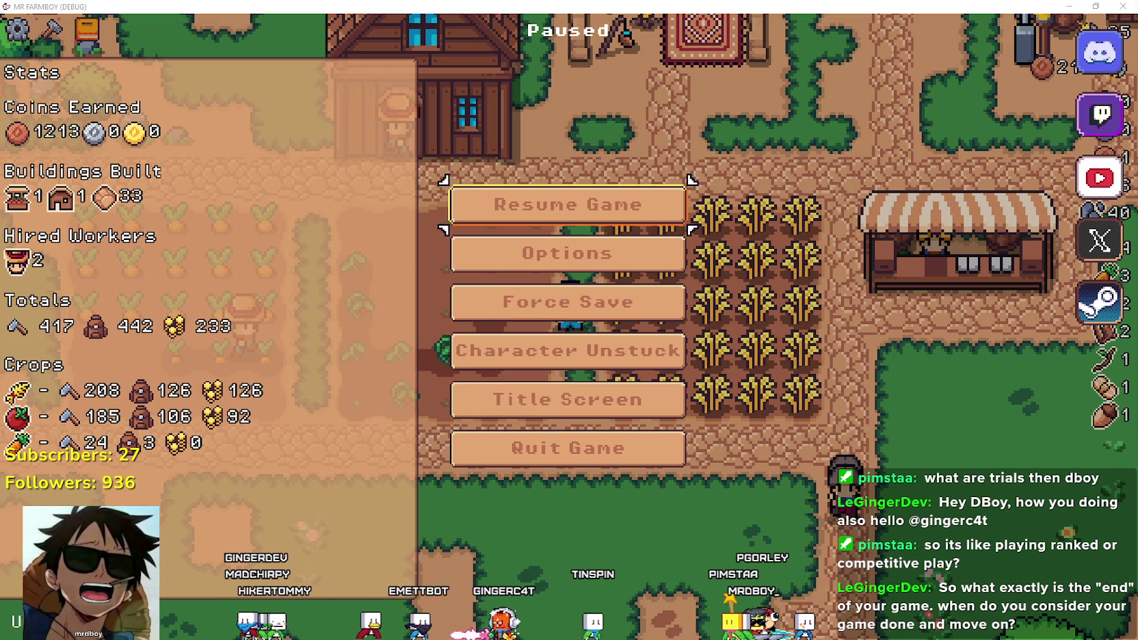
# Resume the game and walk the farmer past the carrot field and along the hedge.
pyautogui.click(595, 207)
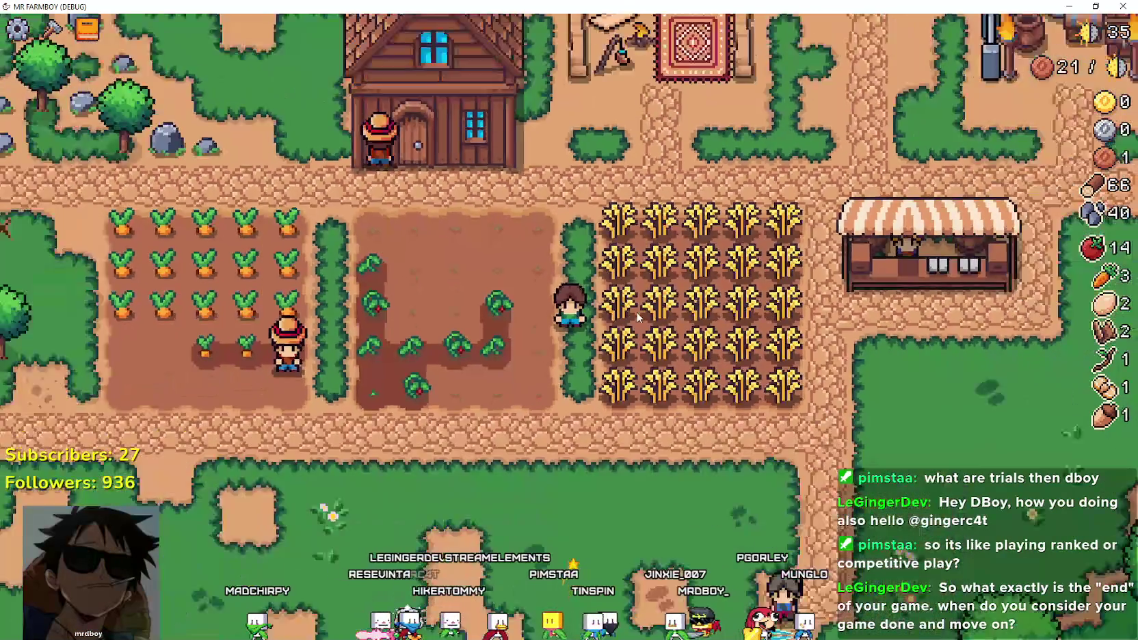
pyautogui.scroll(-2, 630, 311)
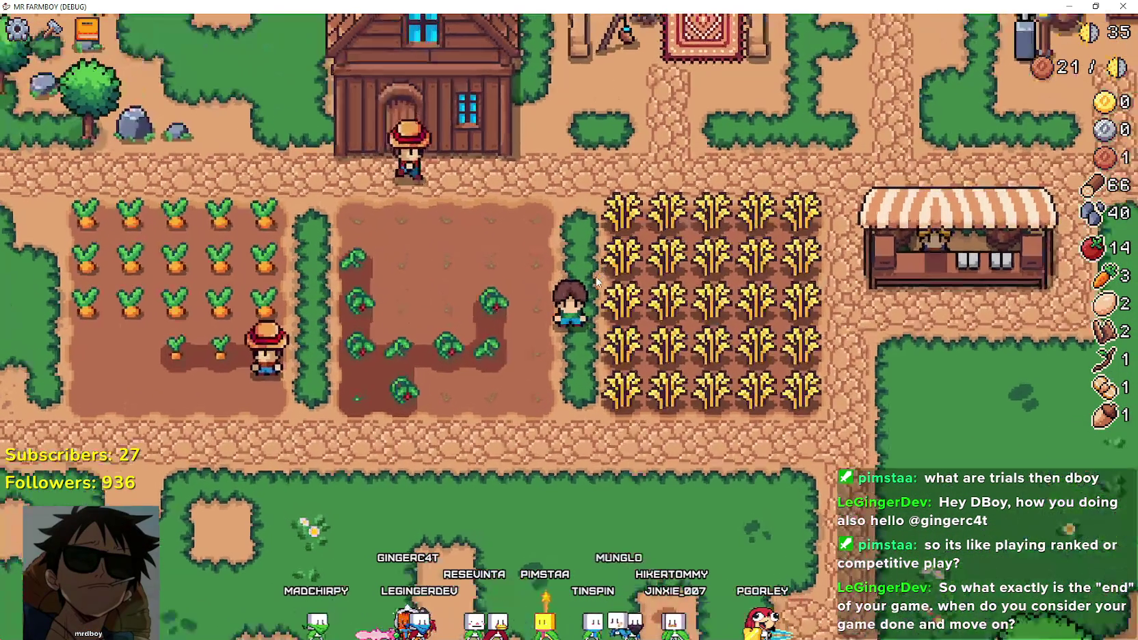
pyautogui.press('w')
pyautogui.press('a')
pyautogui.scroll(2, 607, 277)
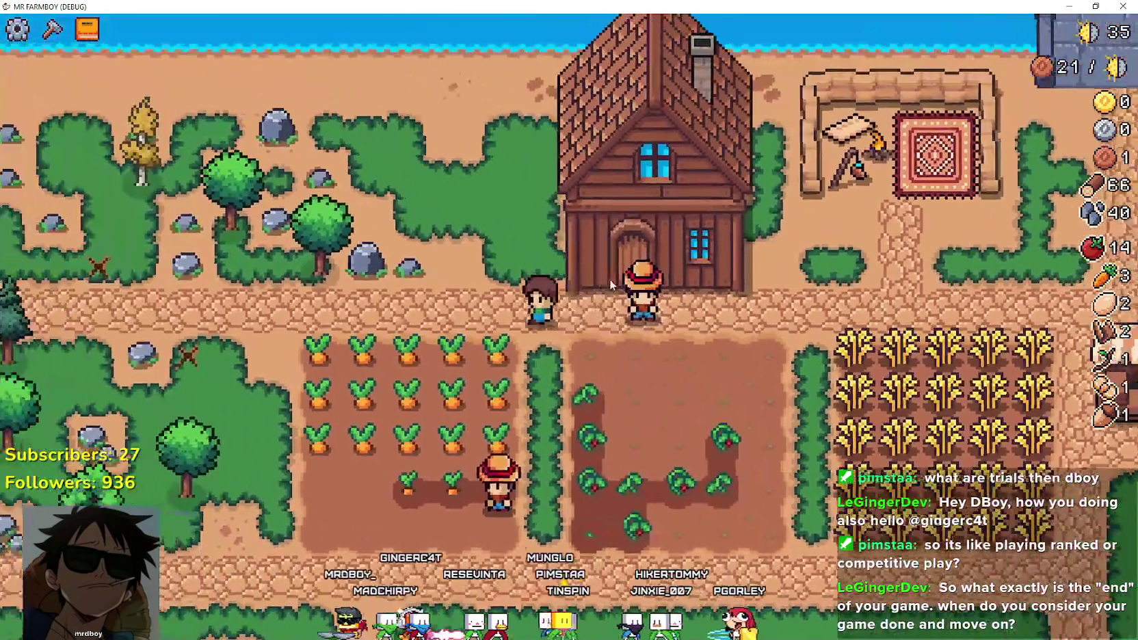
pyautogui.press('s')
pyautogui.press('a')
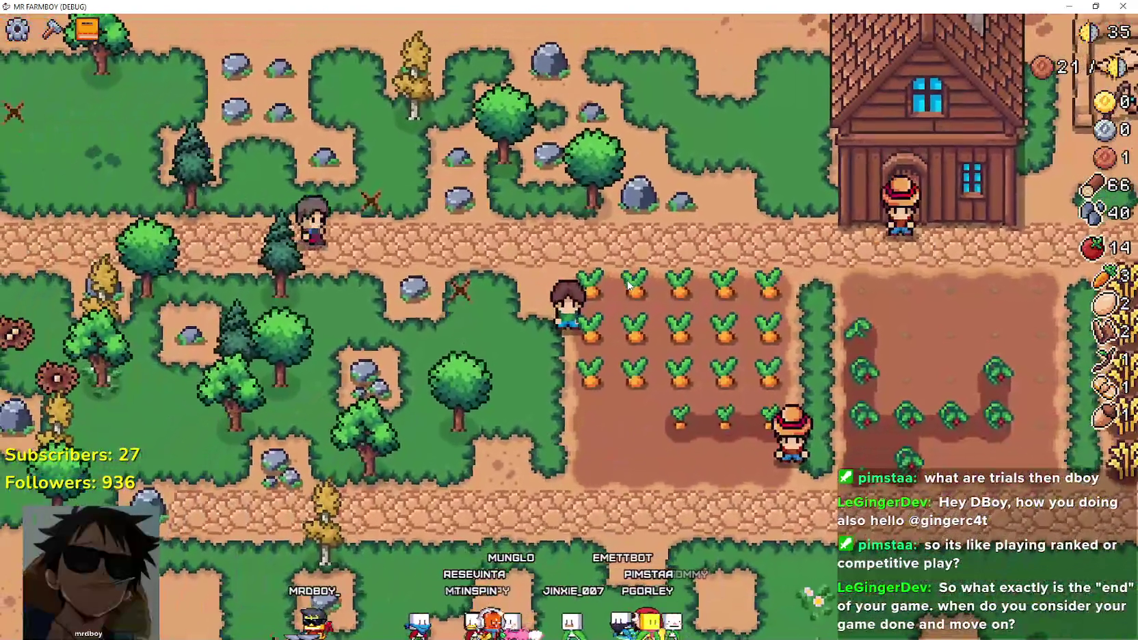
pyautogui.press('d')
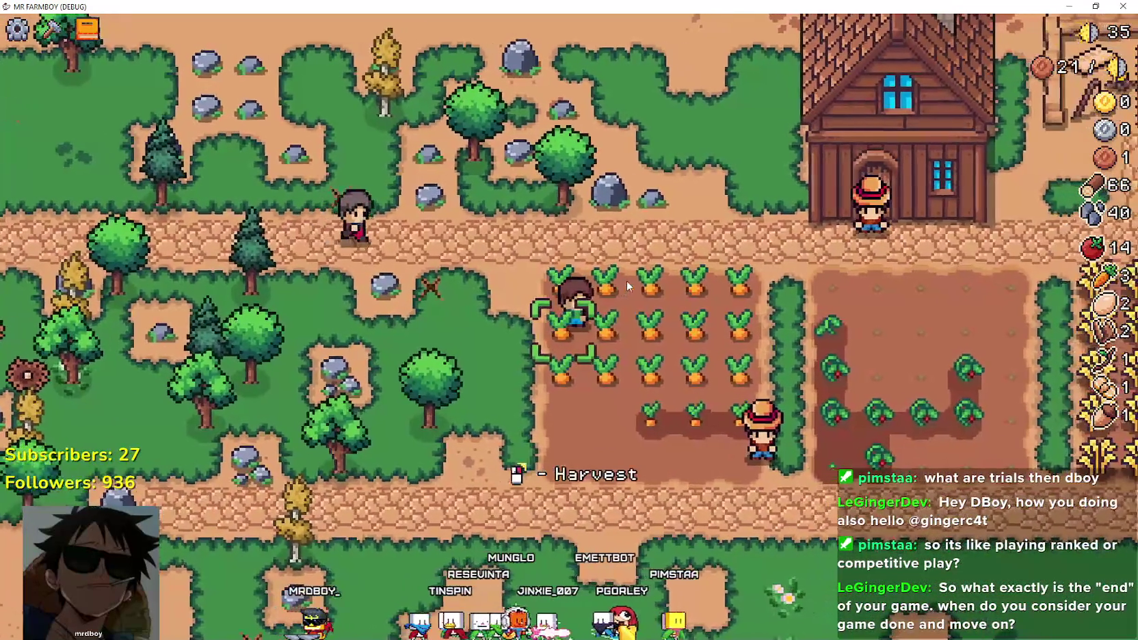
pyautogui.press('w')
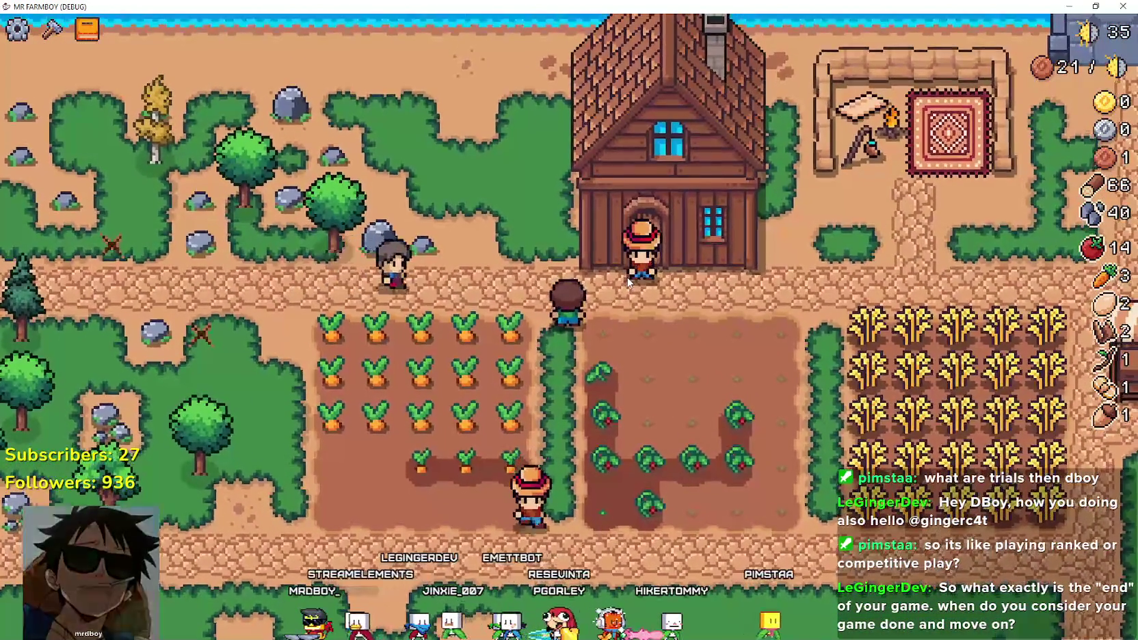
pyautogui.press('s')
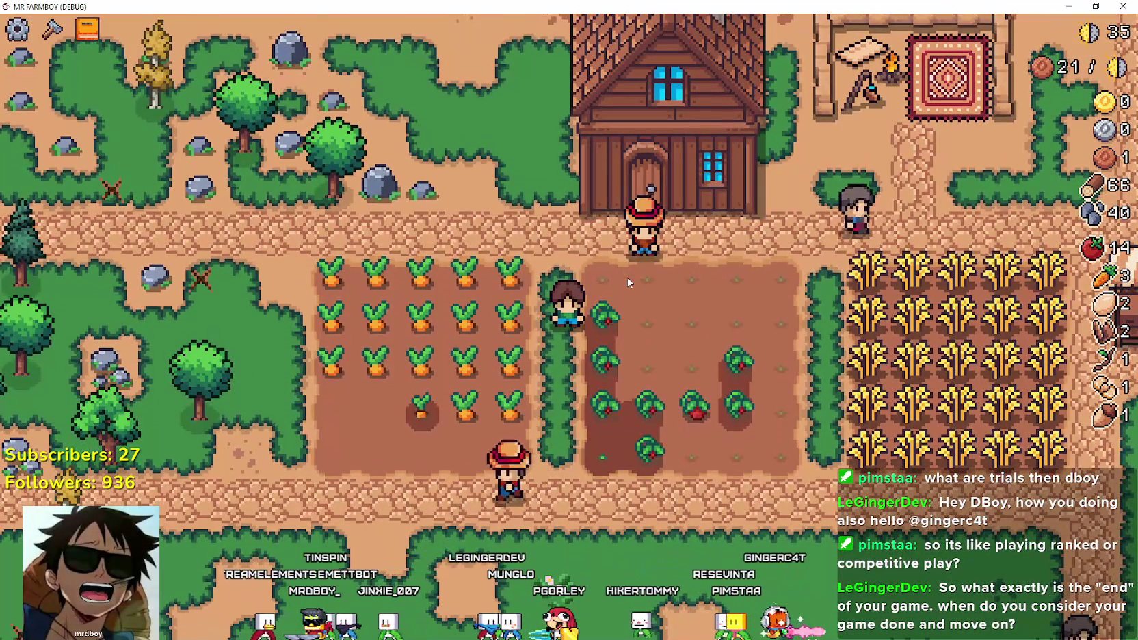
pyautogui.press('w')
pyautogui.press('d')
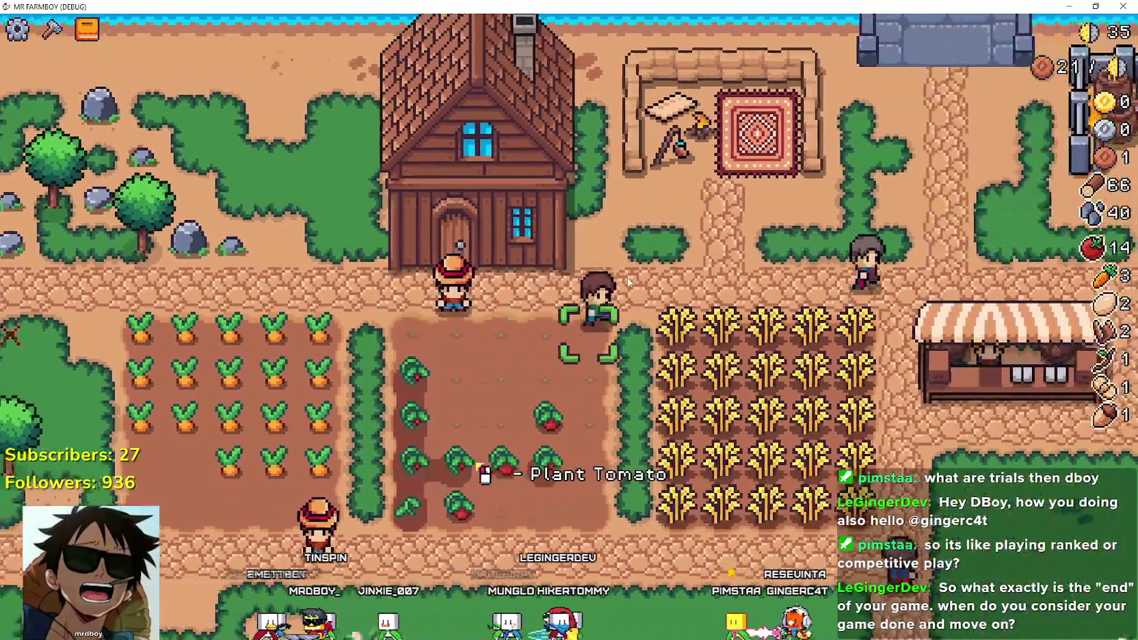
pyautogui.press('d')
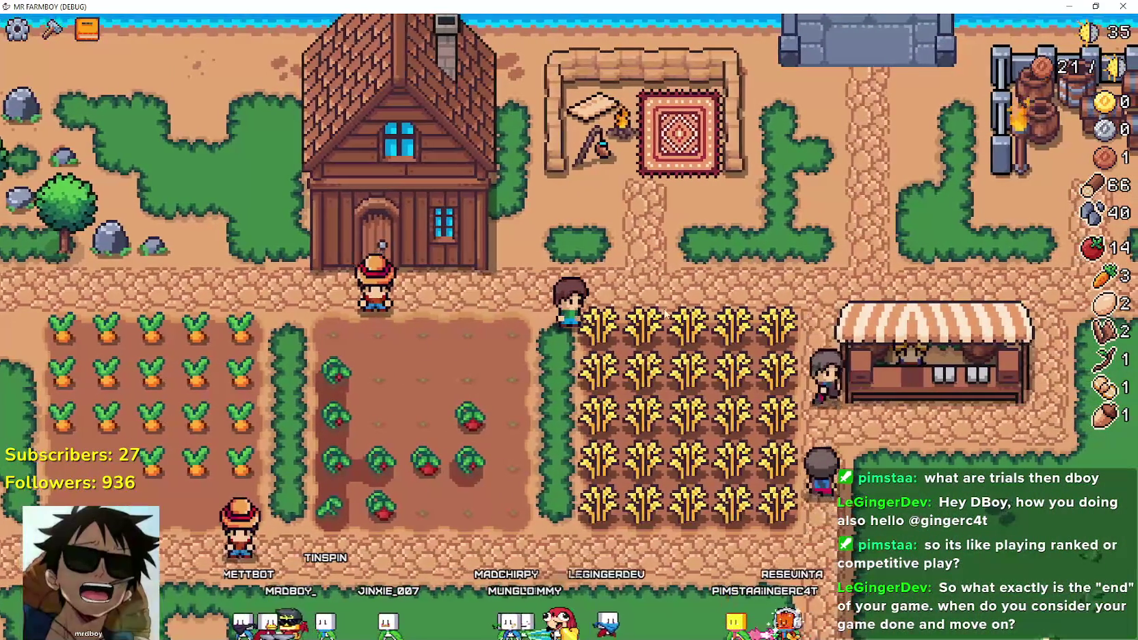
# Harvest a ripe tomato, raising tomatoes to 15, then pause the game.
pyautogui.press('s')
pyautogui.press('a')
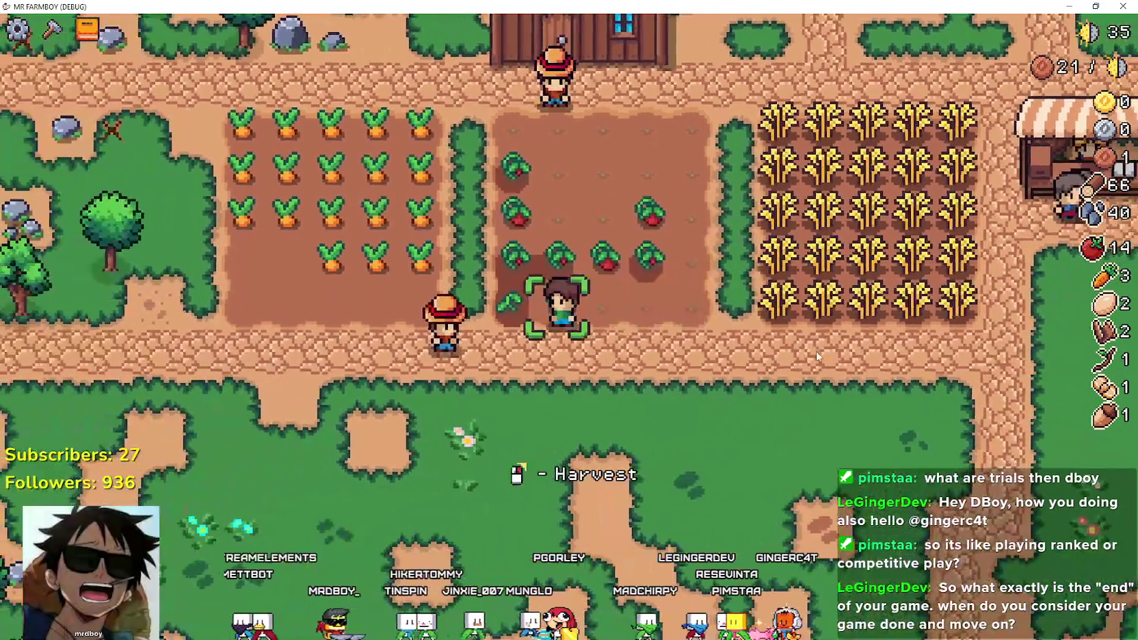
pyautogui.click(817, 356)
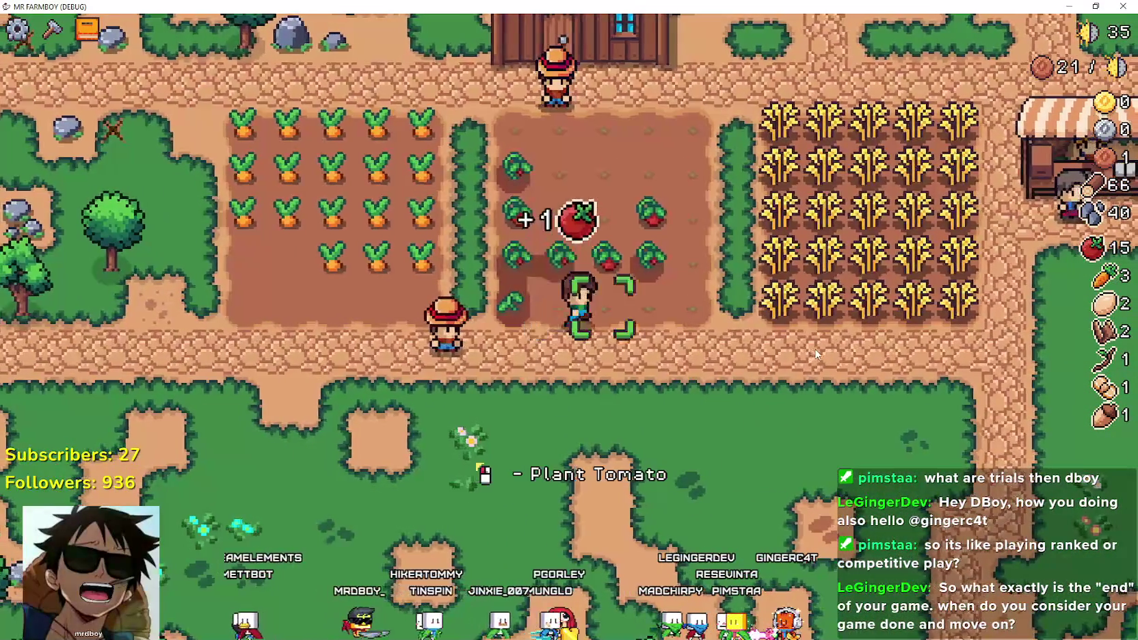
pyautogui.press('d')
pyautogui.press('Escape')
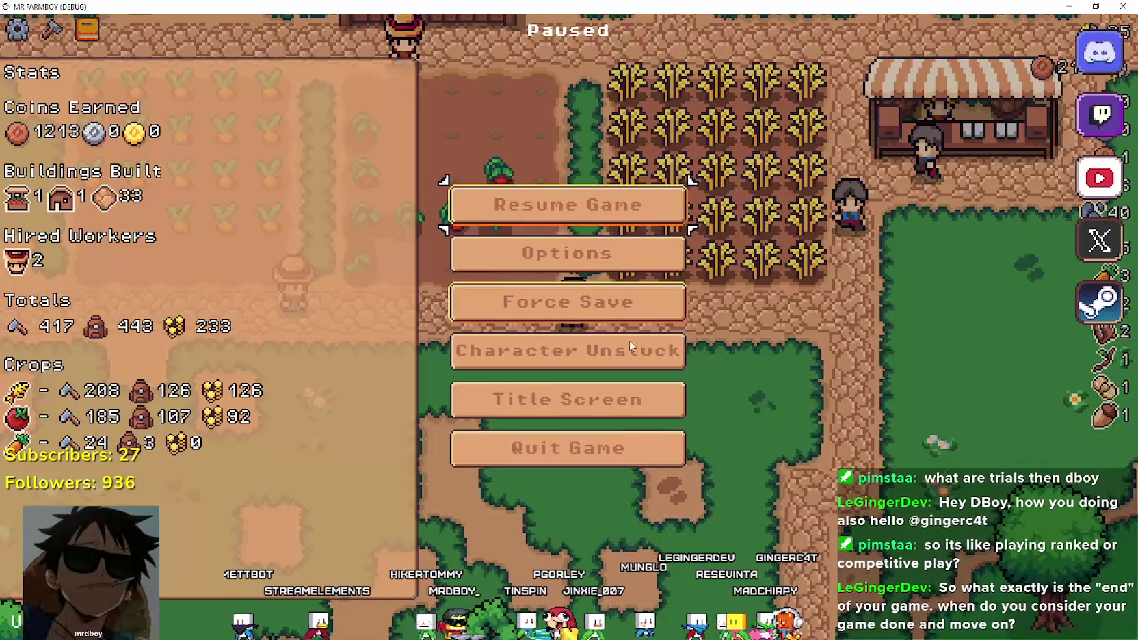
# Return to the title screen and load Save 10 from the saved games list.
pyautogui.click(638, 410)
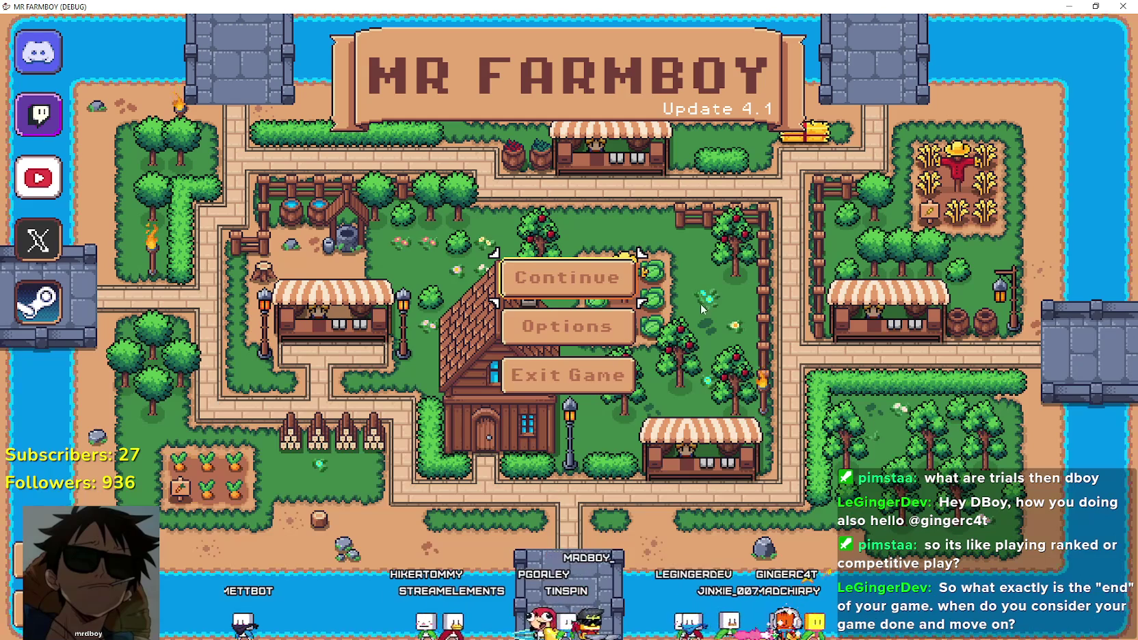
pyautogui.click(564, 277)
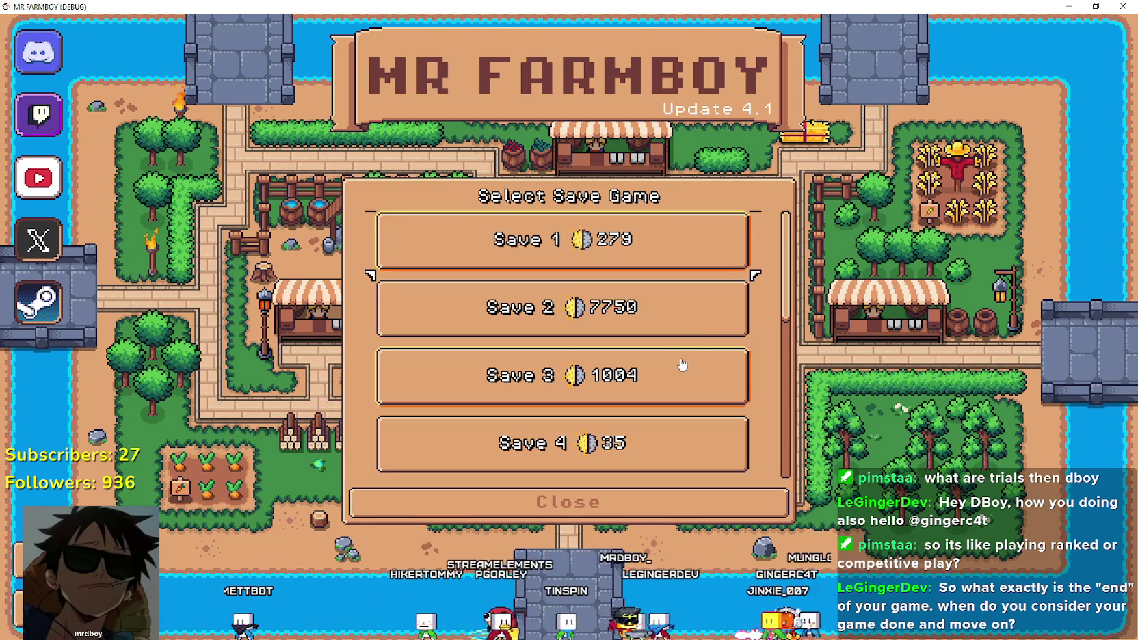
pyautogui.moveTo(785, 280); pyautogui.dragTo(800, 448)
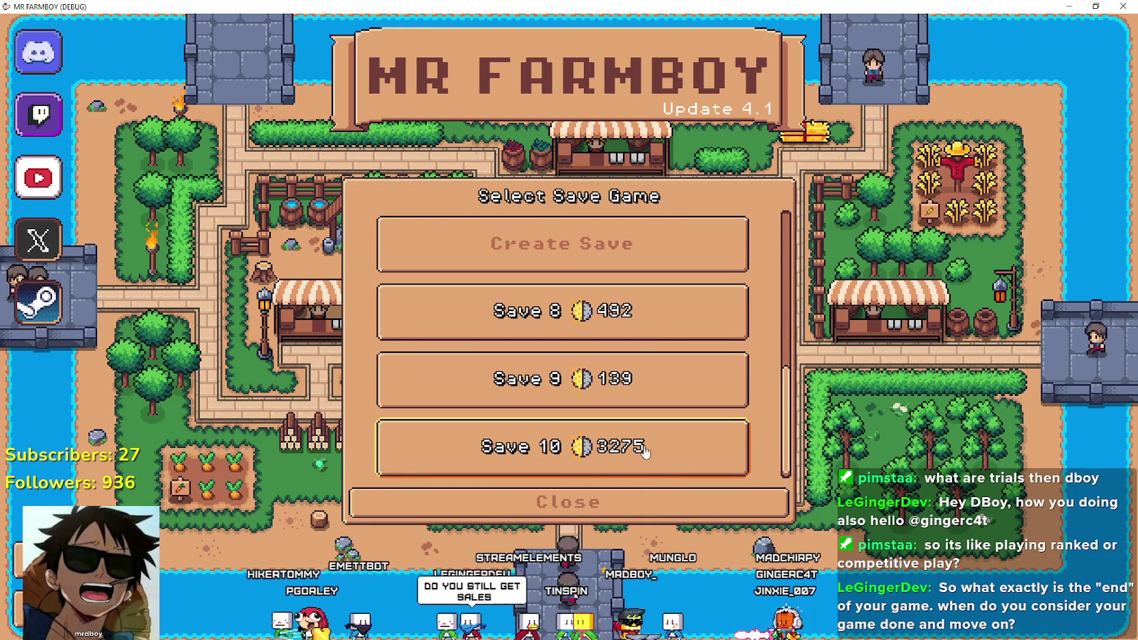
pyautogui.click(544, 439)
pyautogui.click(499, 463)
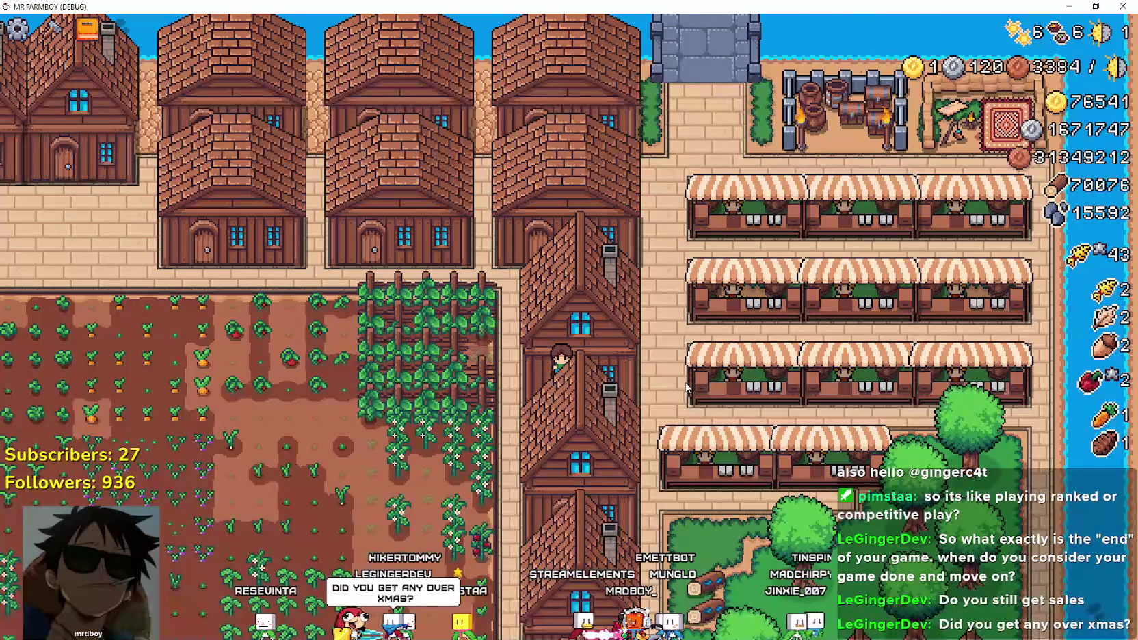
# Walk the farmer down-left out of the field, past the market stalls.
pyautogui.press('s')
pyautogui.press('a')
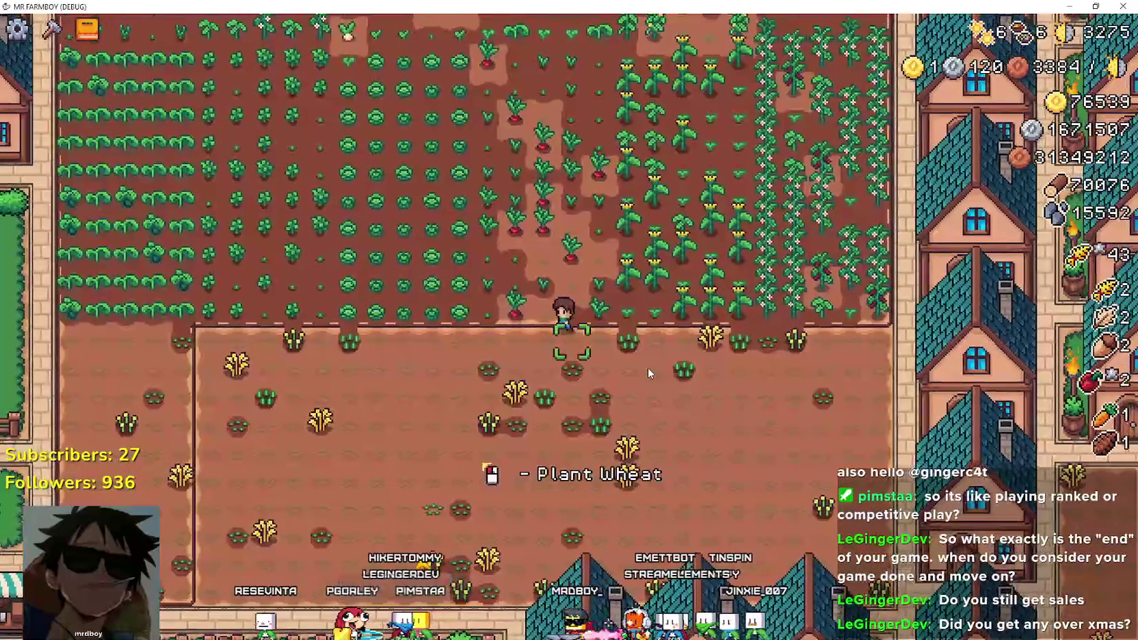
pyautogui.press('s')
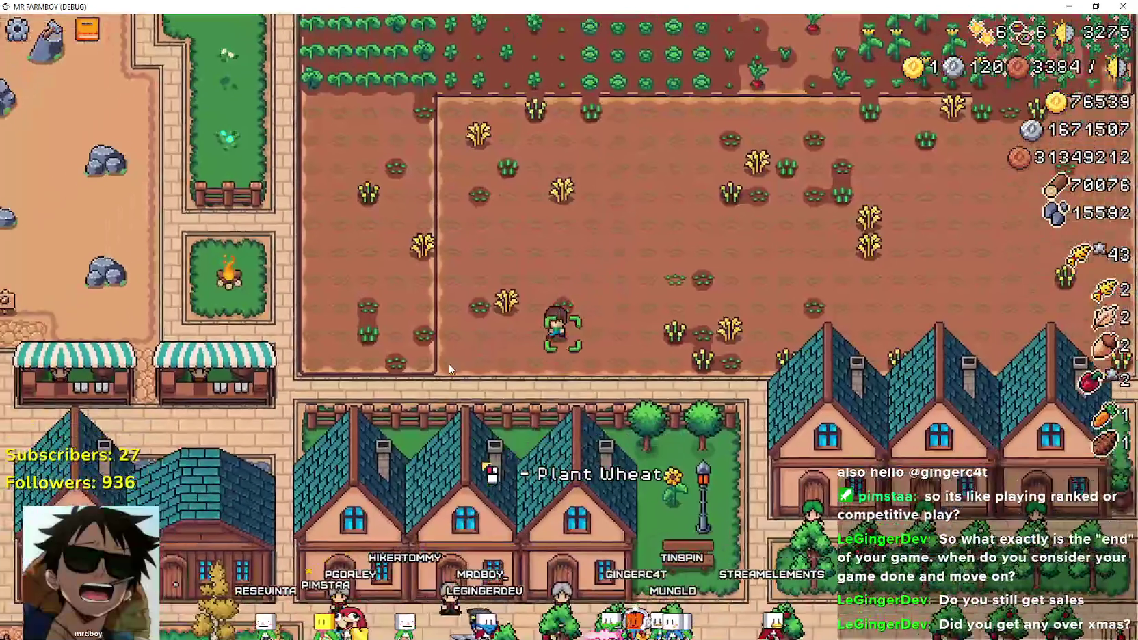
pyautogui.press('a')
pyautogui.press('a')
pyautogui.press('s')
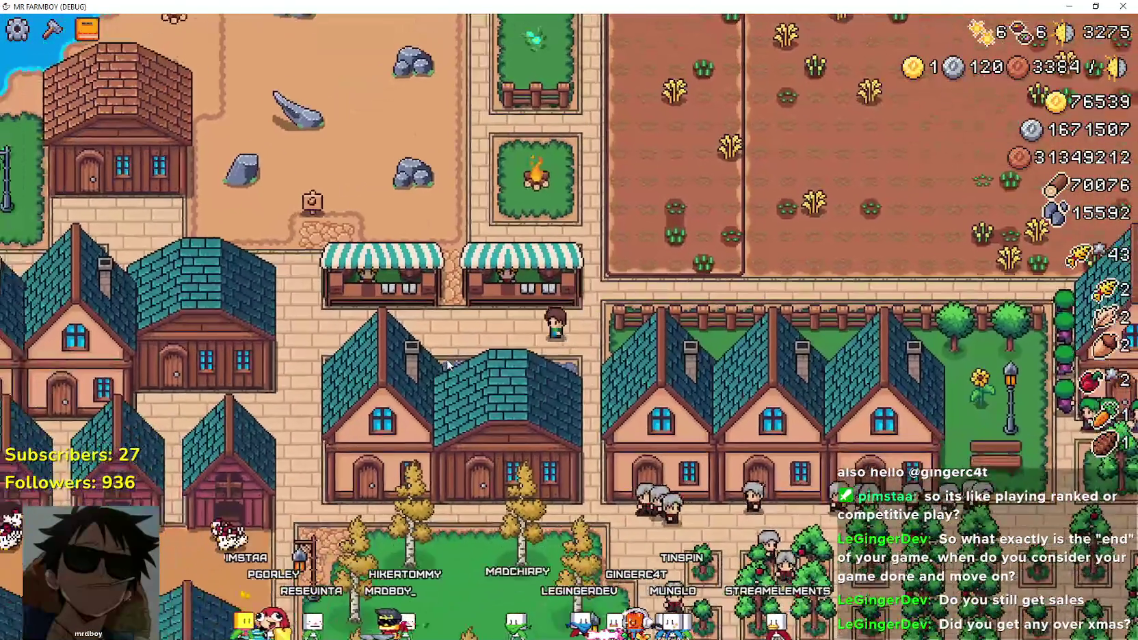
pyautogui.scroll(-3, 451, 349)
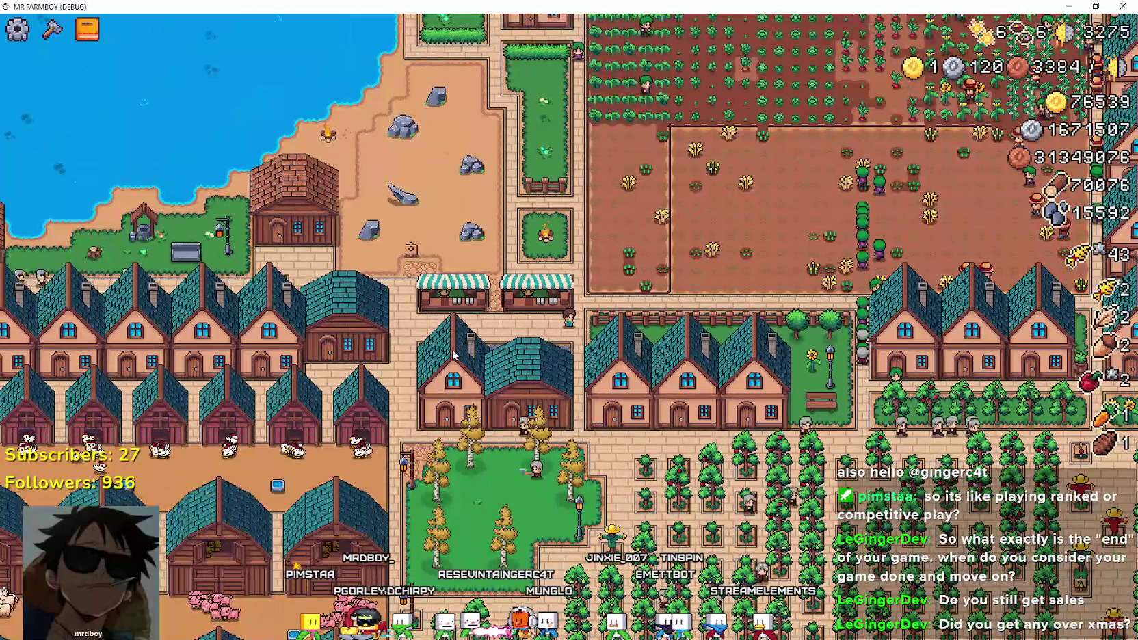
pyautogui.scroll(-3, 451, 350)
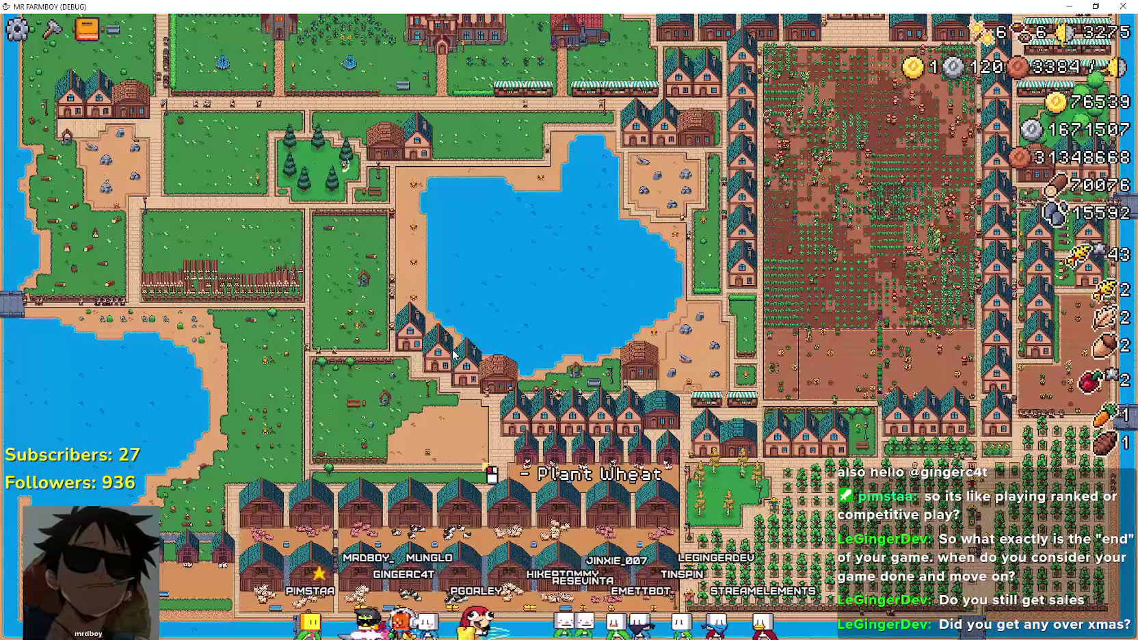
# Pan the map up over the houses and left across the town and pond.
pyautogui.press('w')
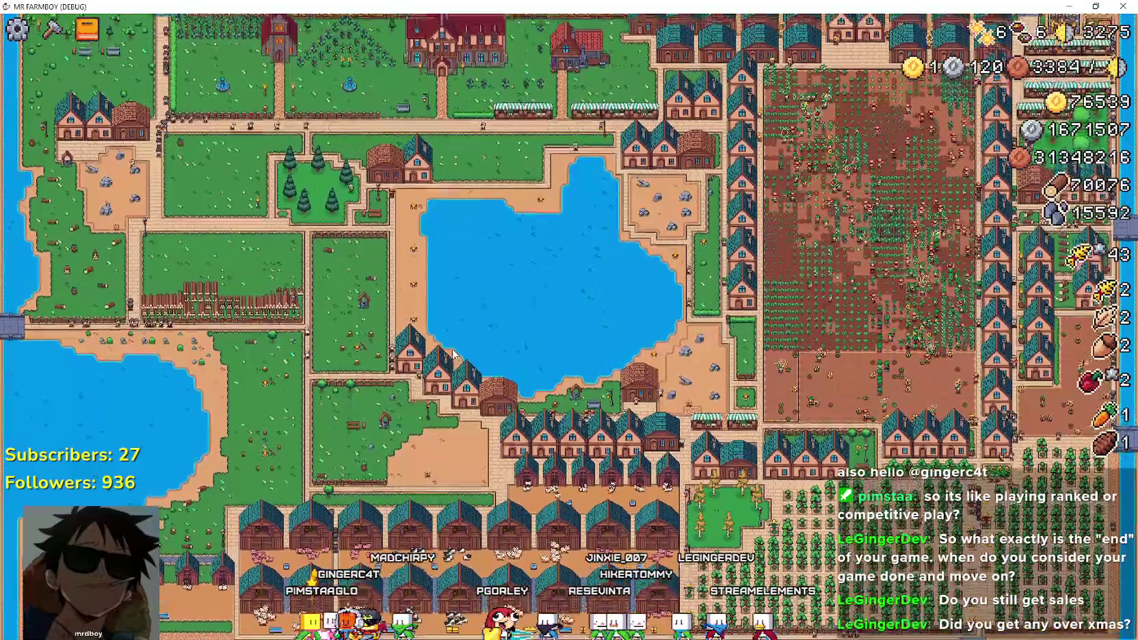
pyautogui.scroll(3, 453, 354)
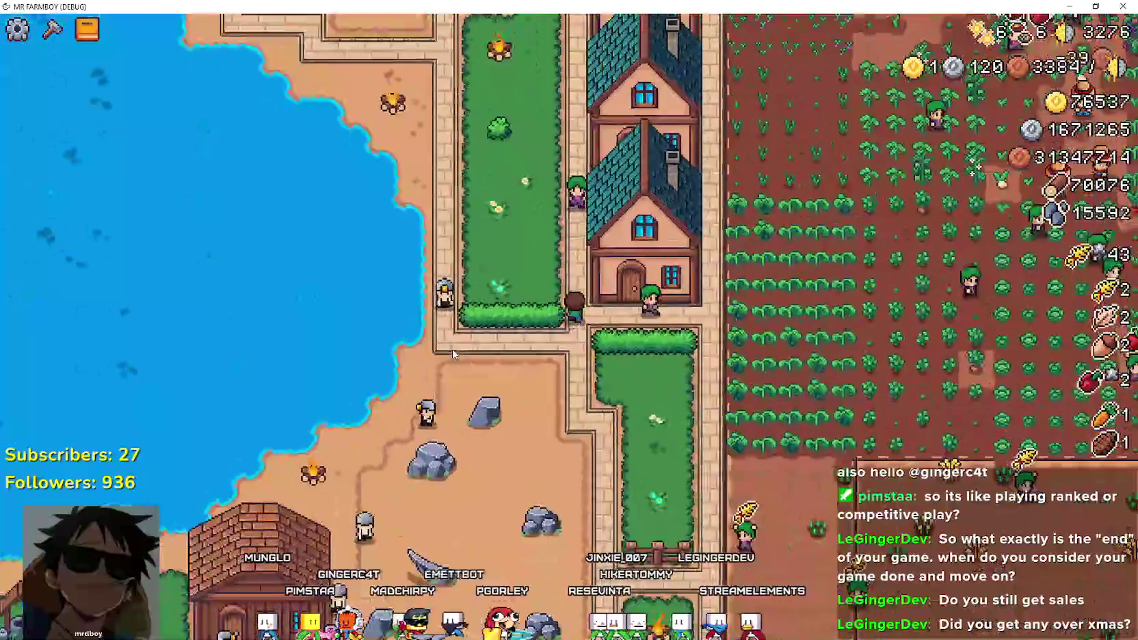
pyautogui.scroll(-2, 453, 354)
pyautogui.scroll(2, 453, 354)
pyautogui.press('w')
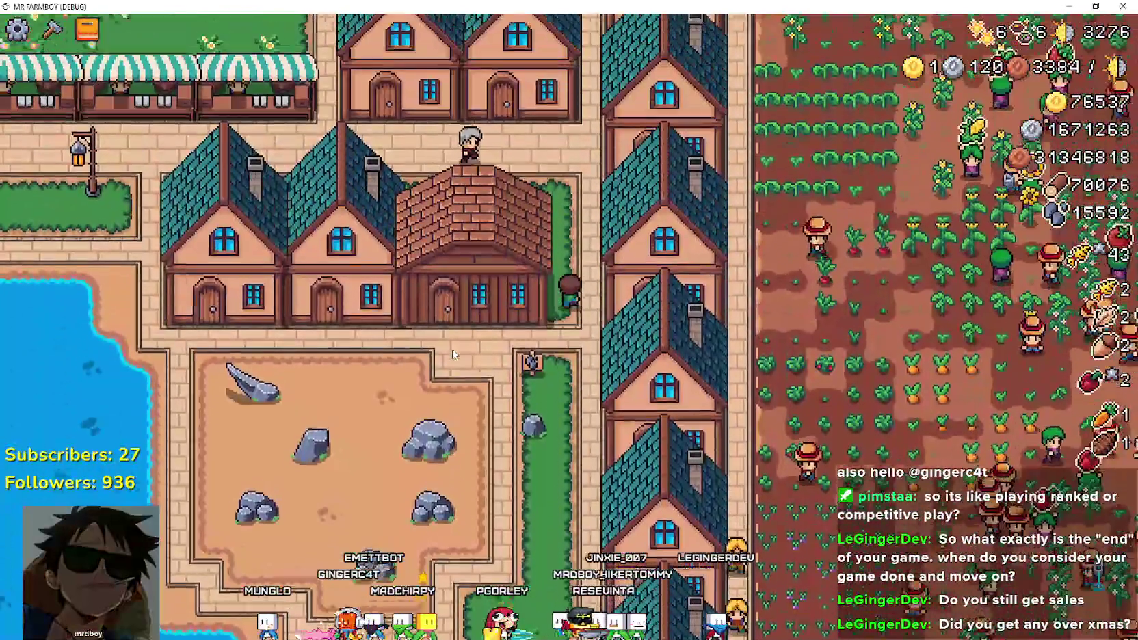
pyautogui.scroll(-3, 452, 354)
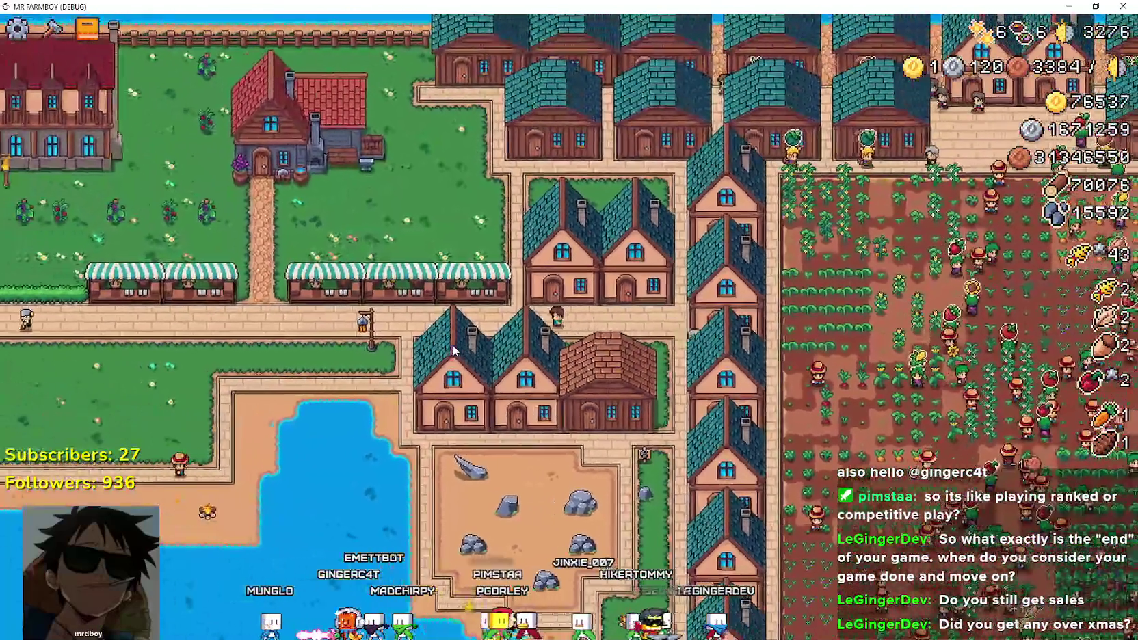
pyautogui.press('a')
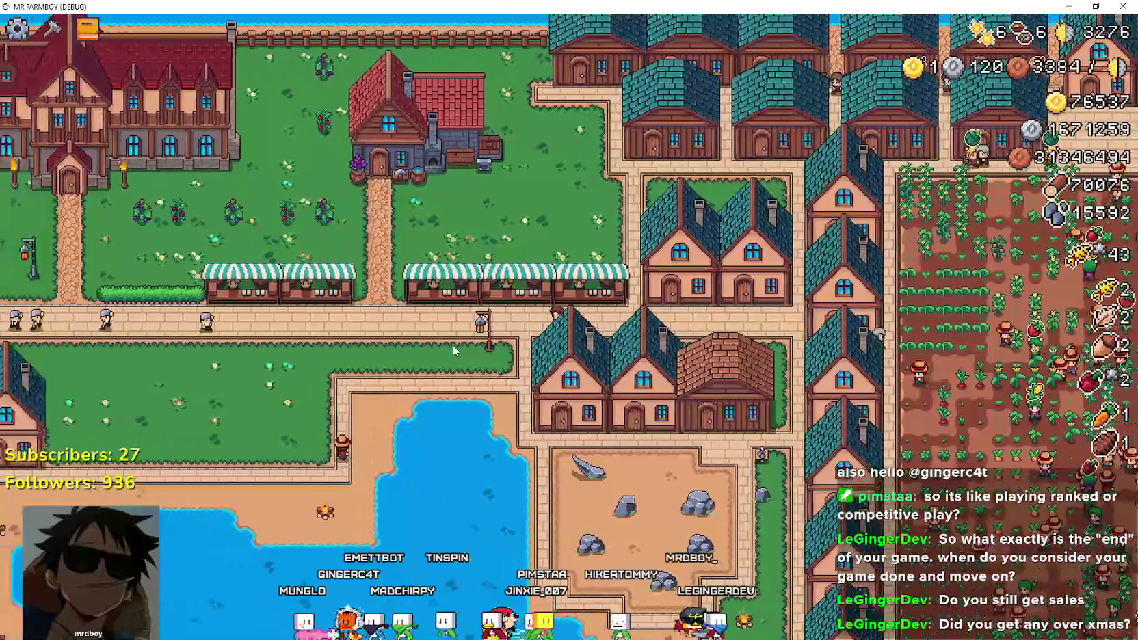
pyautogui.scroll(3, 453, 347)
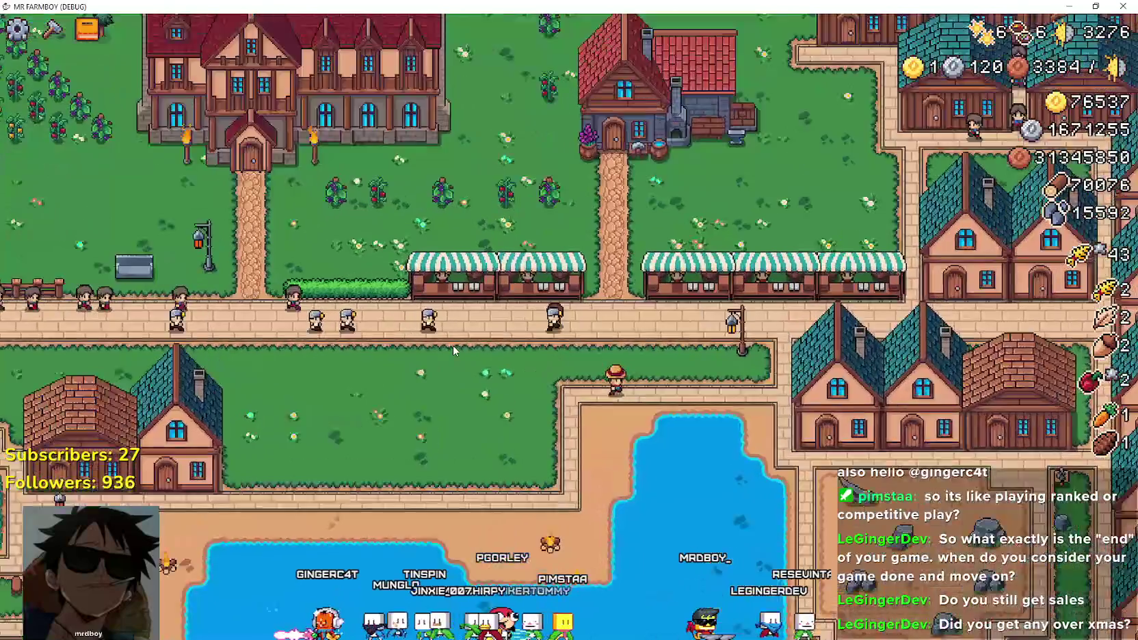
pyautogui.scroll(-3, 453, 344)
pyautogui.press('a')
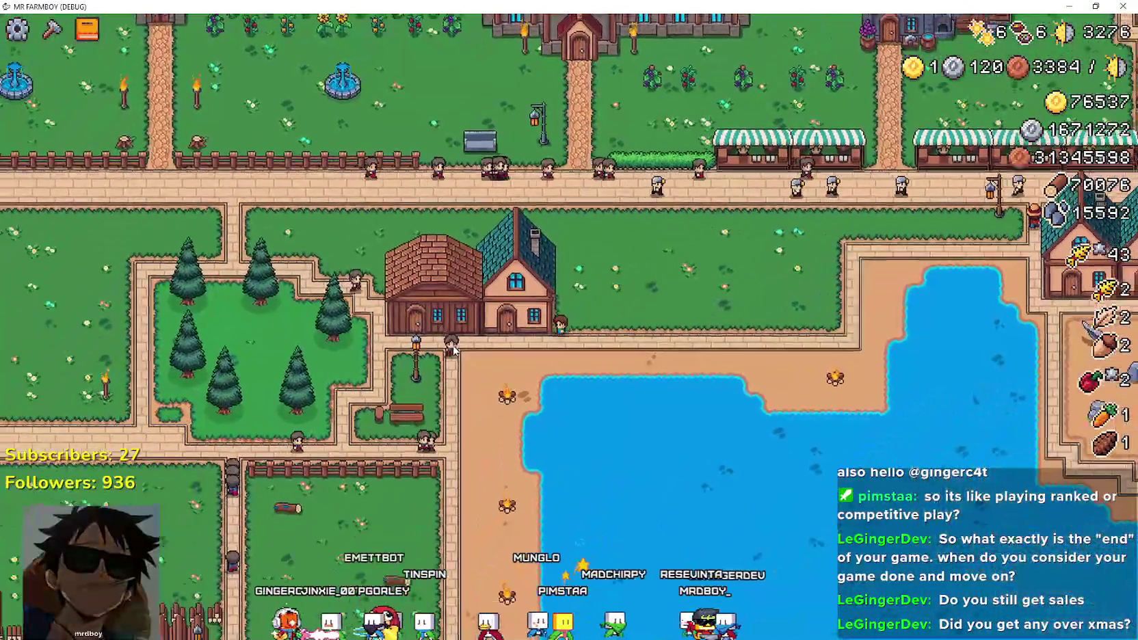
# Pan the map down and right through town to the houses by the shore.
pyautogui.press('s')
pyautogui.press('a')
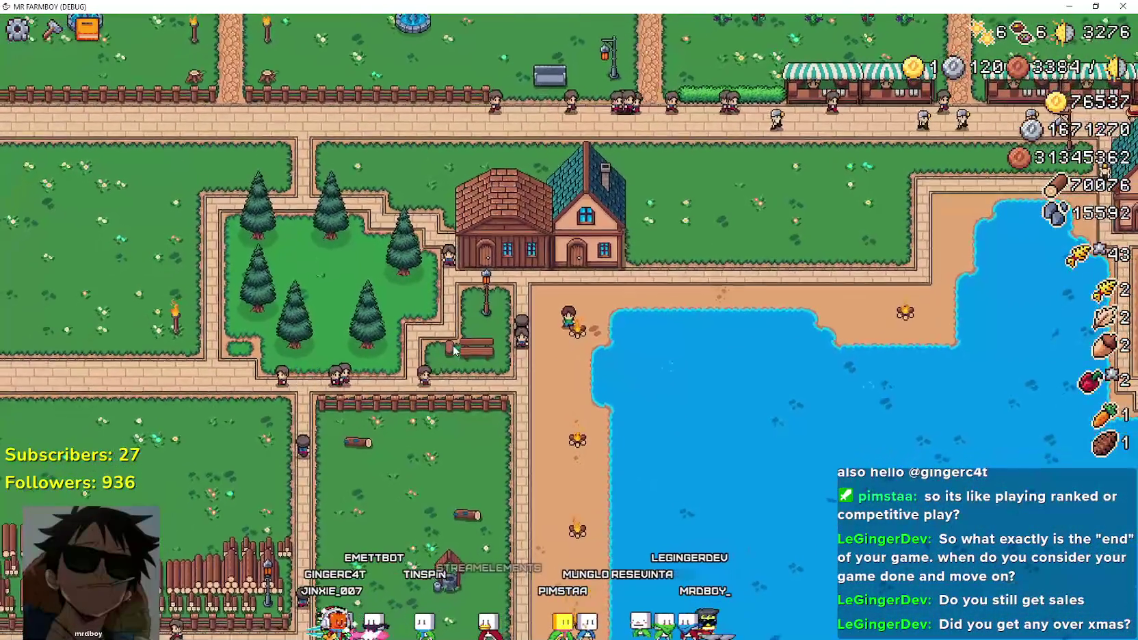
pyautogui.press('s')
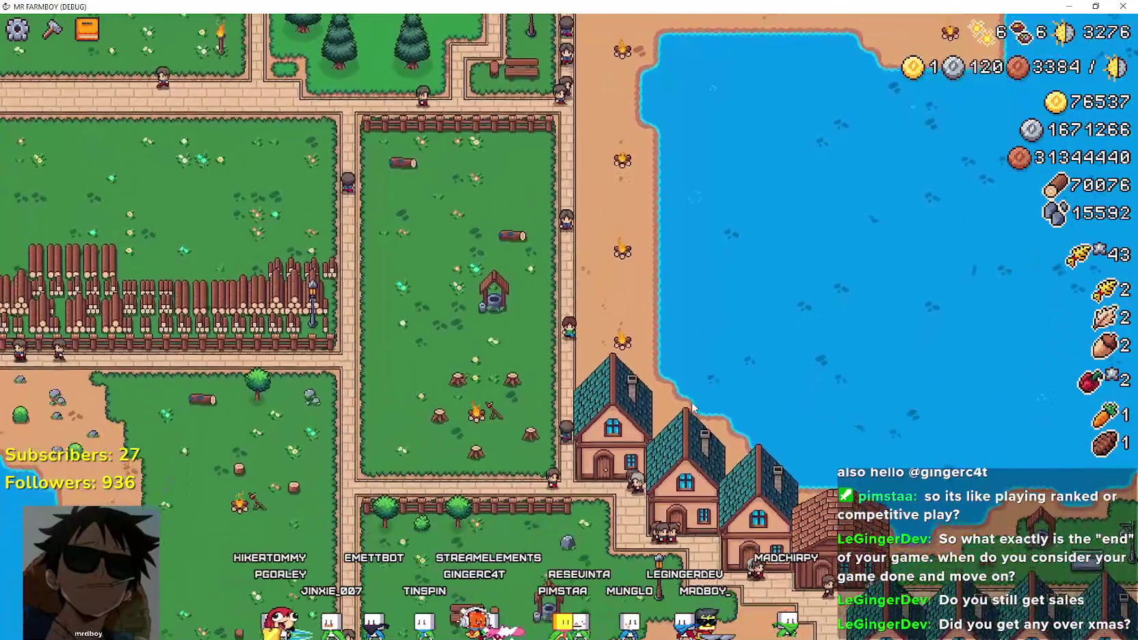
pyautogui.press('s')
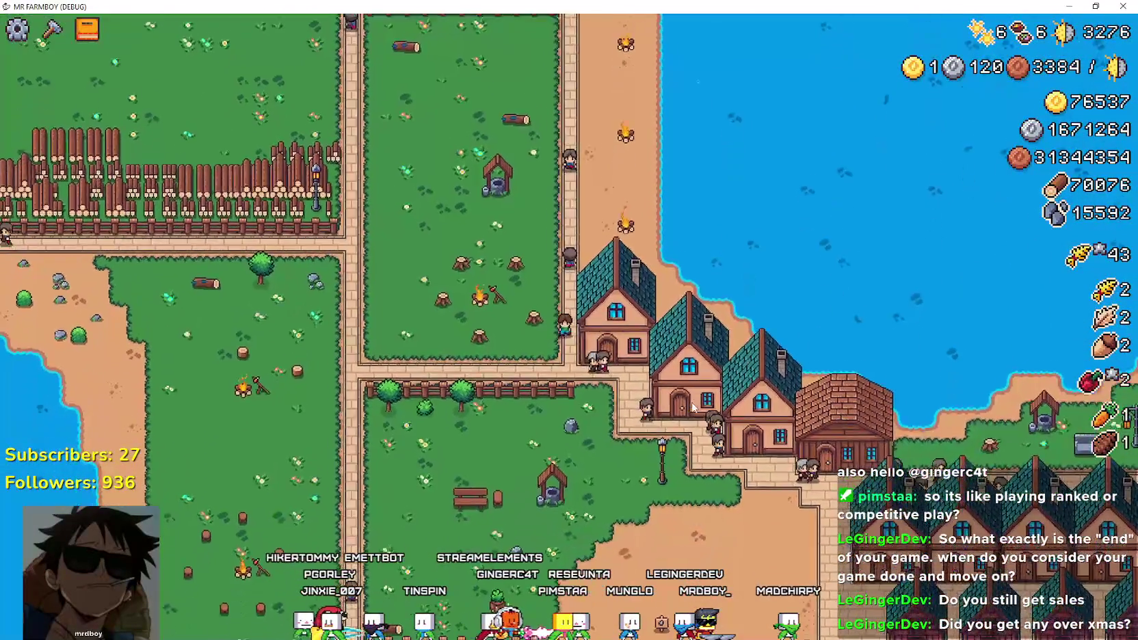
pyautogui.press('d')
pyautogui.press('s')
pyautogui.press('d')
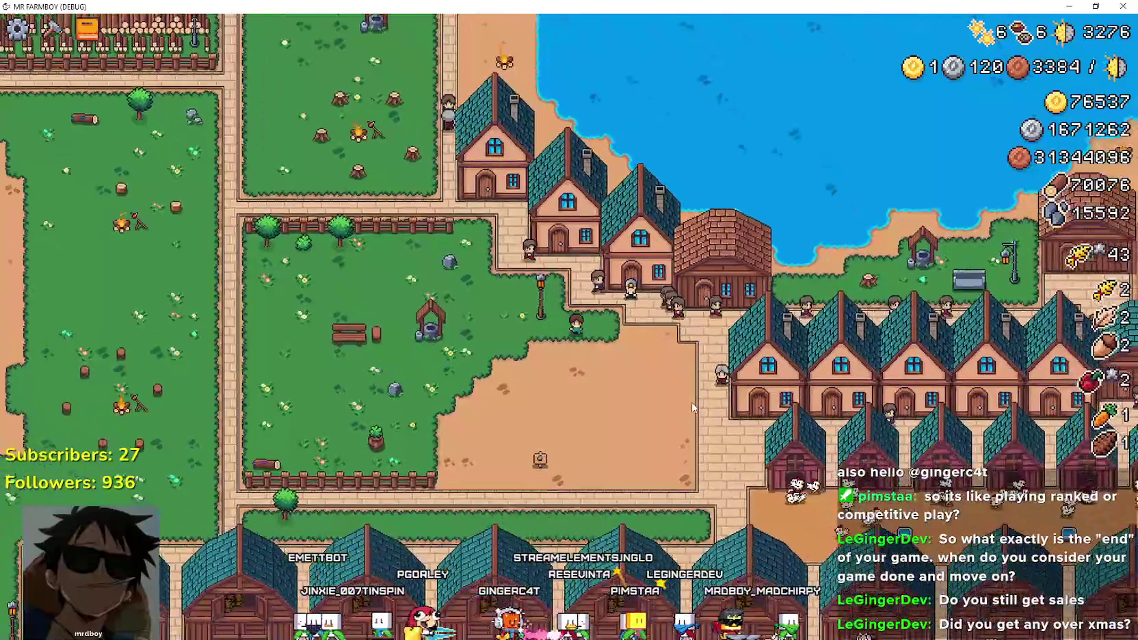
pyautogui.scroll(-5, 692, 408)
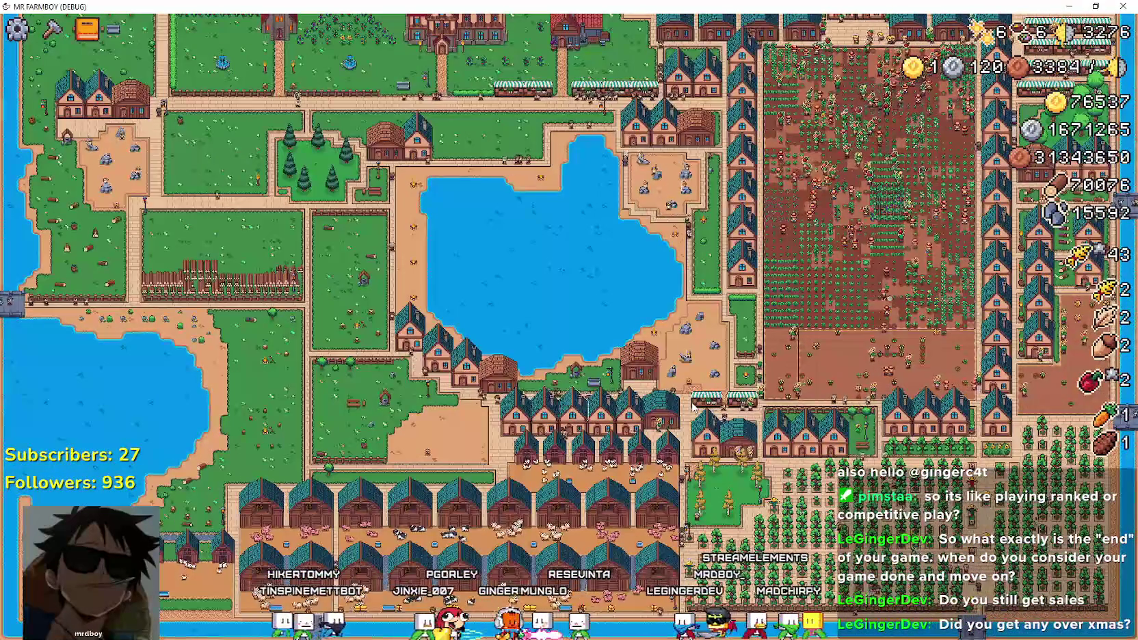
# Zoom in and out and pan the map right across the orchard.
pyautogui.scroll(5, 794, 442)
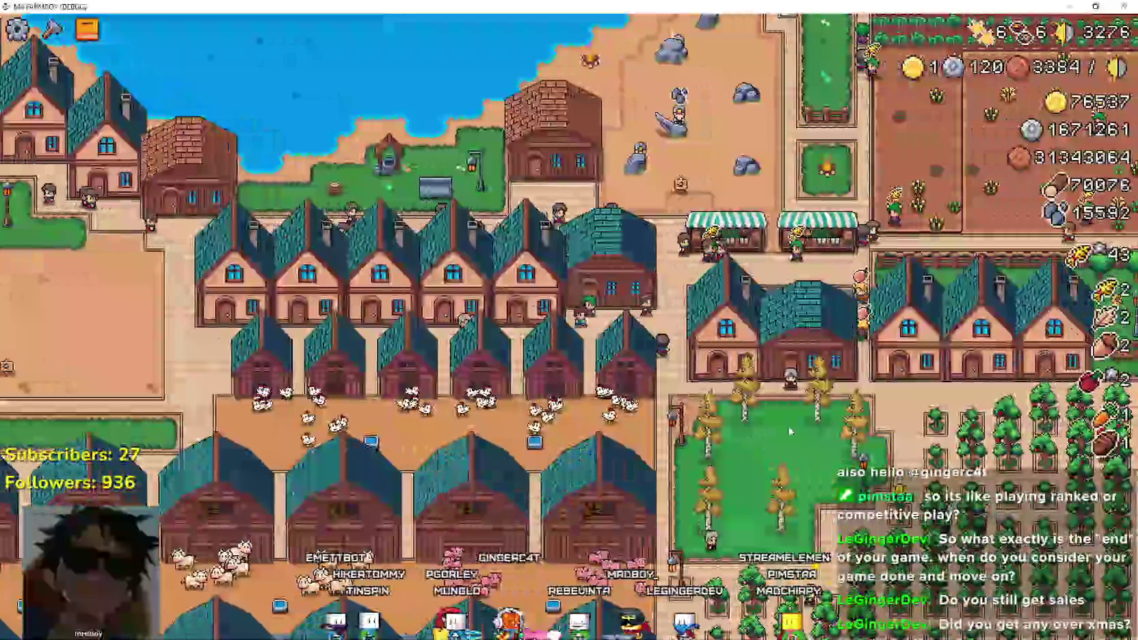
pyautogui.scroll(-4, 790, 429)
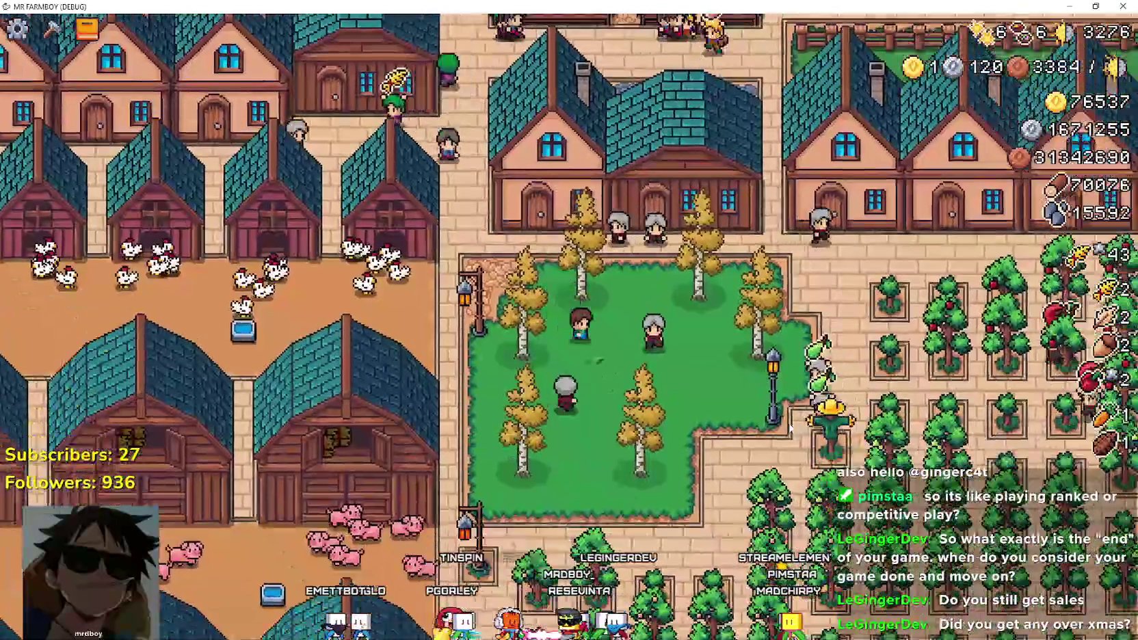
pyautogui.scroll(-5, 790, 427)
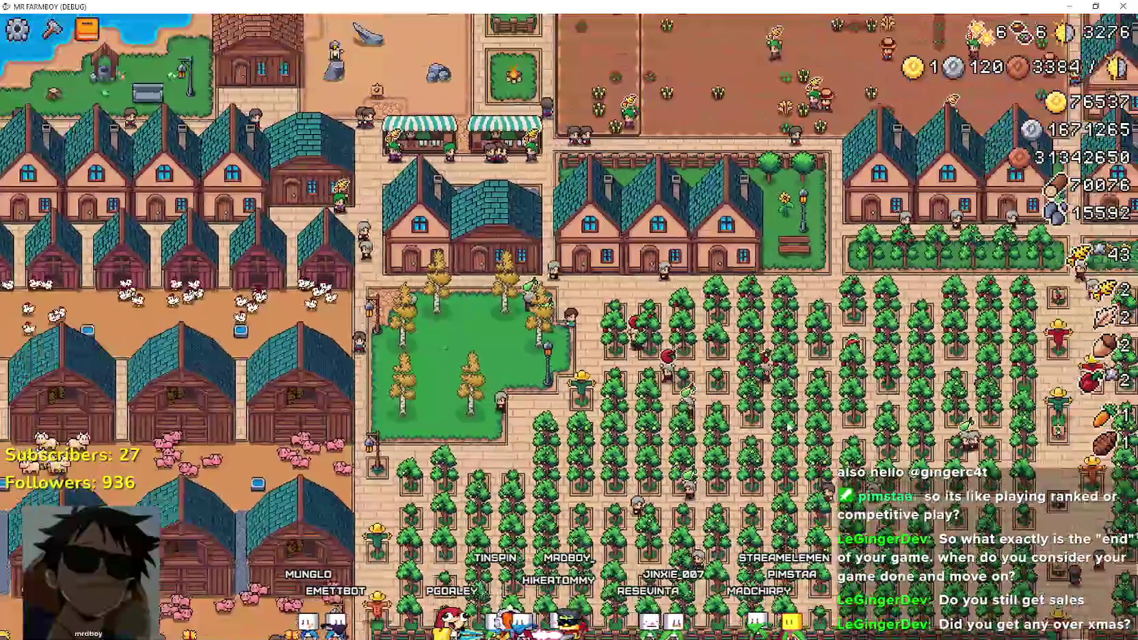
pyautogui.scroll(5, 788, 429)
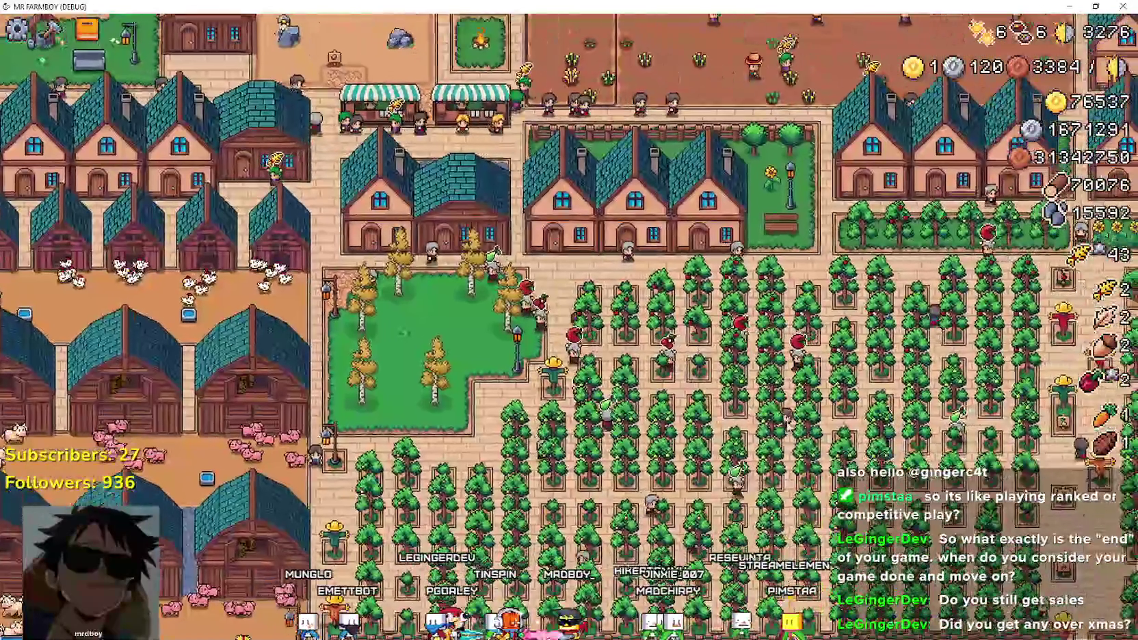
pyautogui.press('d')
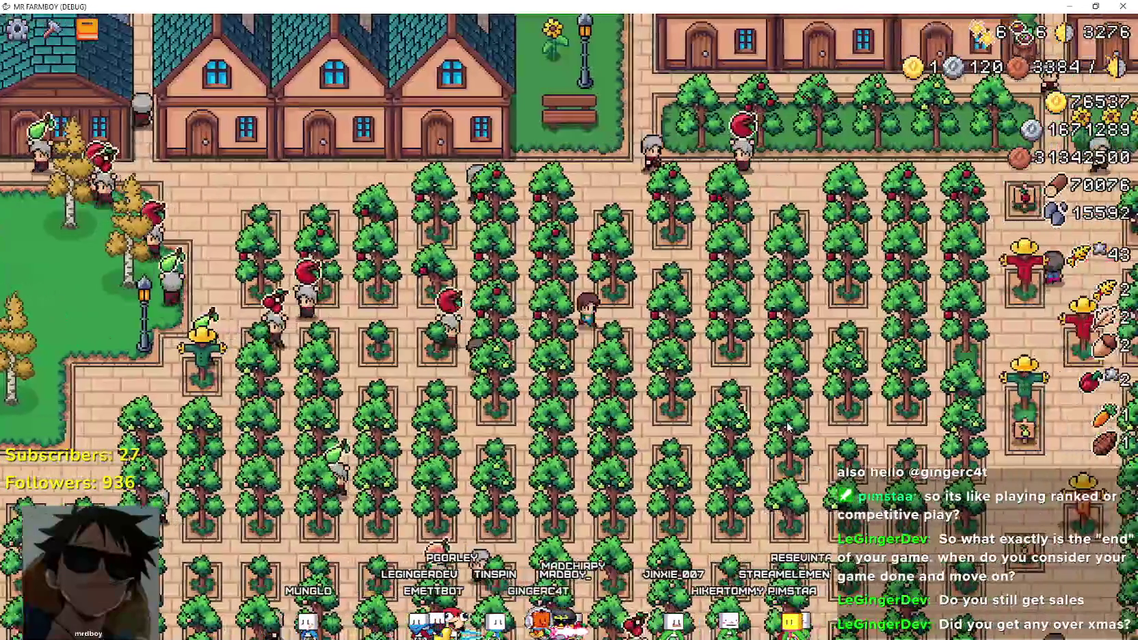
pyautogui.scroll(2, 691, 389)
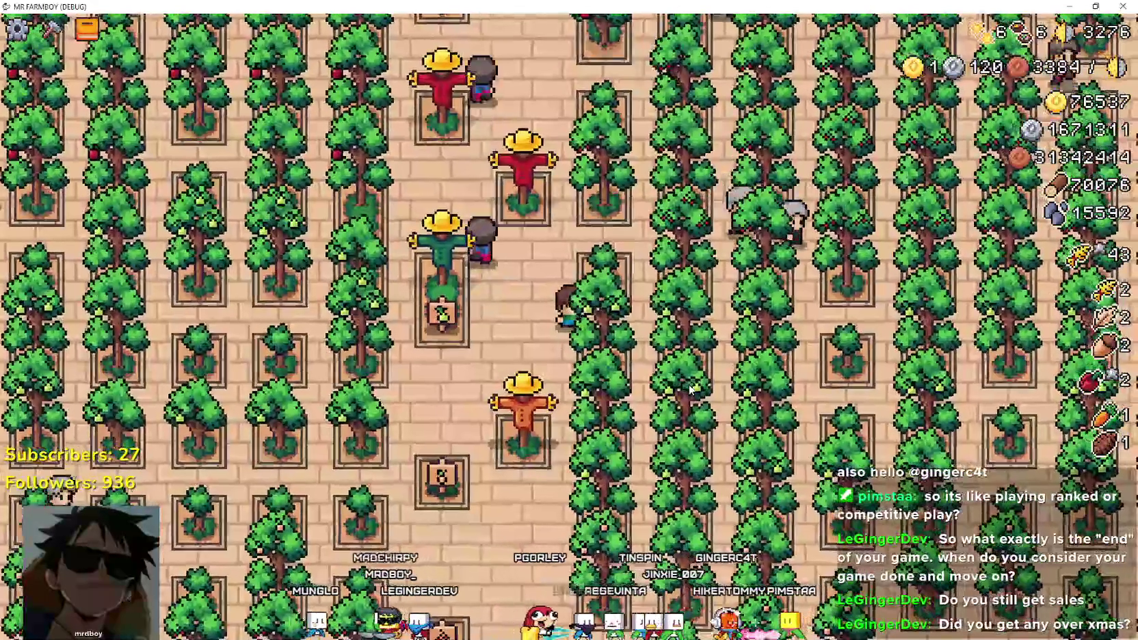
pyautogui.scroll(-2, 691, 390)
# Pan up past the houses and market stalls to centre the big crop field.
pyautogui.press('w')
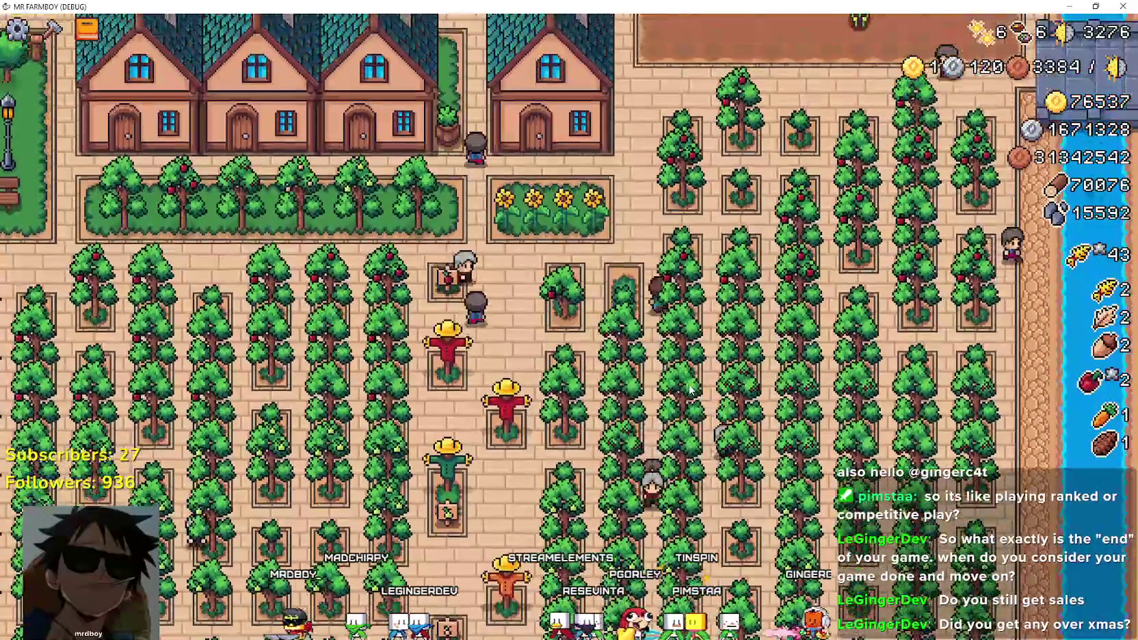
pyautogui.press('w')
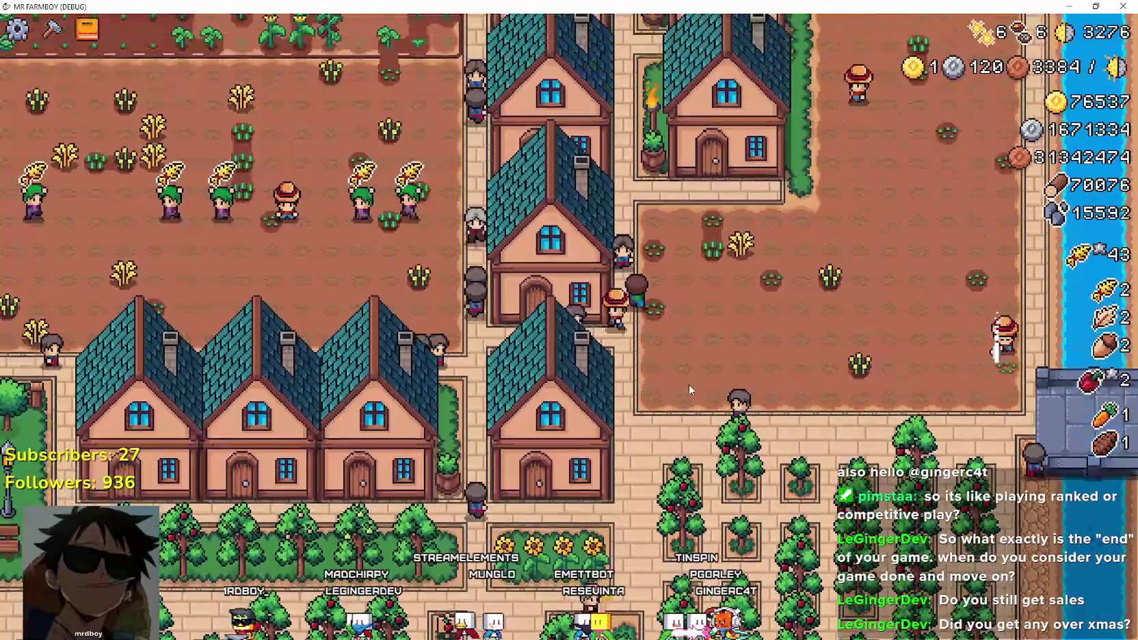
pyautogui.press('w')
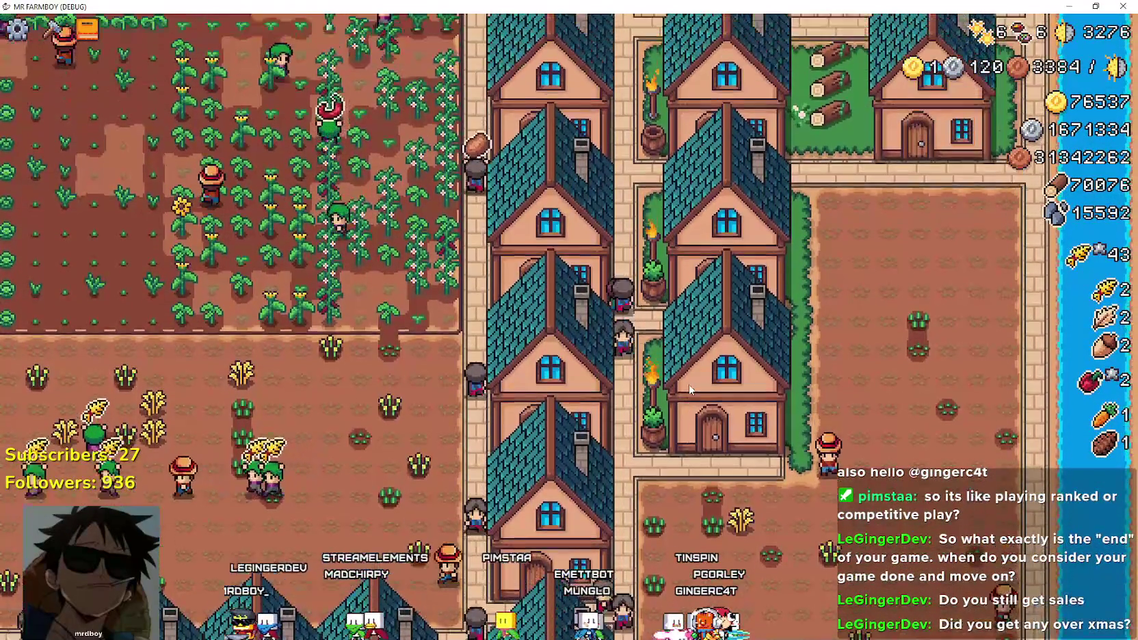
pyautogui.press('w')
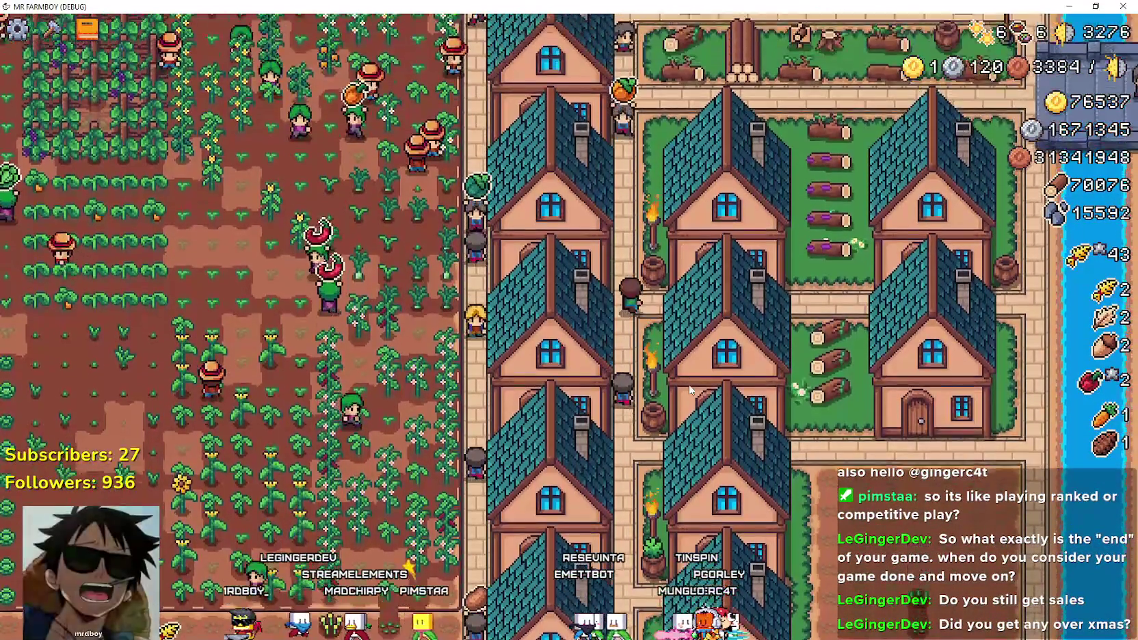
pyautogui.press('w')
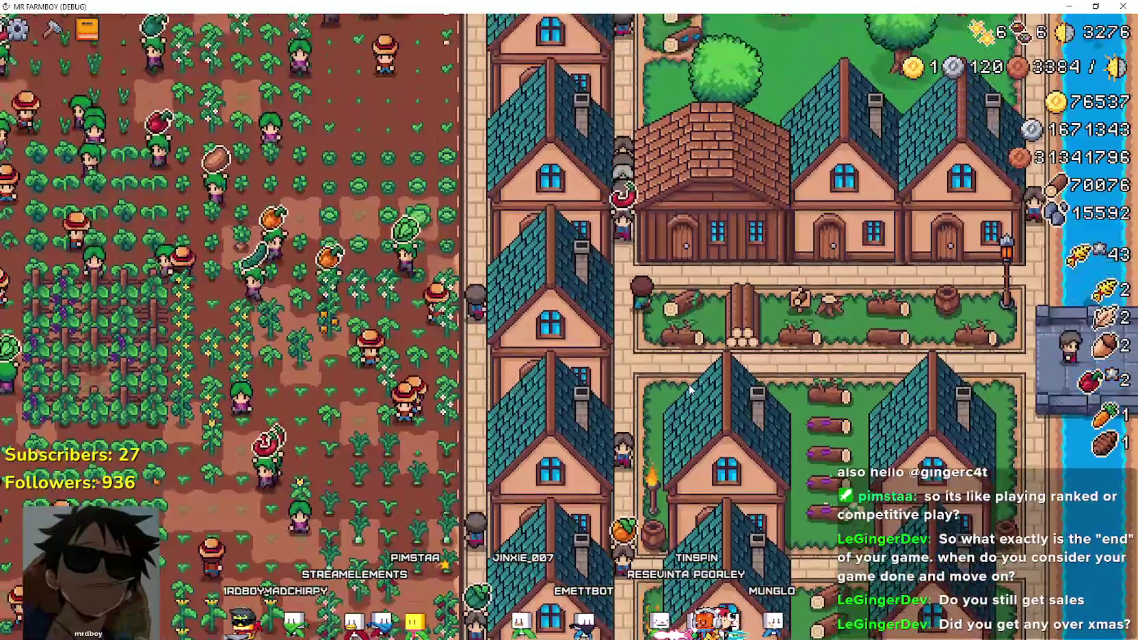
pyautogui.press('w')
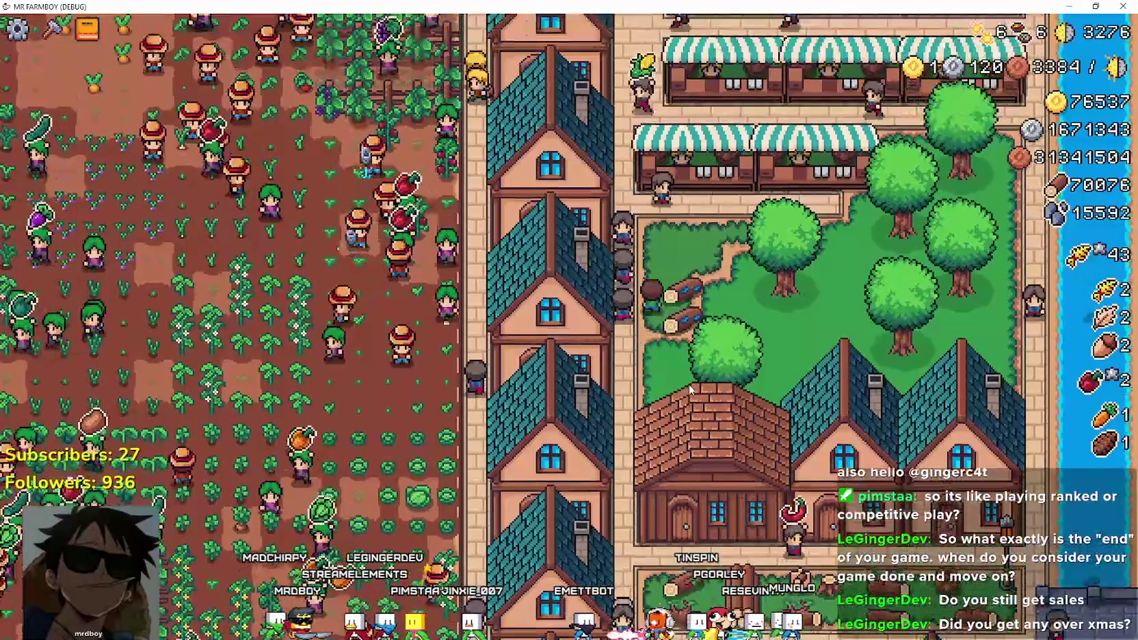
pyautogui.press('w')
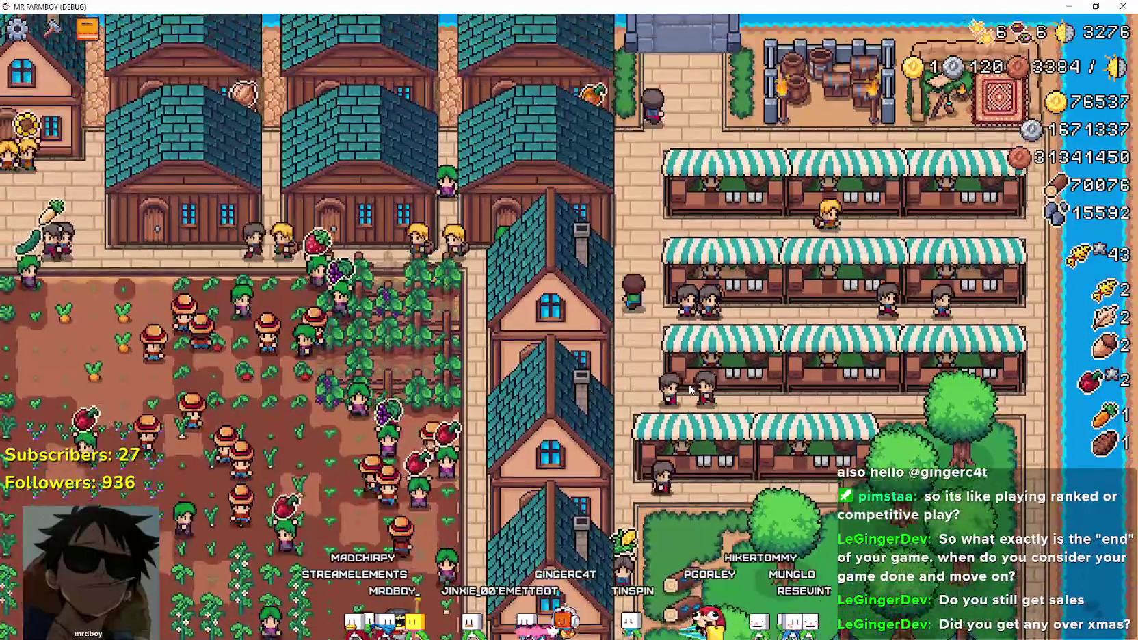
pyautogui.press('a')
# Zoom in on the crop field, pan down along it, and pause the game.
pyautogui.scroll(3, 689, 388)
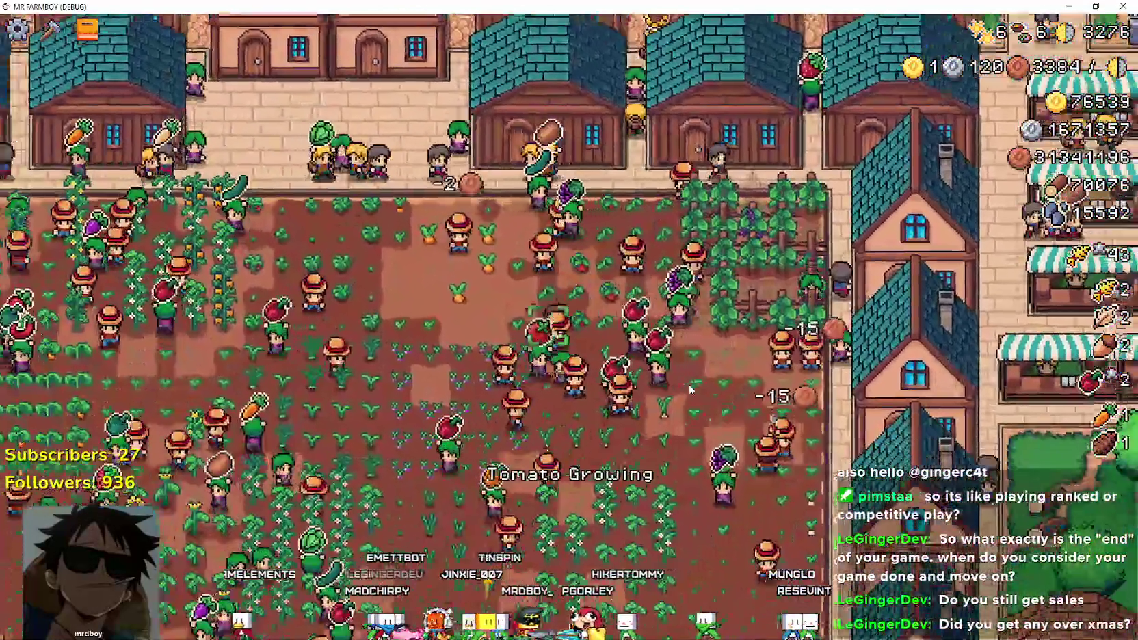
pyautogui.press('s')
pyautogui.press('a')
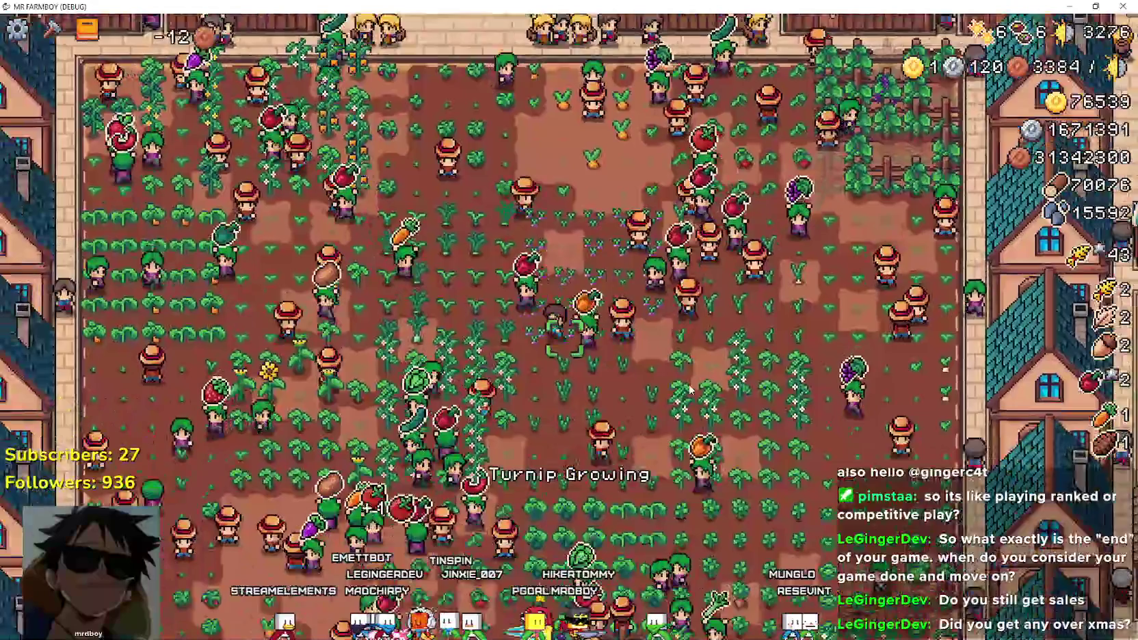
pyautogui.press('s')
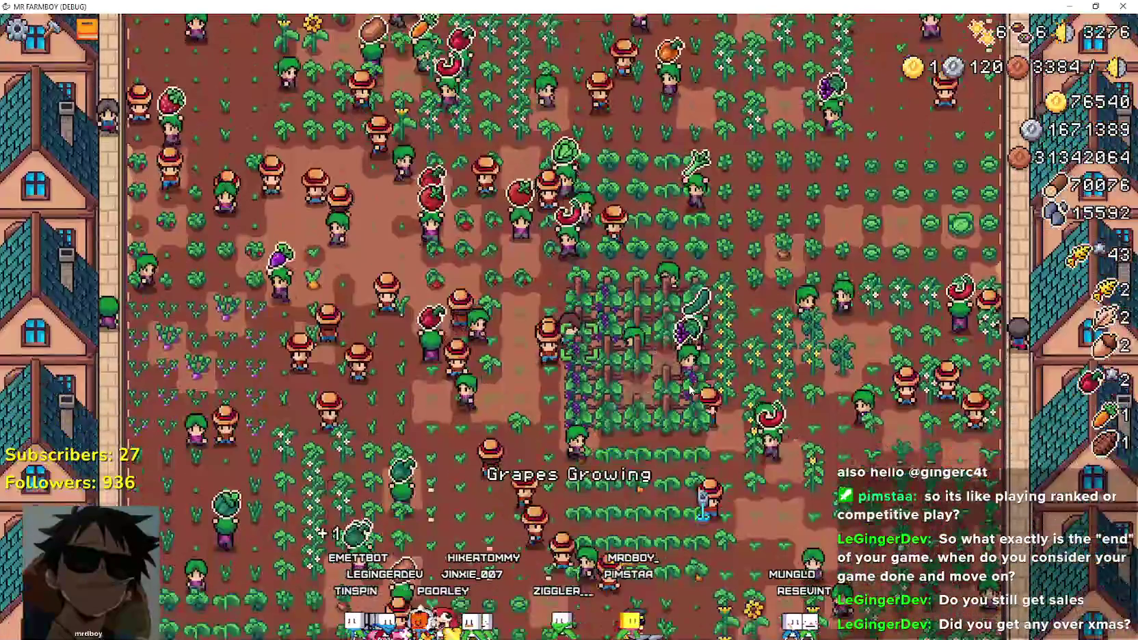
pyautogui.press('s')
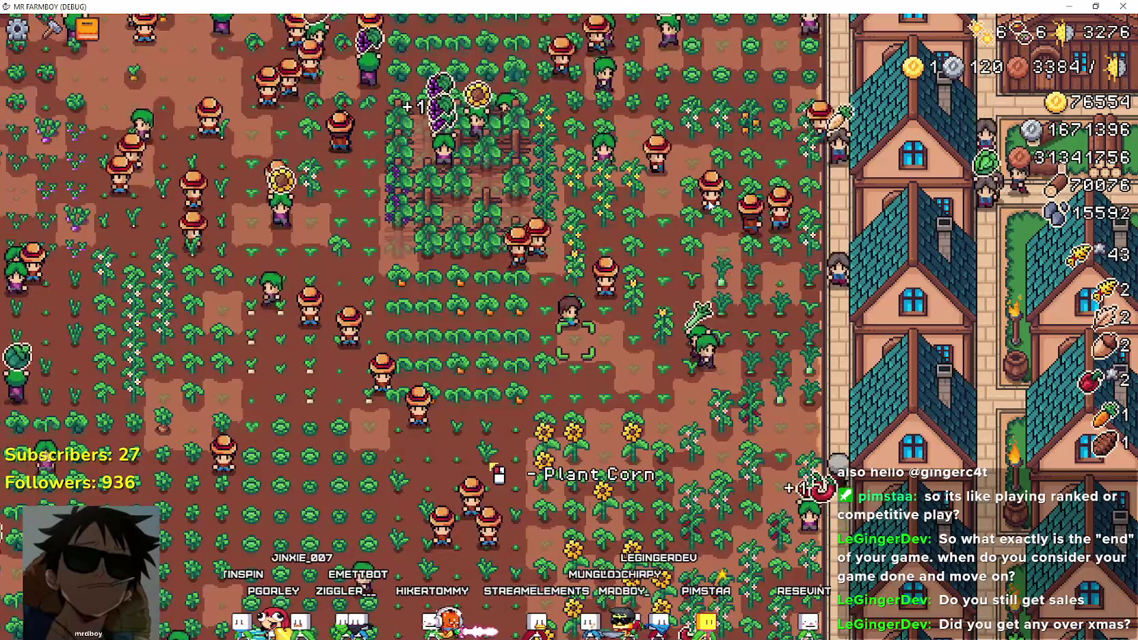
pyautogui.scroll(3, 709, 203)
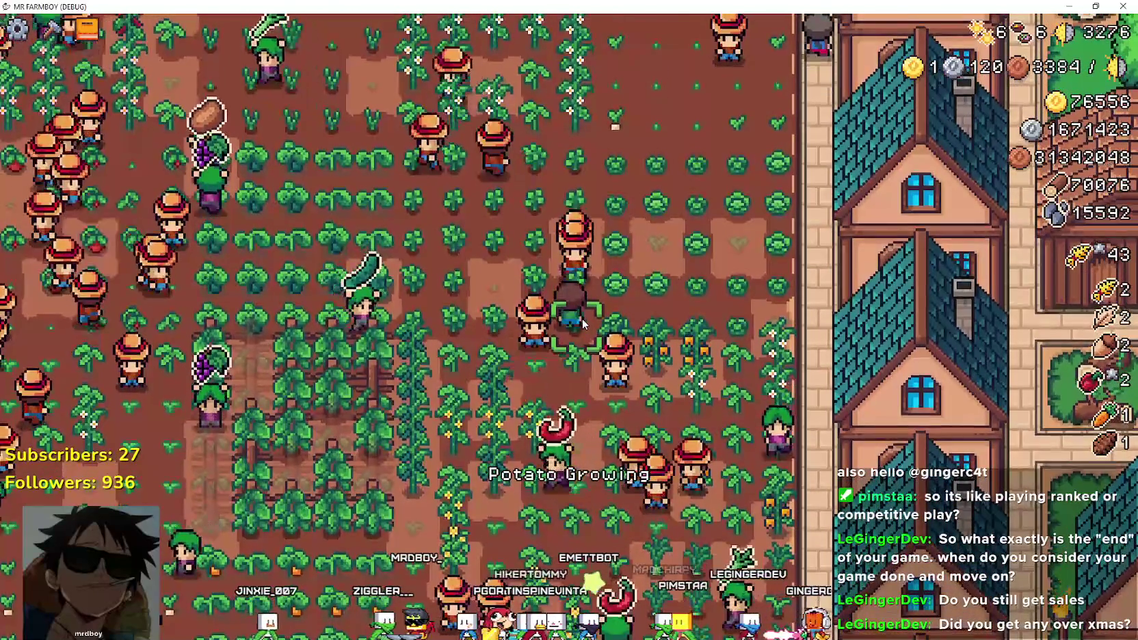
pyautogui.scroll(-4, 582, 318)
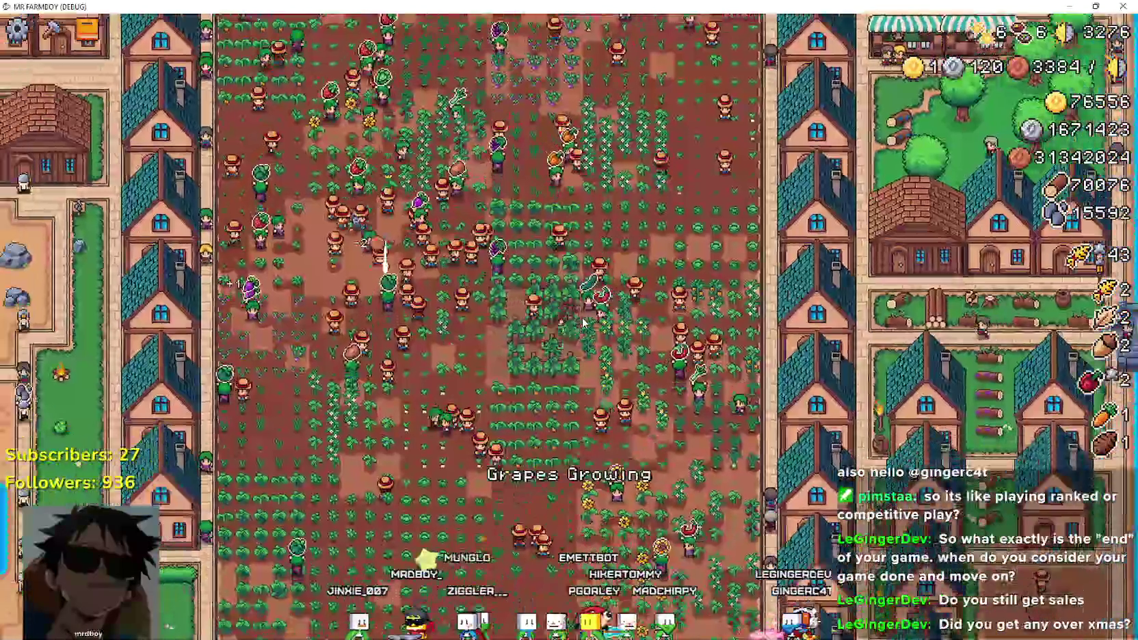
pyautogui.scroll(4, 582, 321)
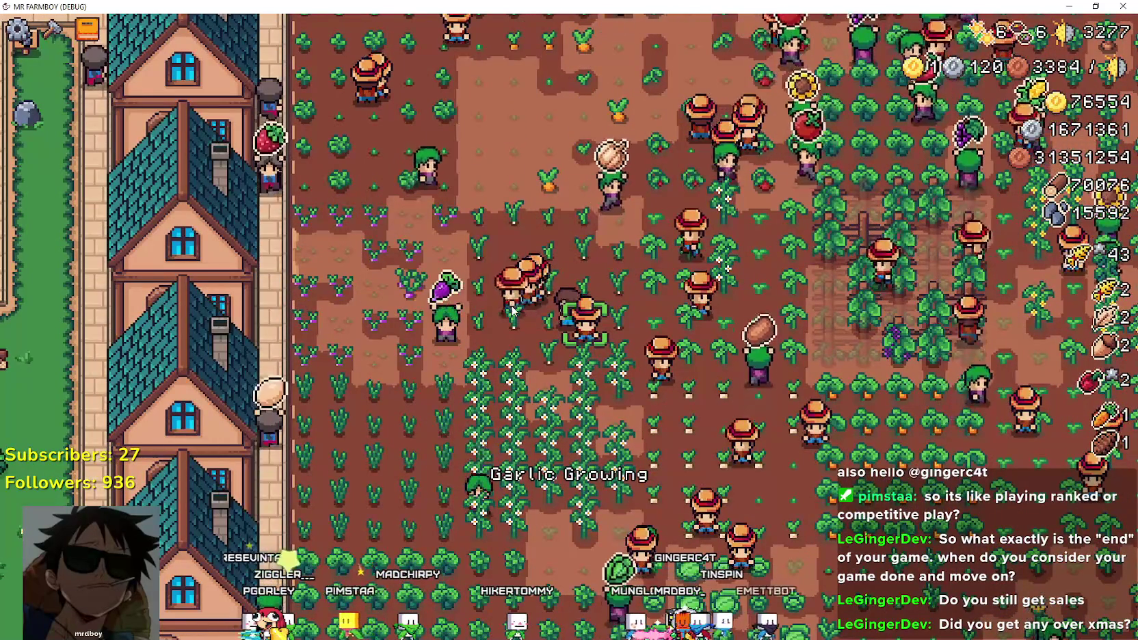
pyautogui.press('Escape')
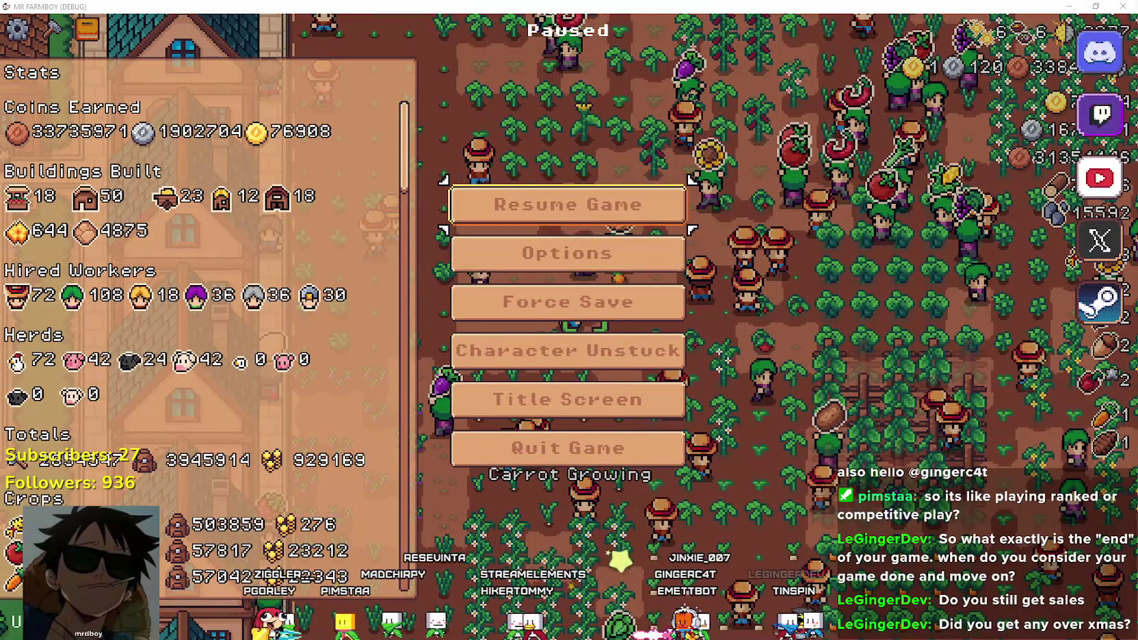
# Return from the game to the Godot editor and widen the scene tree panel.
pyautogui.hotkey('alt', 'Tab')
pyautogui.click(722, 359)
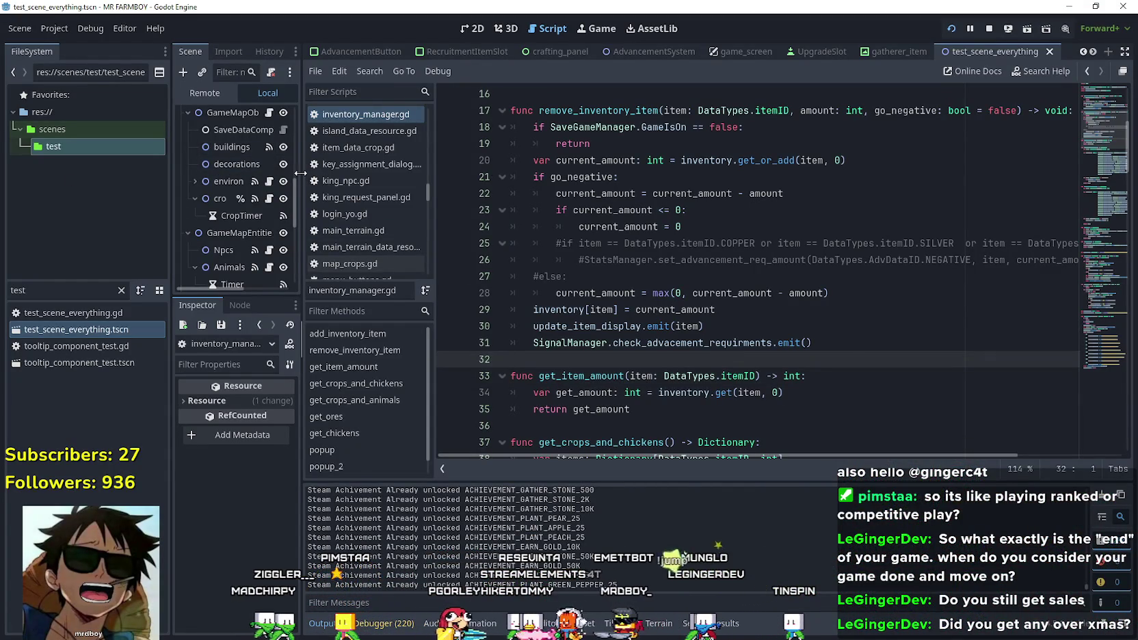
pyautogui.moveTo(299, 172); pyautogui.dragTo(388, 175)
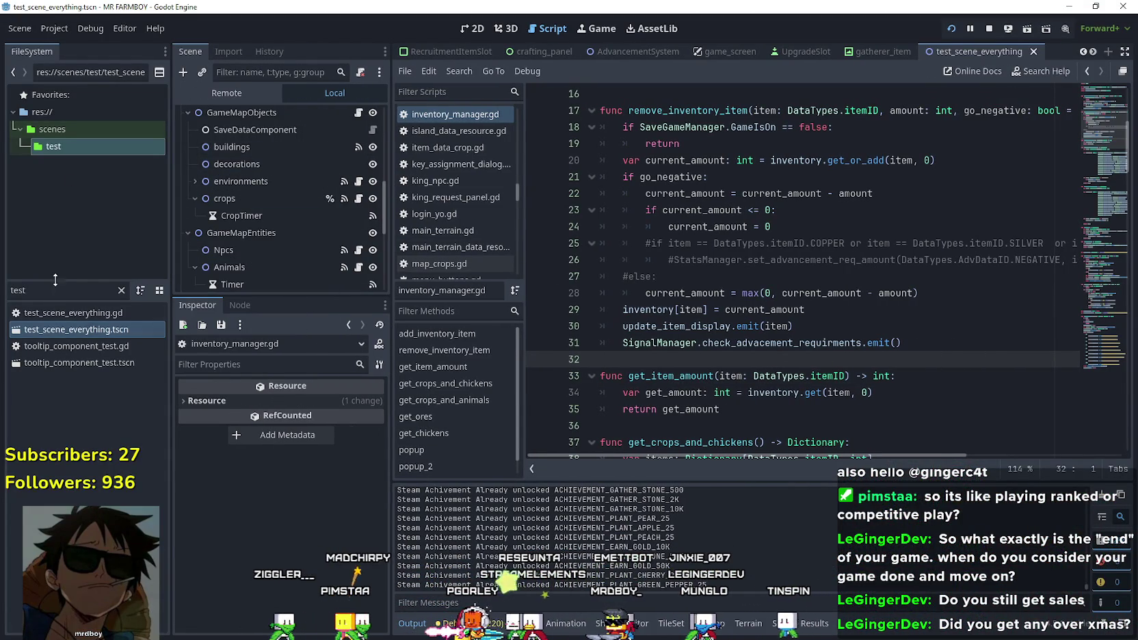
# Filter the FileSystem to 'farmer' and open the farmer_npc.tscn scene.
pyautogui.hotkey('ctrl', 'a')
pyautogui.write('farmn')
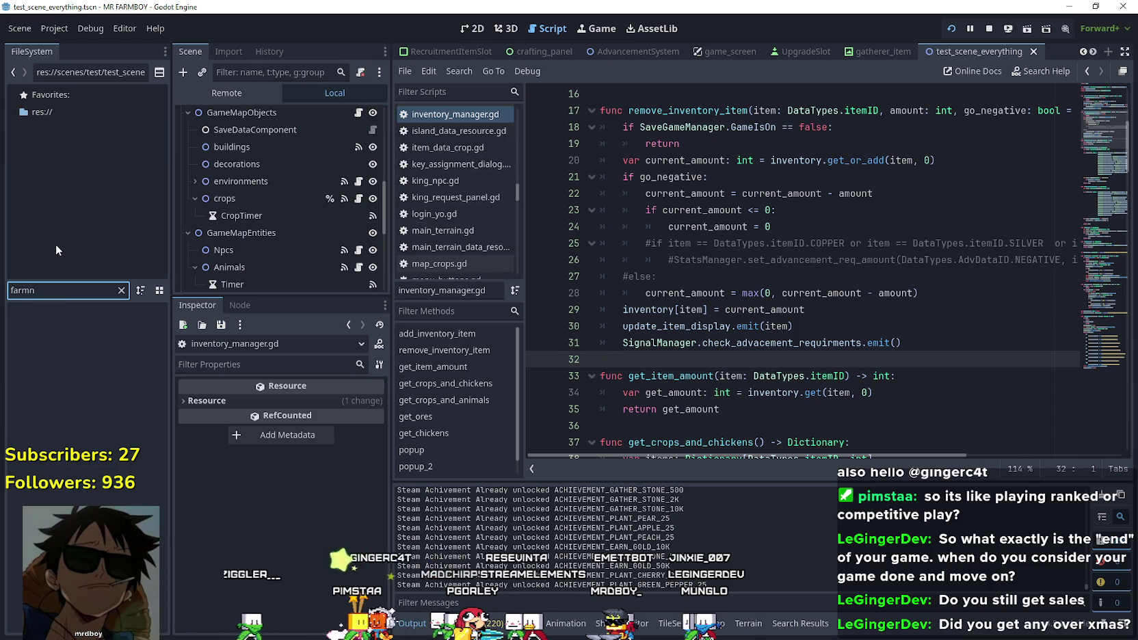
pyautogui.press('BackSpace')
pyautogui.write('er')
pyautogui.click(55, 363)
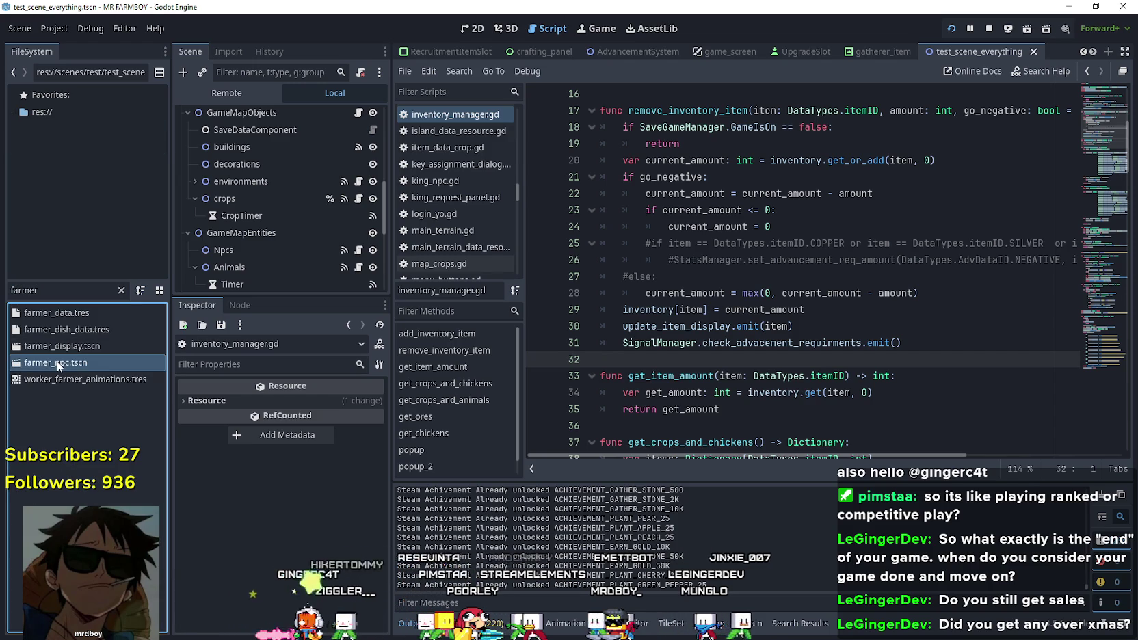
pyautogui.doubleClick(57, 362)
pyautogui.click(364, 116)
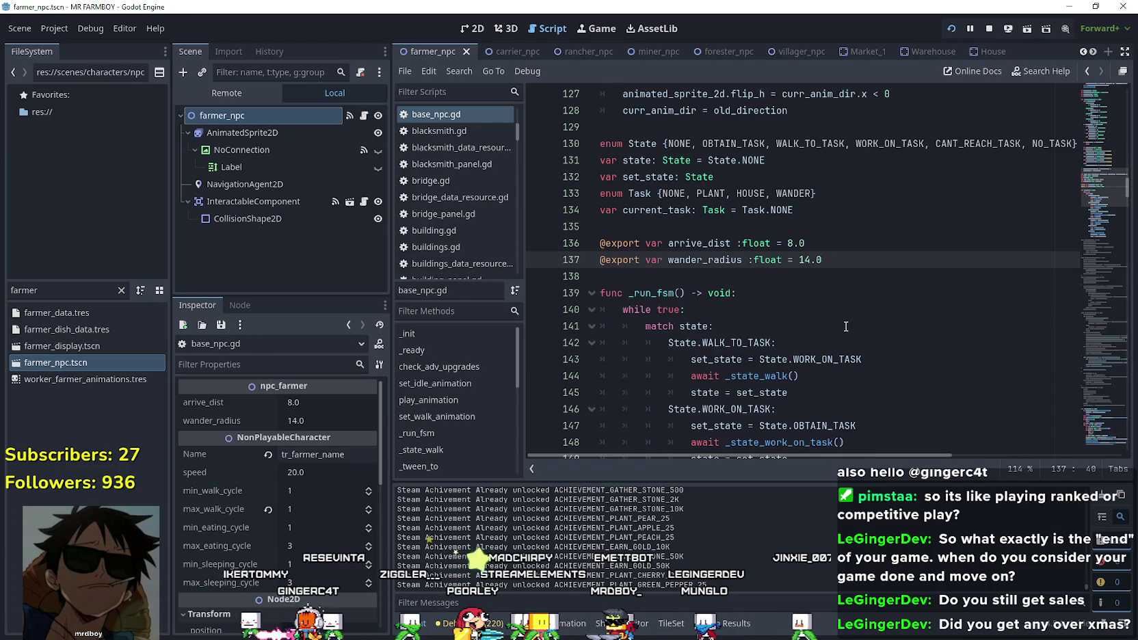
# Scroll base_npc.gd to about line 465 to show _can_player_afford_it and _work_on_crop.
pyautogui.scroll(-15, 846, 327)
pyautogui.moveTo(1088, 250)
pyautogui.mouseDown()
pyautogui.moveTo(1100, 180)
pyautogui.moveTo(1119, 421)
pyautogui.moveTo(1128, 411)
pyautogui.mouseUp()
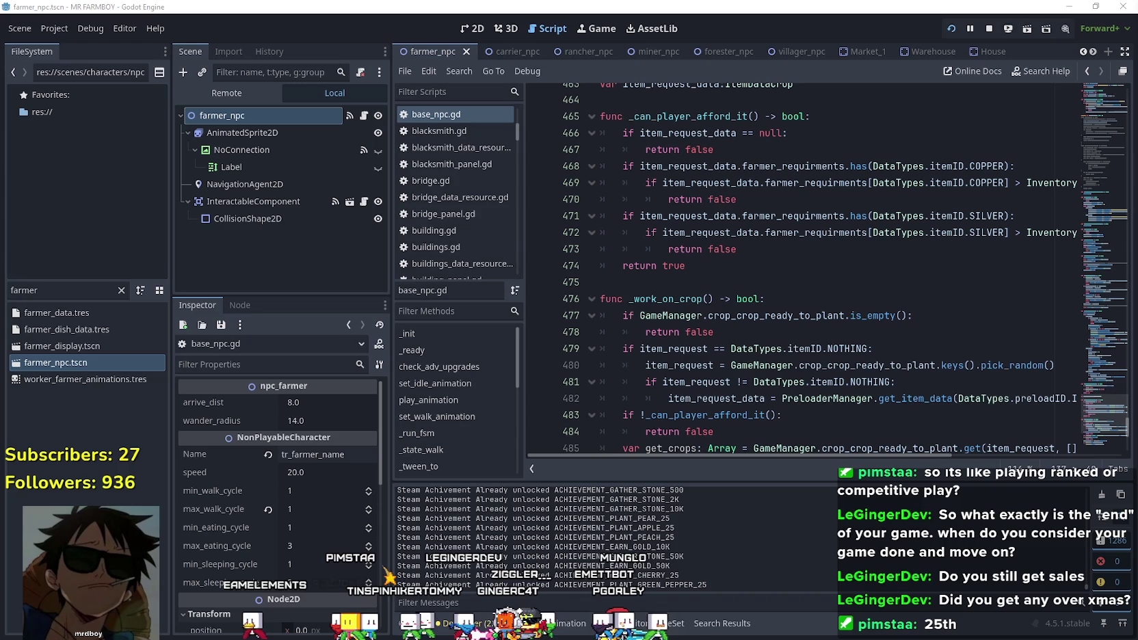
# Review _can_player_afford_it's copper requirement and return true, then resume the running Mr Farmboy game.
pyautogui.click(759, 281)
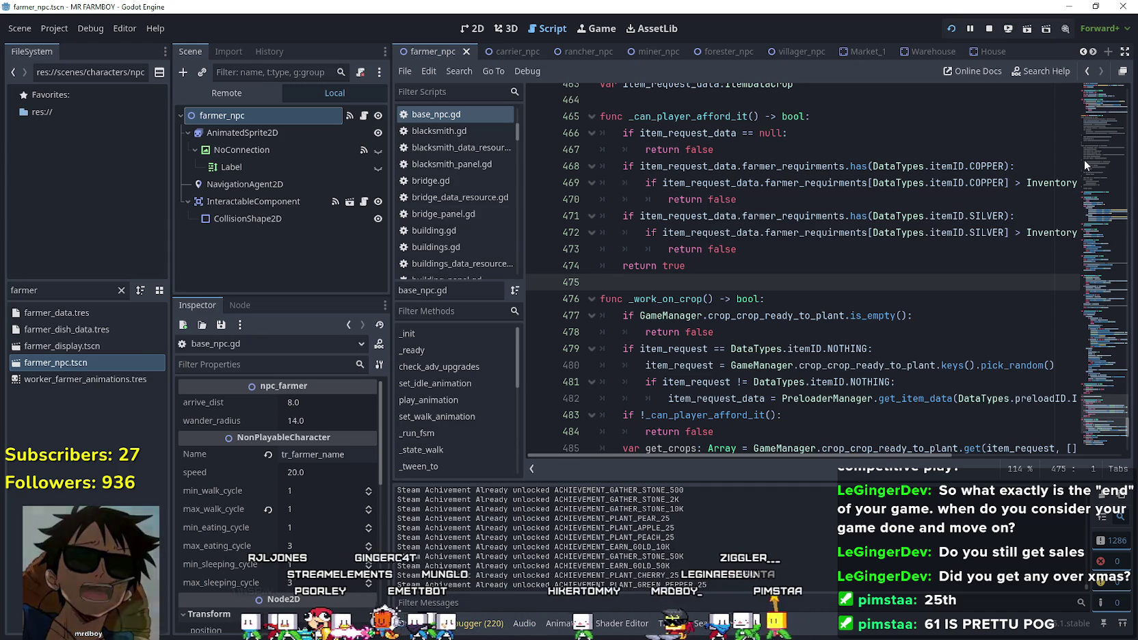
pyautogui.click(793, 249)
pyautogui.click(772, 267)
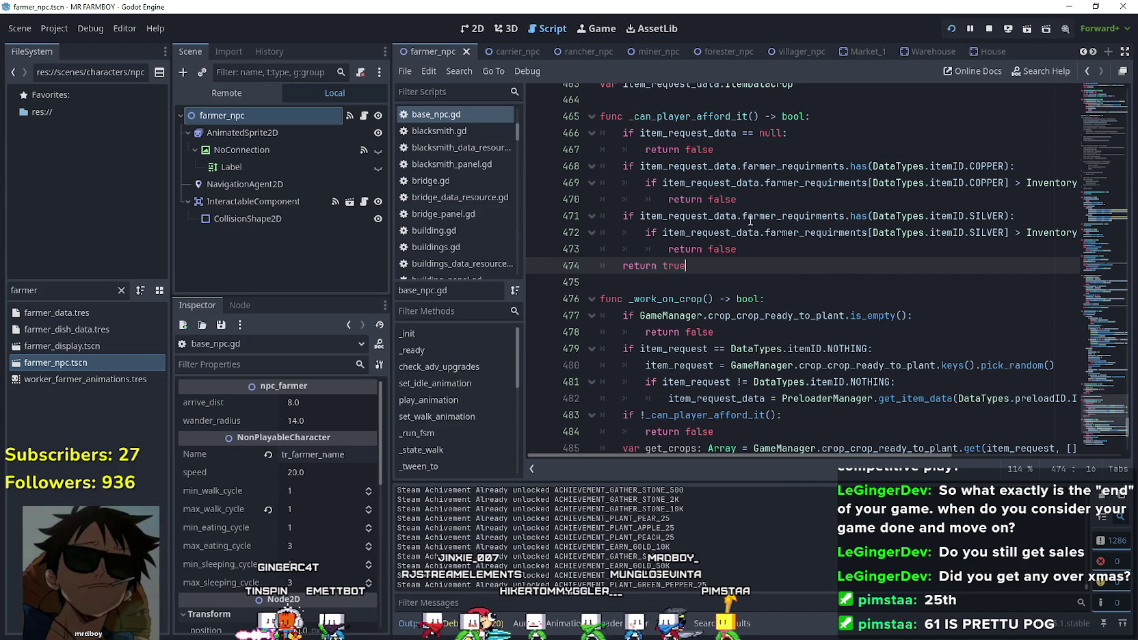
pyautogui.moveTo(660, 182)
pyautogui.mouseDown()
pyautogui.moveTo(680, 181)
pyautogui.moveTo(650, 158)
pyautogui.mouseUp()
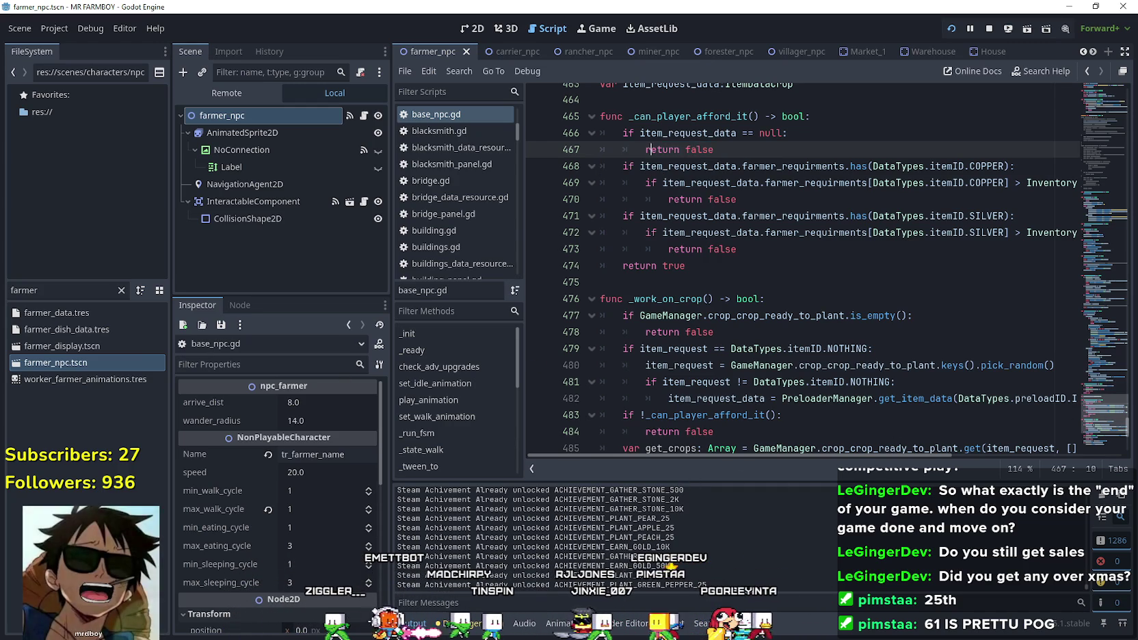
pyautogui.hotkey('alt', 'Tab')
pyautogui.click(631, 203)
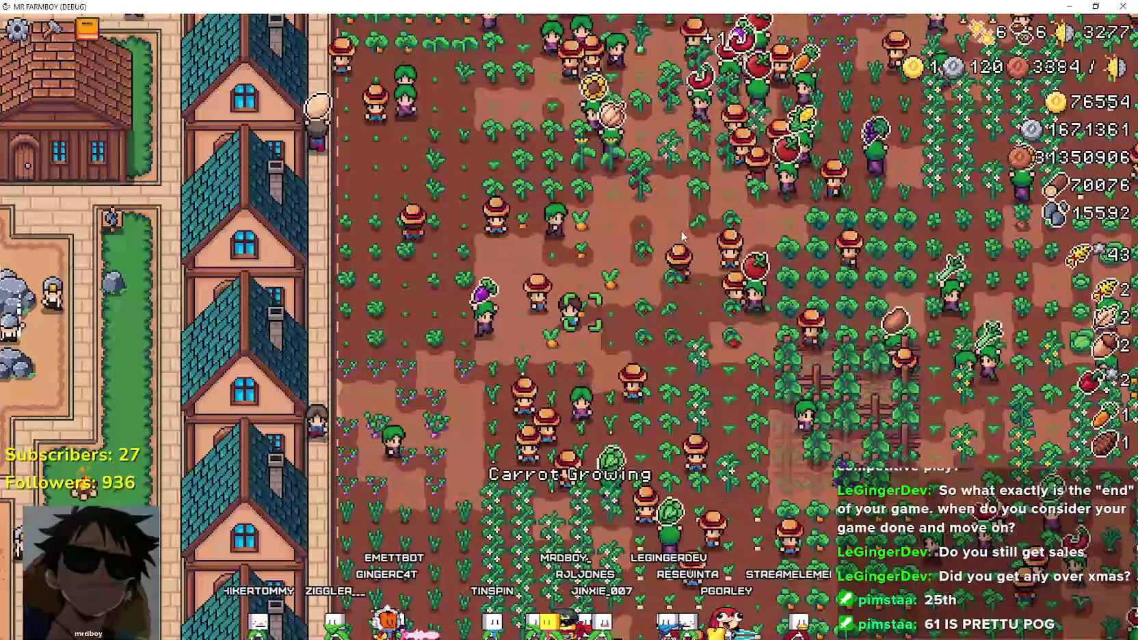
# Pan the camera across the farm fields and houses to watch farmers planting crops.
pyautogui.press('a')
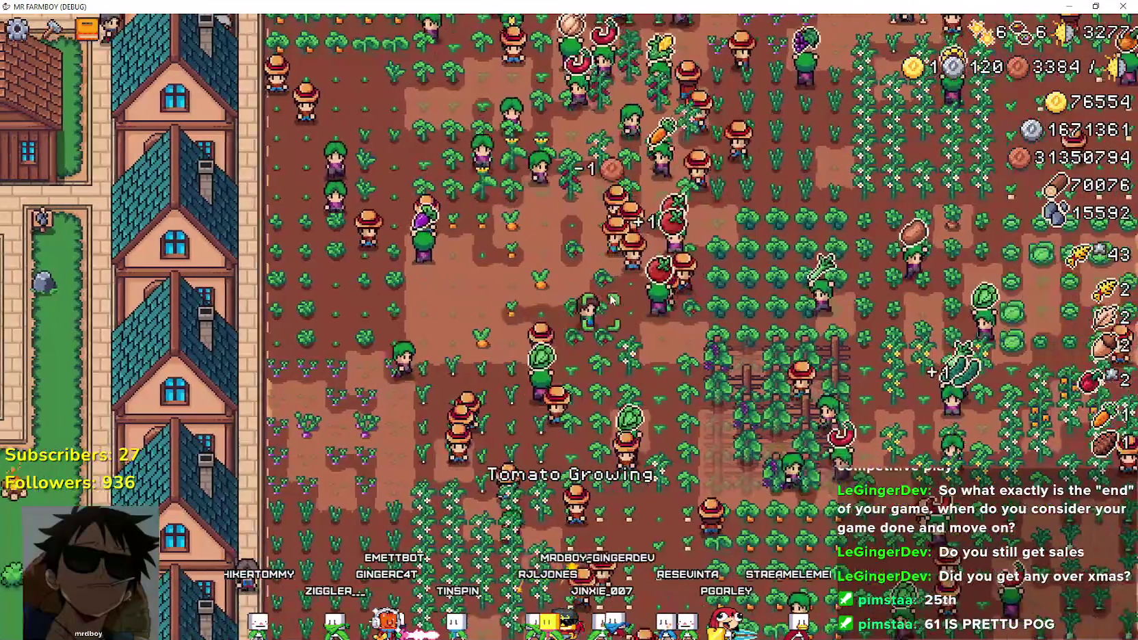
pyautogui.press('d')
pyautogui.press('w')
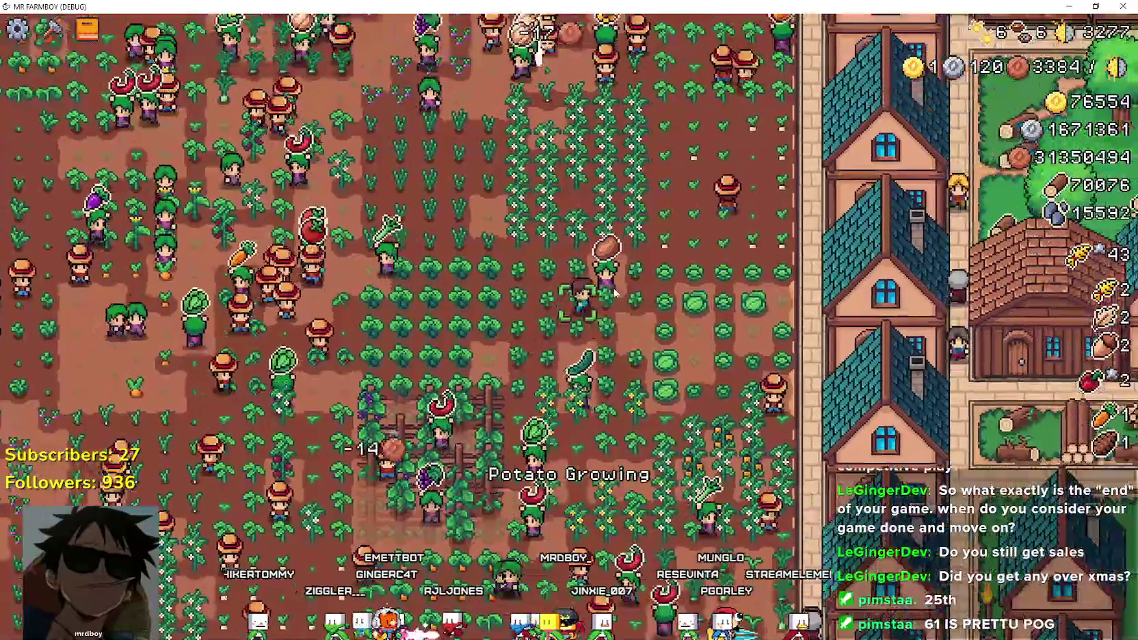
pyautogui.press('w')
pyautogui.press('a')
pyautogui.press('a')
pyautogui.press('s')
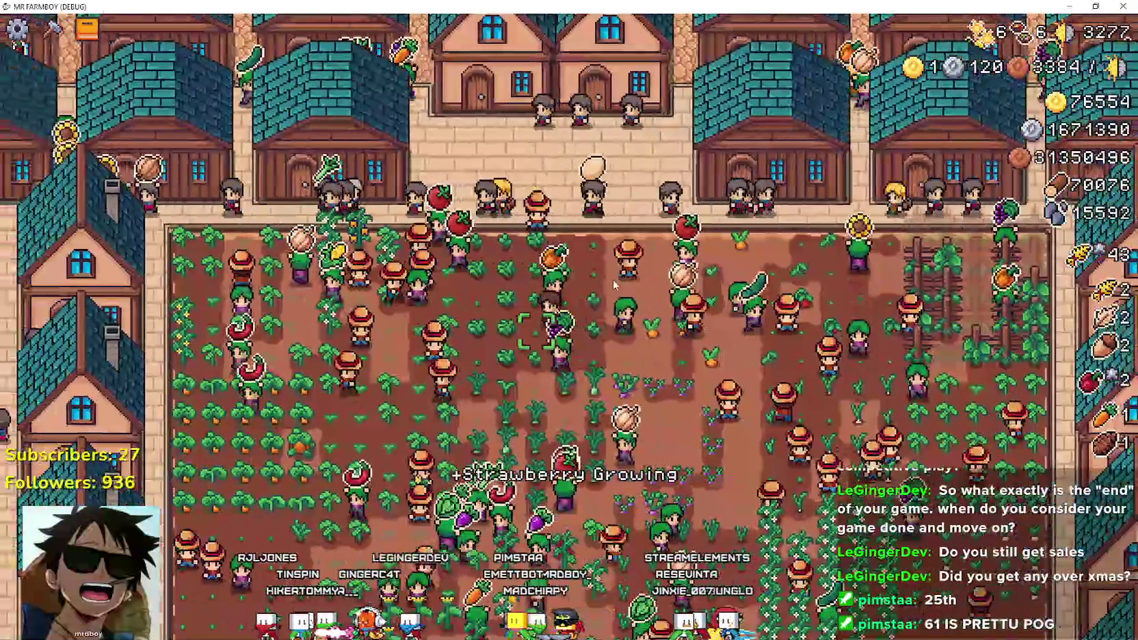
pyautogui.press('s')
pyautogui.press('d')
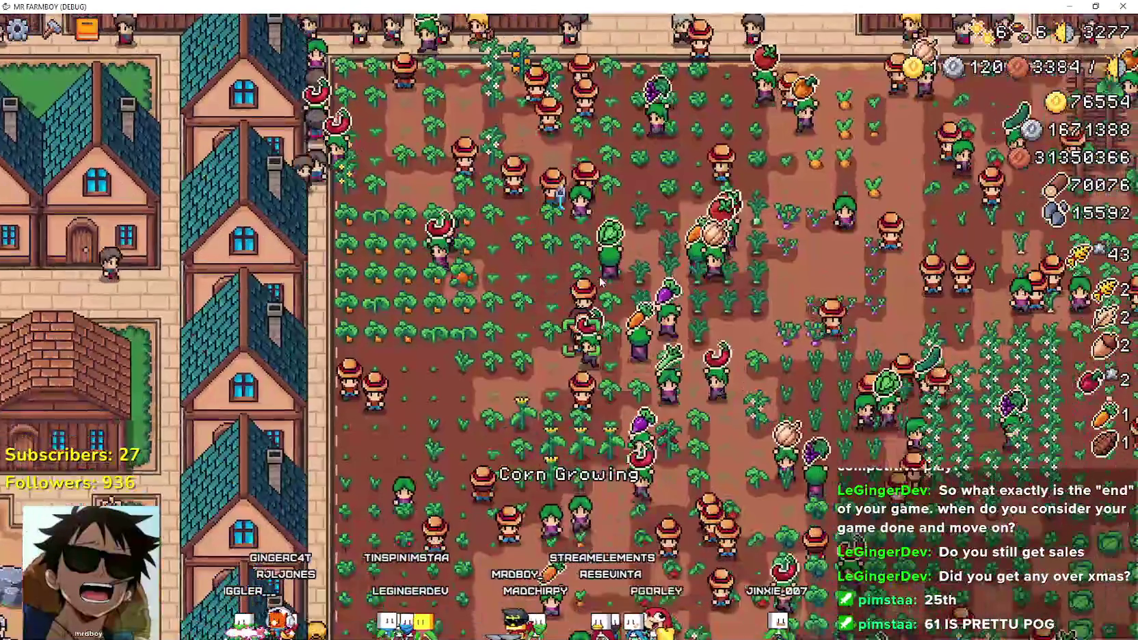
pyautogui.press('w')
pyautogui.press('d')
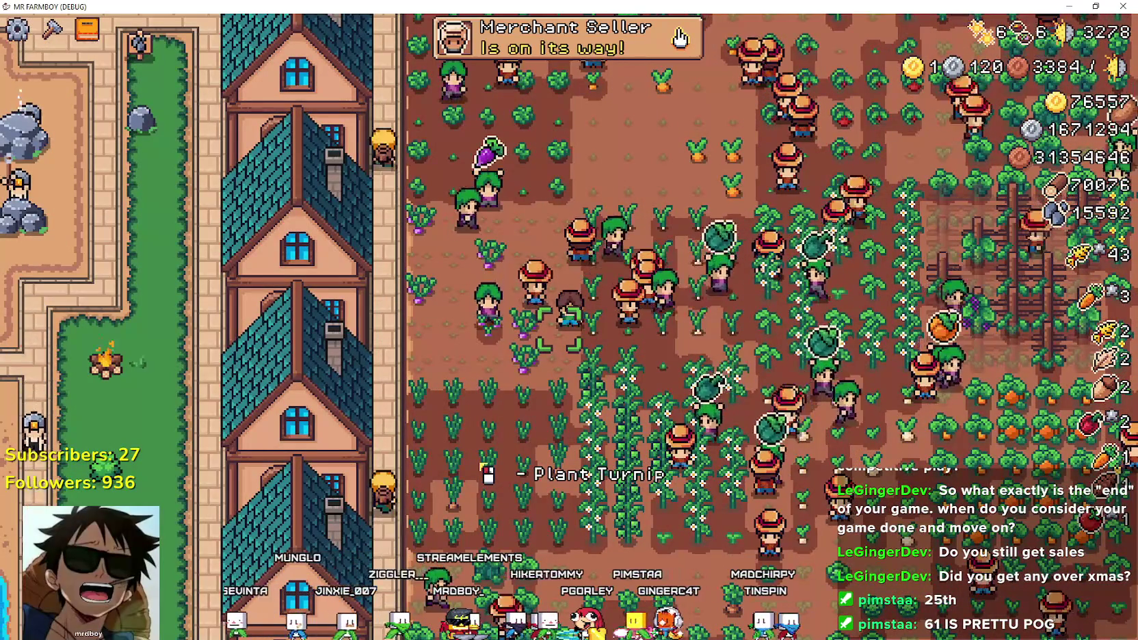
pyautogui.hotkey('alt', 'Tab')
# Select _work_on_crop's itemID.NOTHING null-request condition and the random crop request assignment on line 480.
pyautogui.scroll(1, 843, 195)
pyautogui.click(786, 200)
pyautogui.scroll(1, 820, 313)
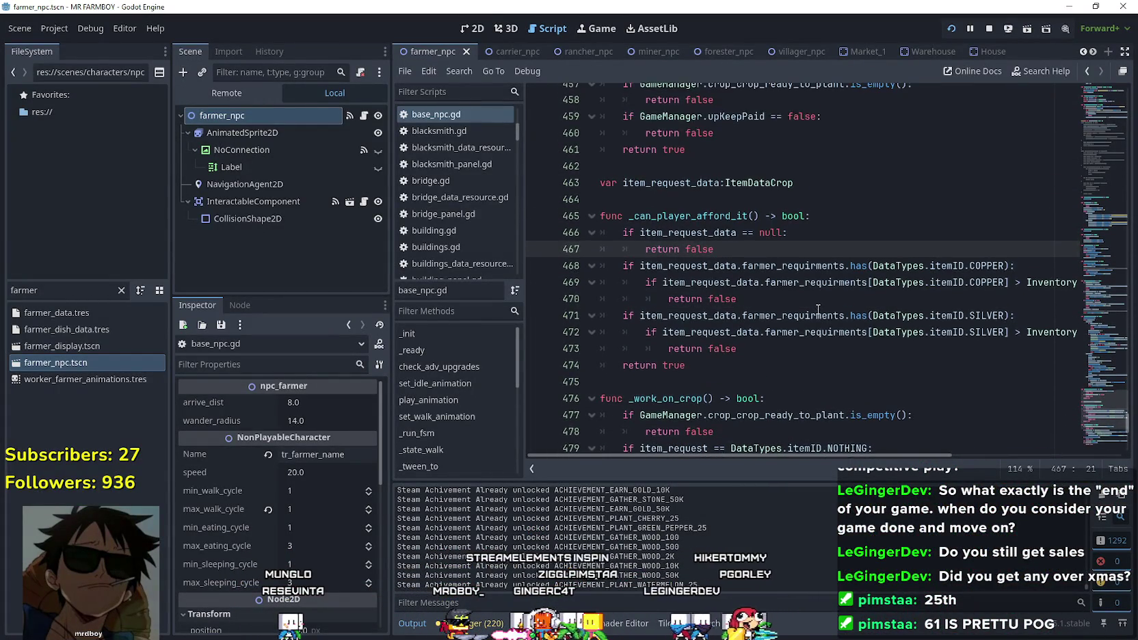
pyautogui.scroll(-3, 817, 305)
pyautogui.click(797, 234)
pyautogui.scroll(-1, 848, 259)
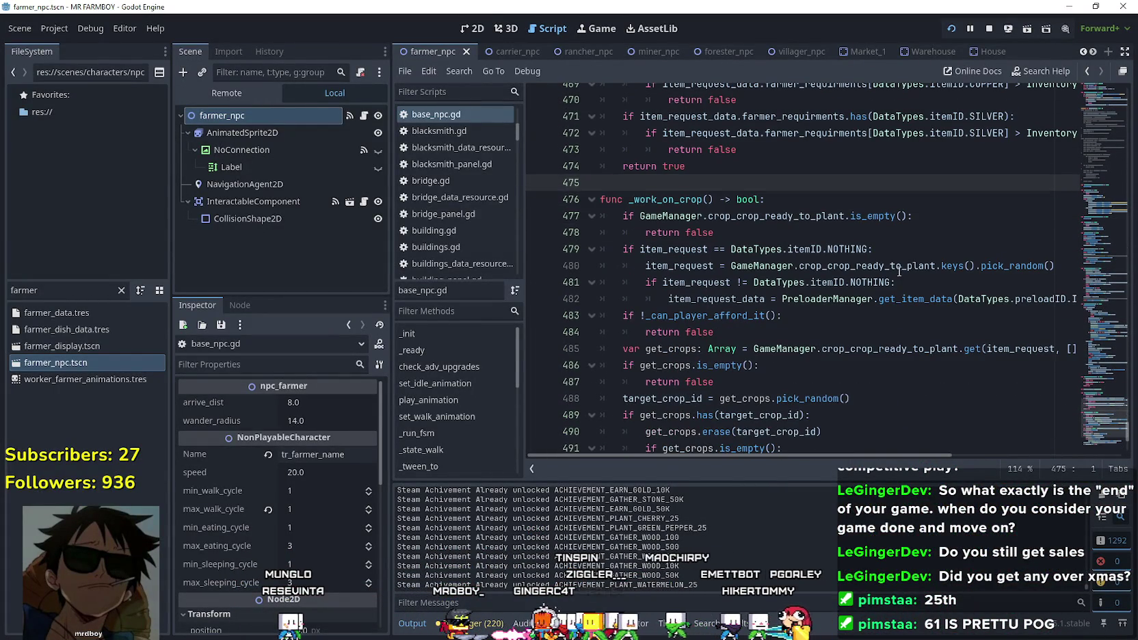
pyautogui.scroll(2, 802, 272)
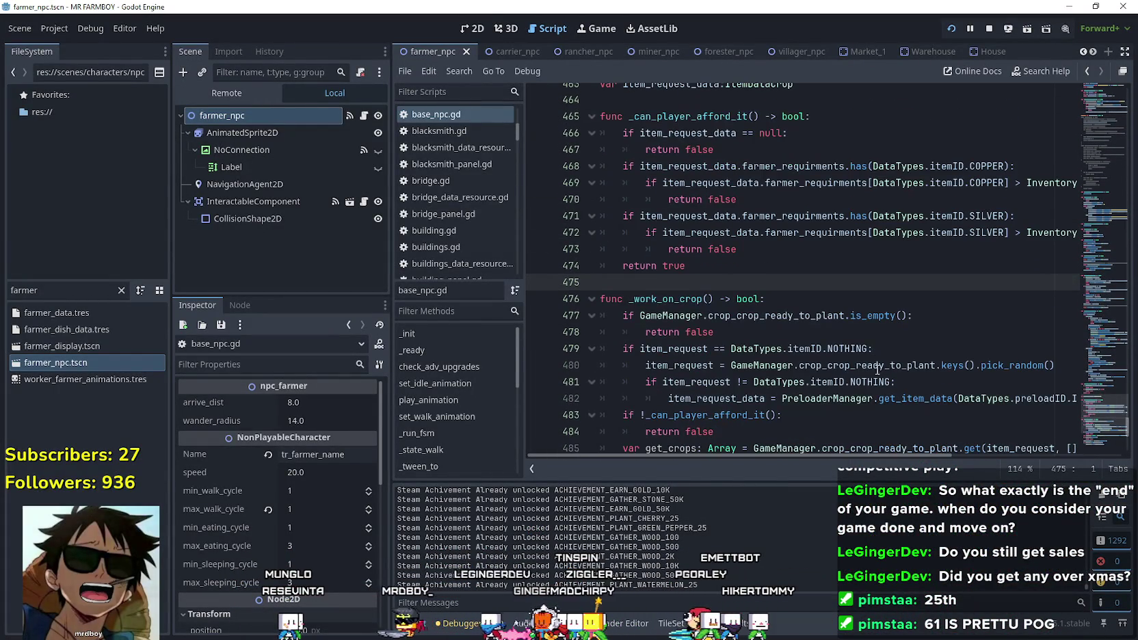
pyautogui.moveTo(865, 350); pyautogui.dragTo(640, 348)
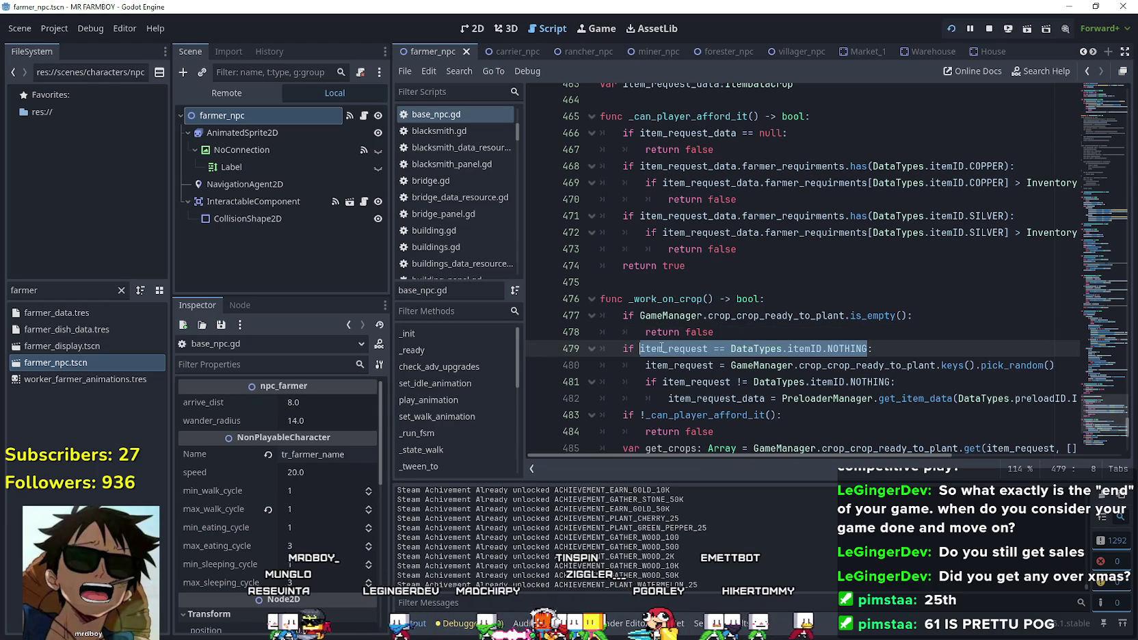
pyautogui.scroll(-3, 821, 287)
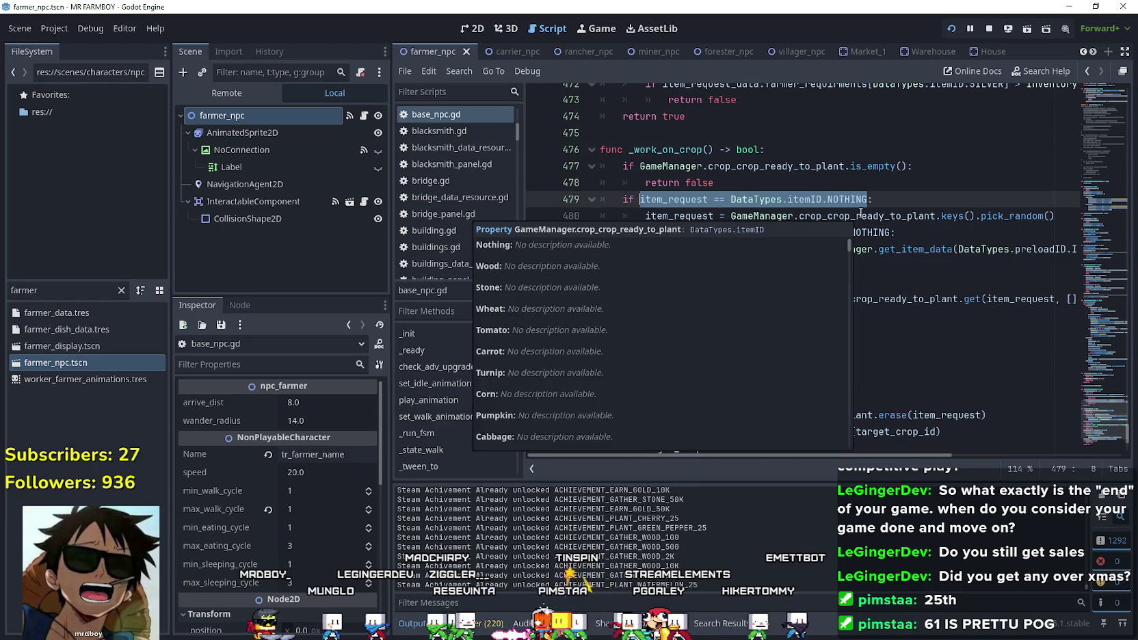
pyautogui.moveTo(1055, 216)
pyautogui.mouseDown()
pyautogui.moveTo(636, 200)
pyautogui.moveTo(641, 216)
pyautogui.mouseUp()
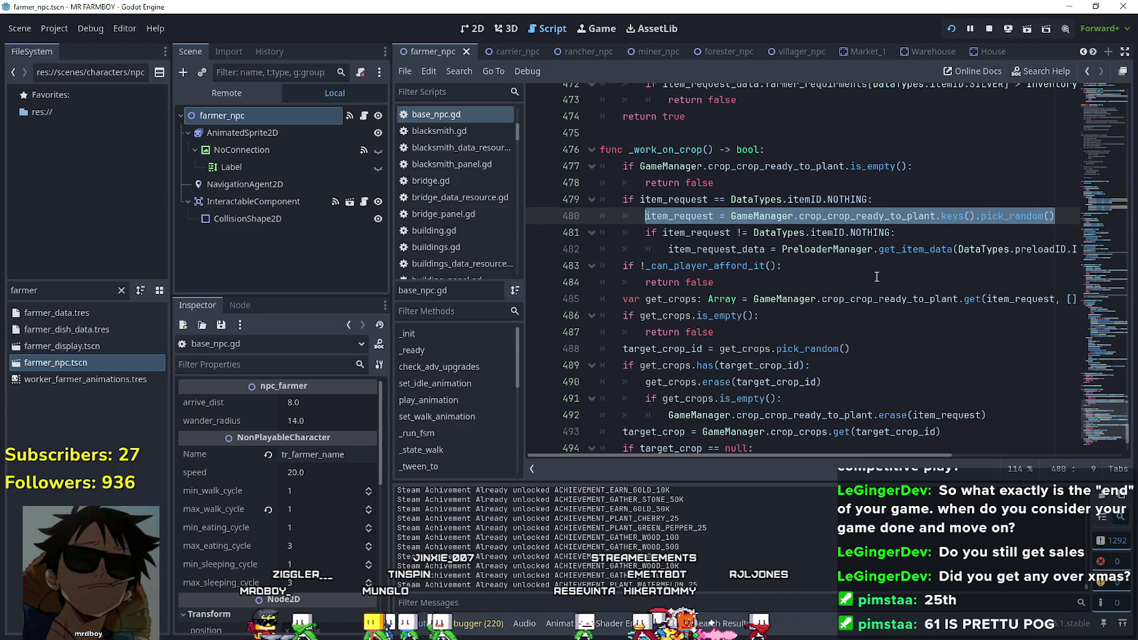
# Highlight the _can_player_afford_it call on line 483 and its unaffordable early return on line 484.
pyautogui.moveTo(911, 456)
pyautogui.mouseDown()
pyautogui.moveTo(972, 471)
pyautogui.moveTo(804, 438)
pyautogui.mouseUp()
pyautogui.scroll(-2, 803, 438)
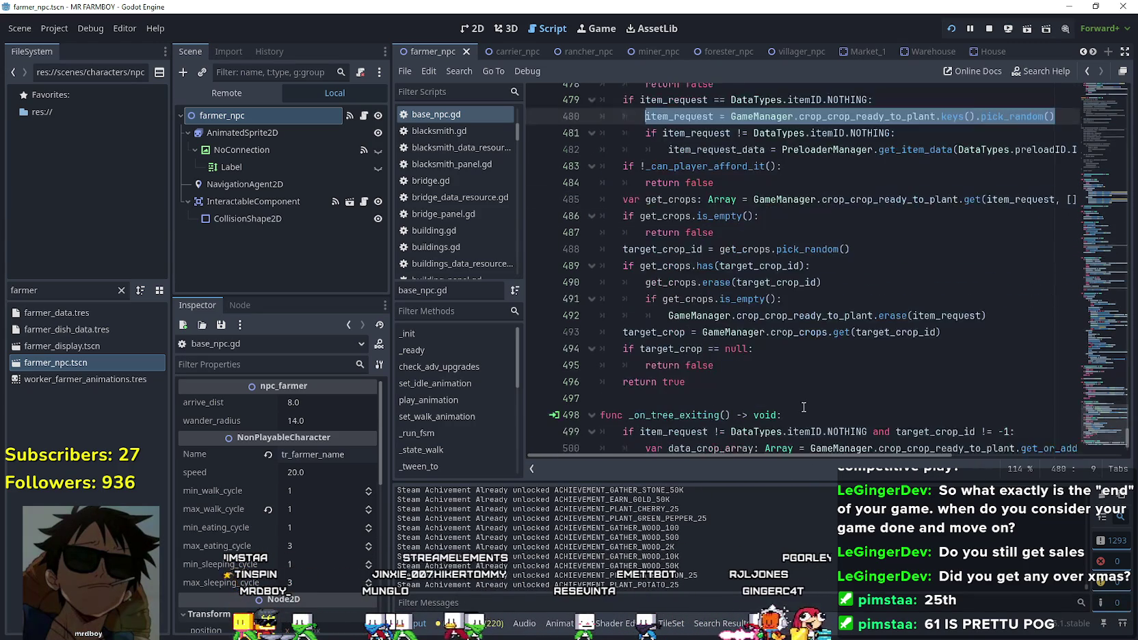
pyautogui.scroll(3, 806, 410)
pyautogui.moveTo(695, 249)
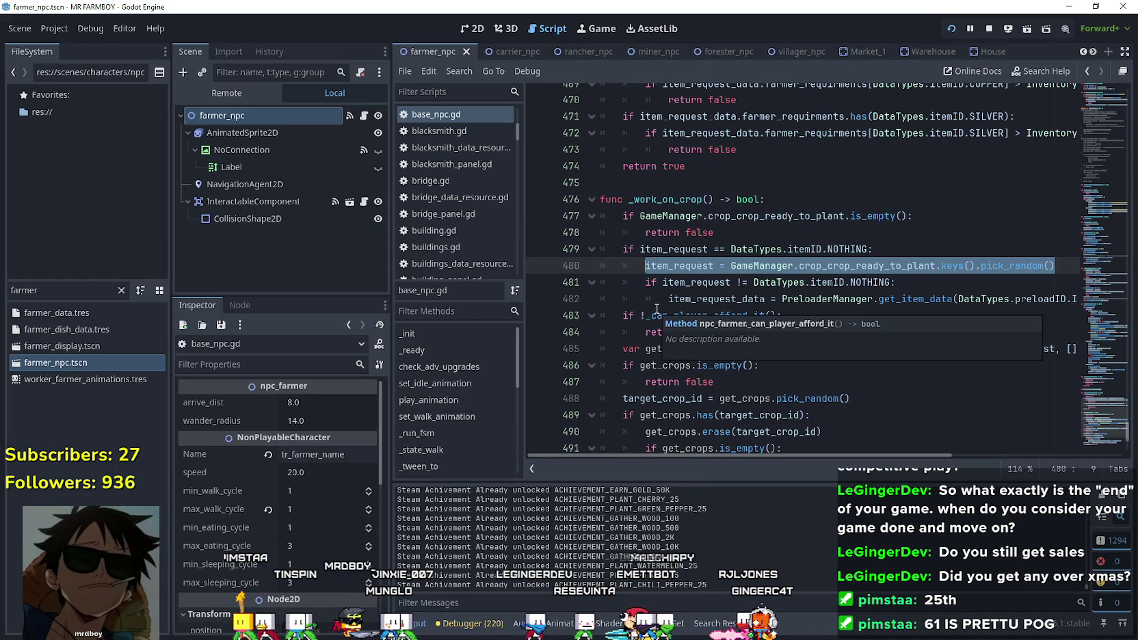
pyautogui.doubleClick(746, 320)
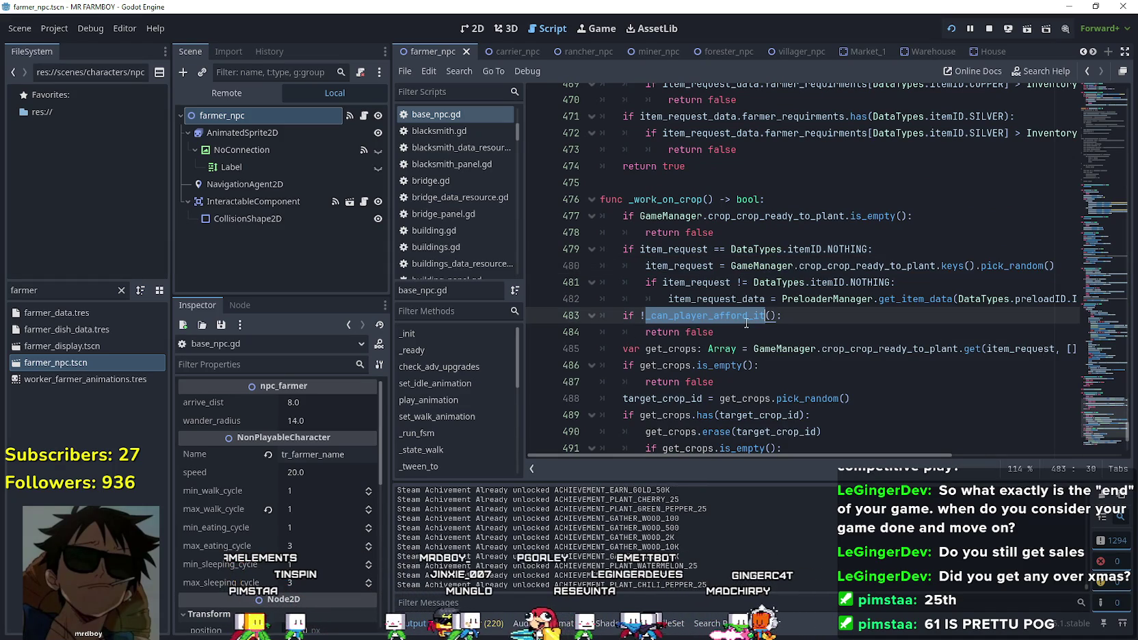
pyautogui.scroll(2, 878, 387)
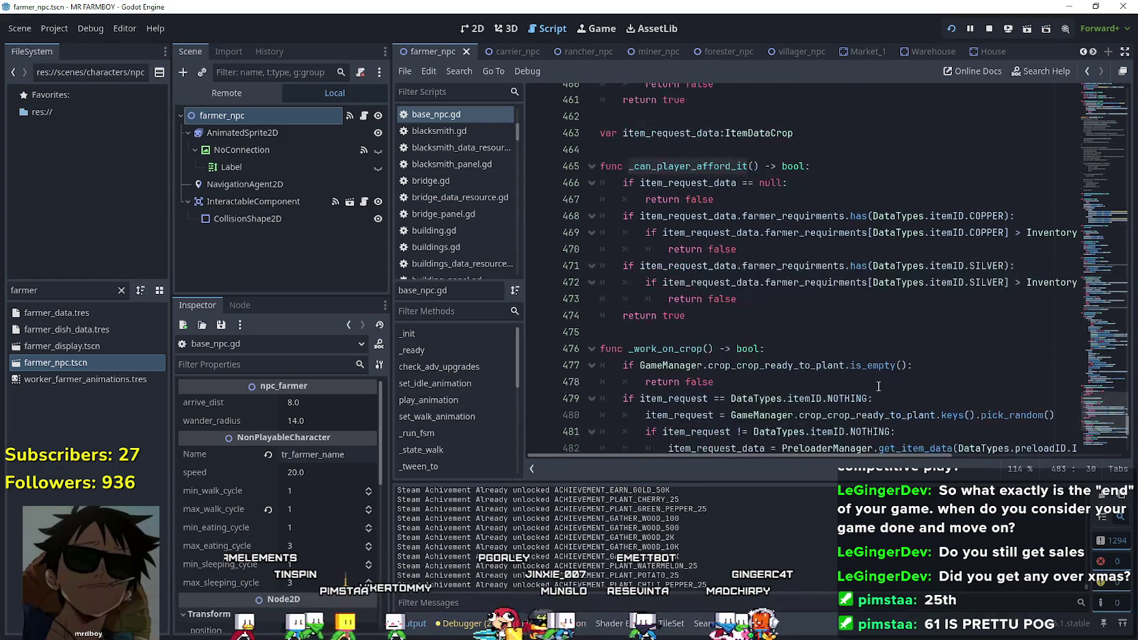
pyautogui.scroll(-2, 774, 295)
pyautogui.click(694, 183)
pyautogui.scroll(4, 704, 260)
pyautogui.scroll(-4, 716, 317)
pyautogui.click(752, 333)
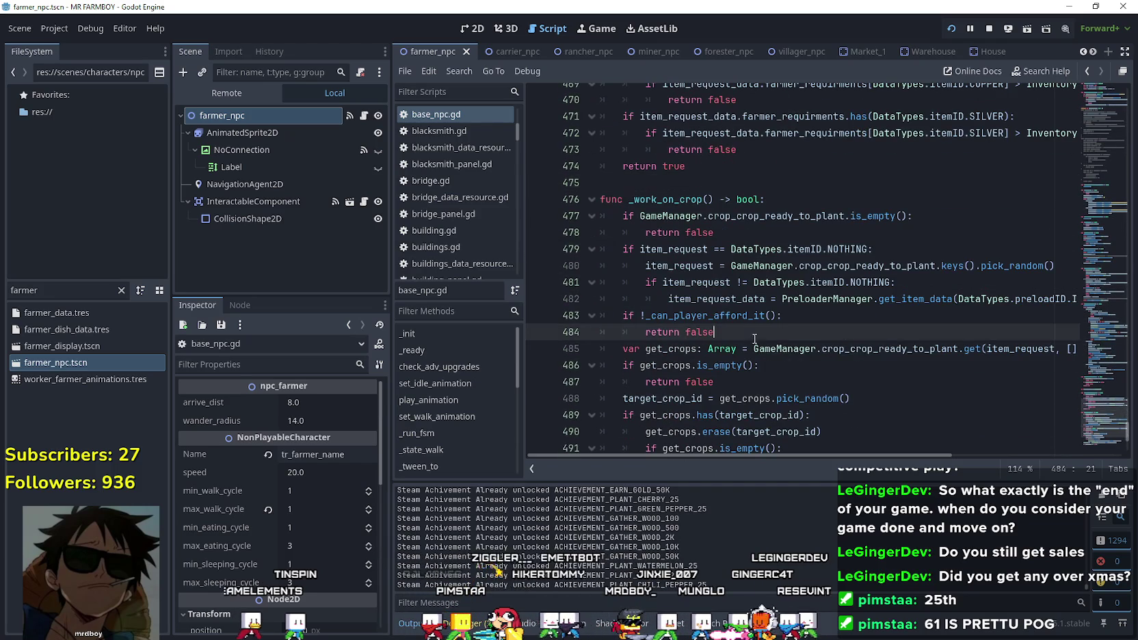
# Select the get_crops empty check on lines 486–487 that returns false without ready crops.
pyautogui.scroll(-1, 791, 337)
pyautogui.moveTo(796, 455)
pyautogui.mouseDown()
pyautogui.moveTo(885, 462)
pyautogui.moveTo(658, 451)
pyautogui.moveTo(874, 473)
pyautogui.moveTo(753, 467)
pyautogui.mouseUp()
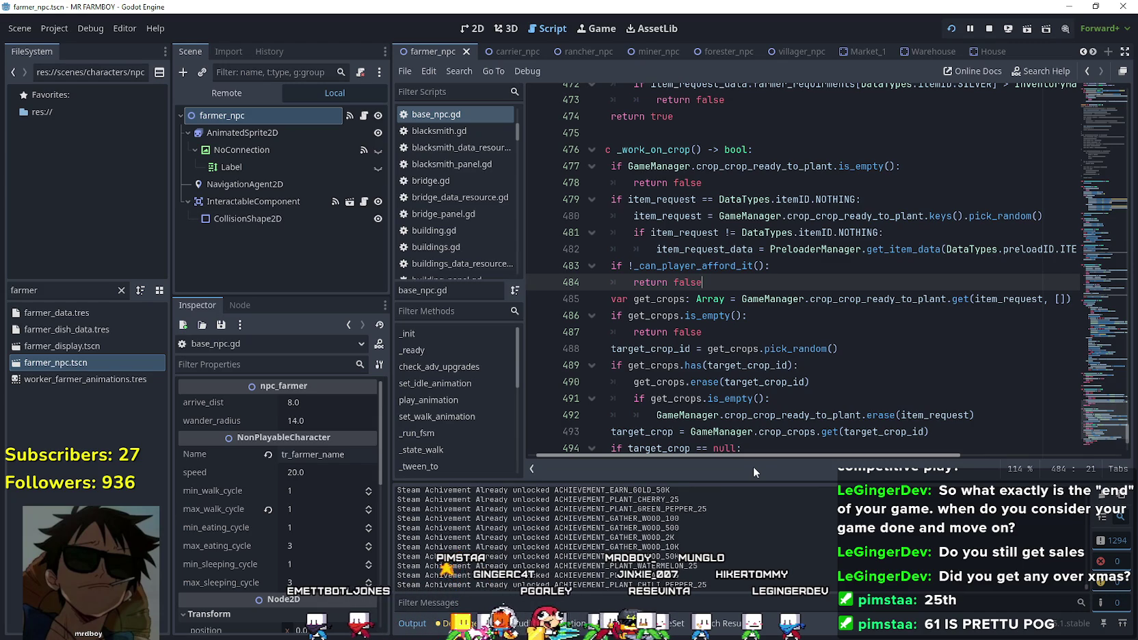
pyautogui.moveTo(753, 467)
pyautogui.mouseDown()
pyautogui.moveTo(767, 464)
pyautogui.moveTo(744, 465)
pyautogui.mouseUp()
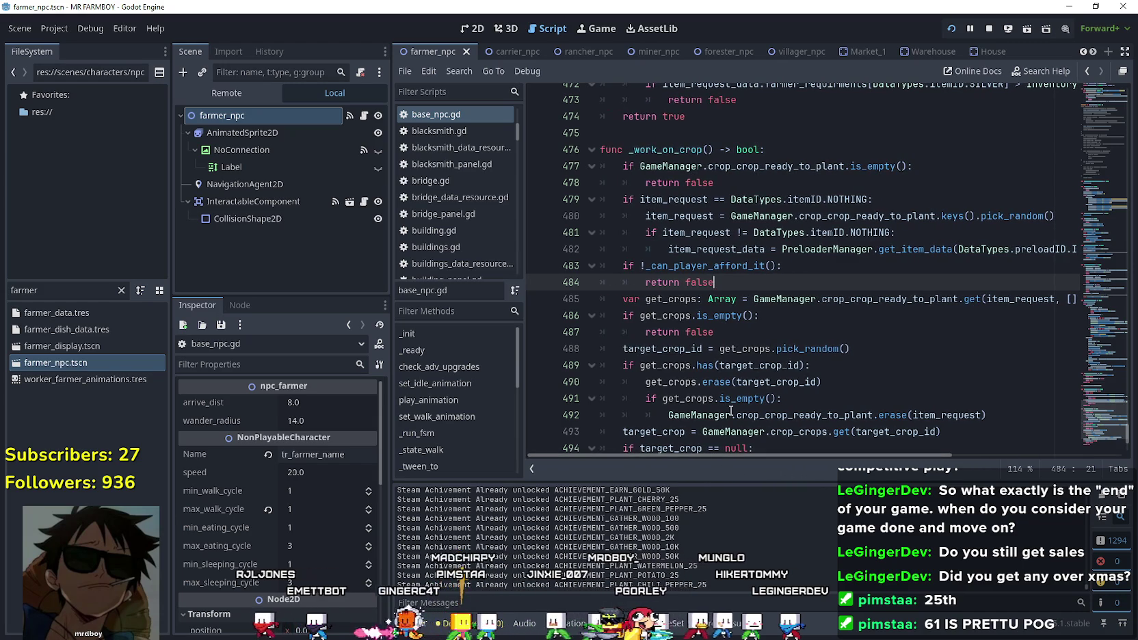
pyautogui.click(1012, 299)
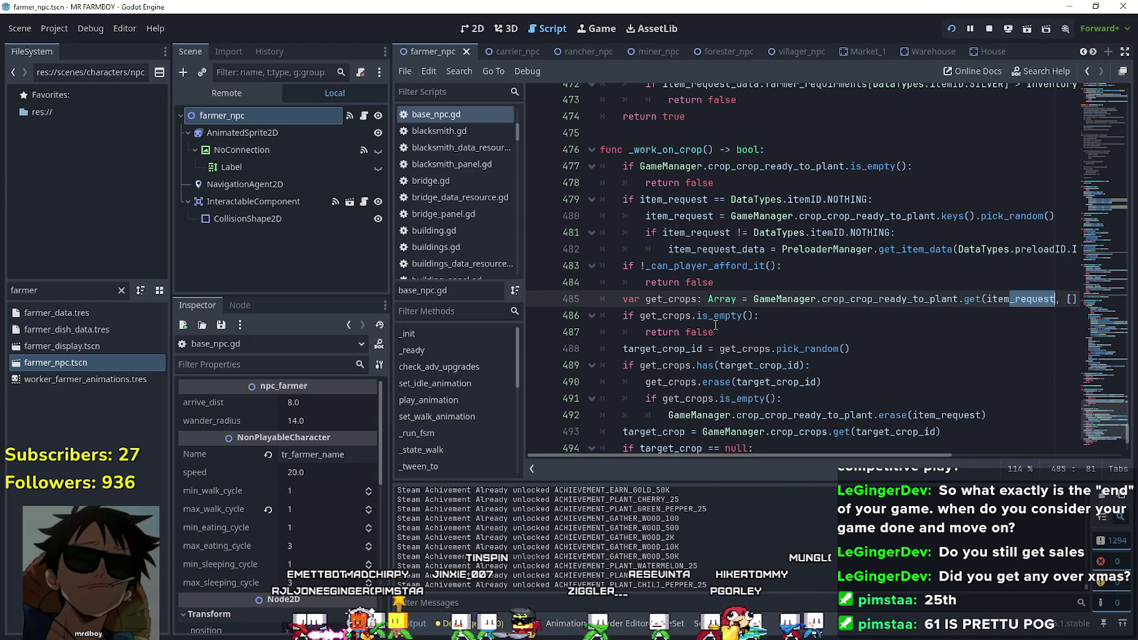
pyautogui.click(668, 316)
pyautogui.moveTo(719, 331); pyautogui.dragTo(605, 316)
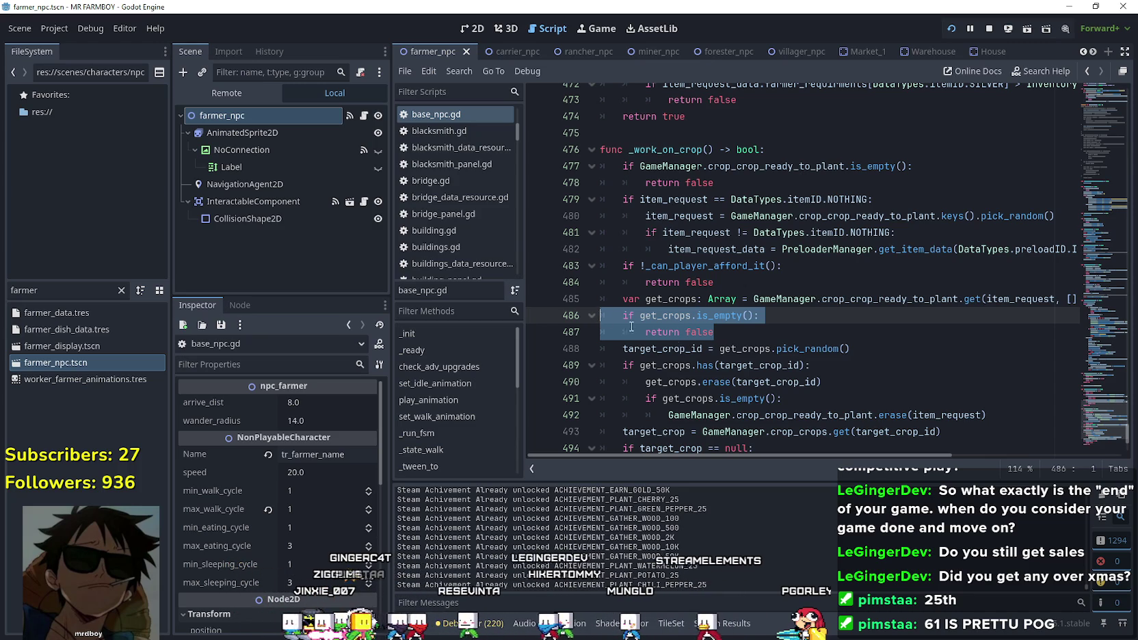
pyautogui.scroll(-1, 711, 342)
pyautogui.scroll(2, 759, 309)
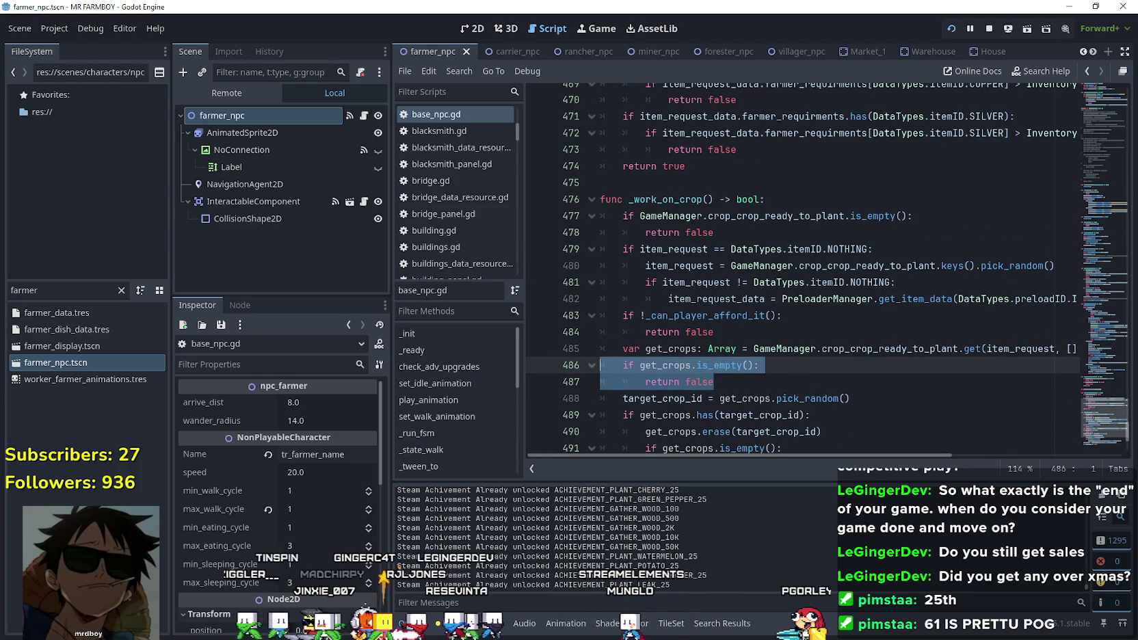